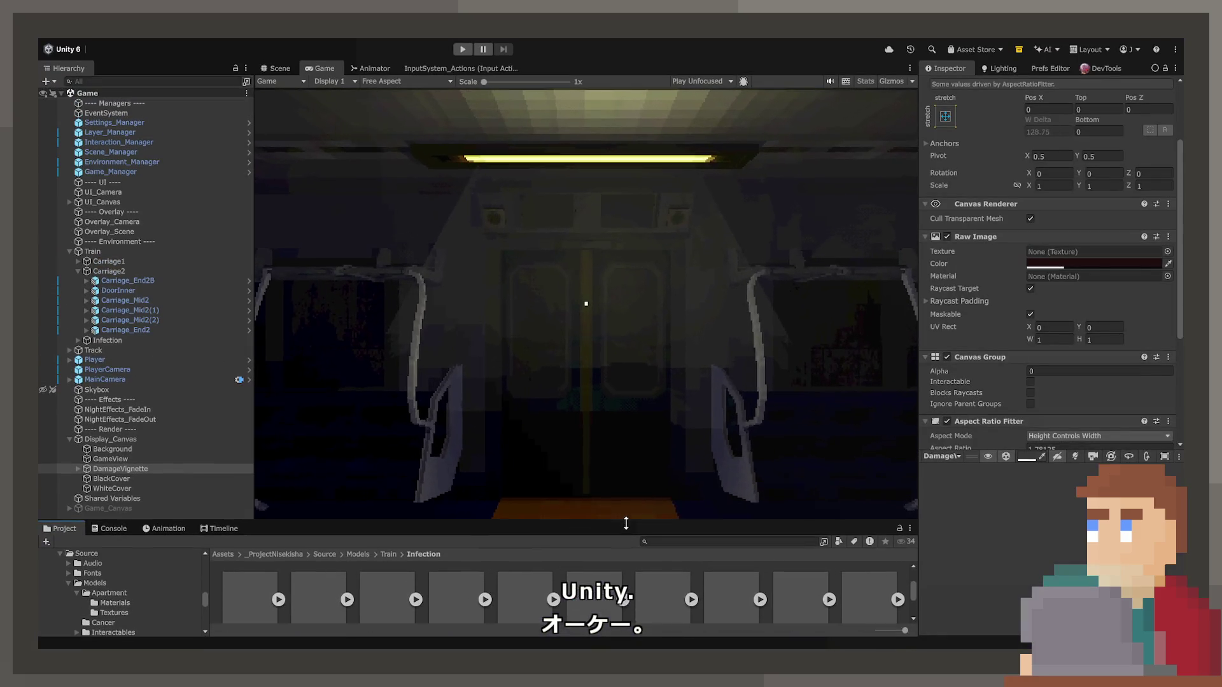
Give the Project panel slightly more room, enter Play mode and maximize the Game view
drag(625, 523, 625, 519)
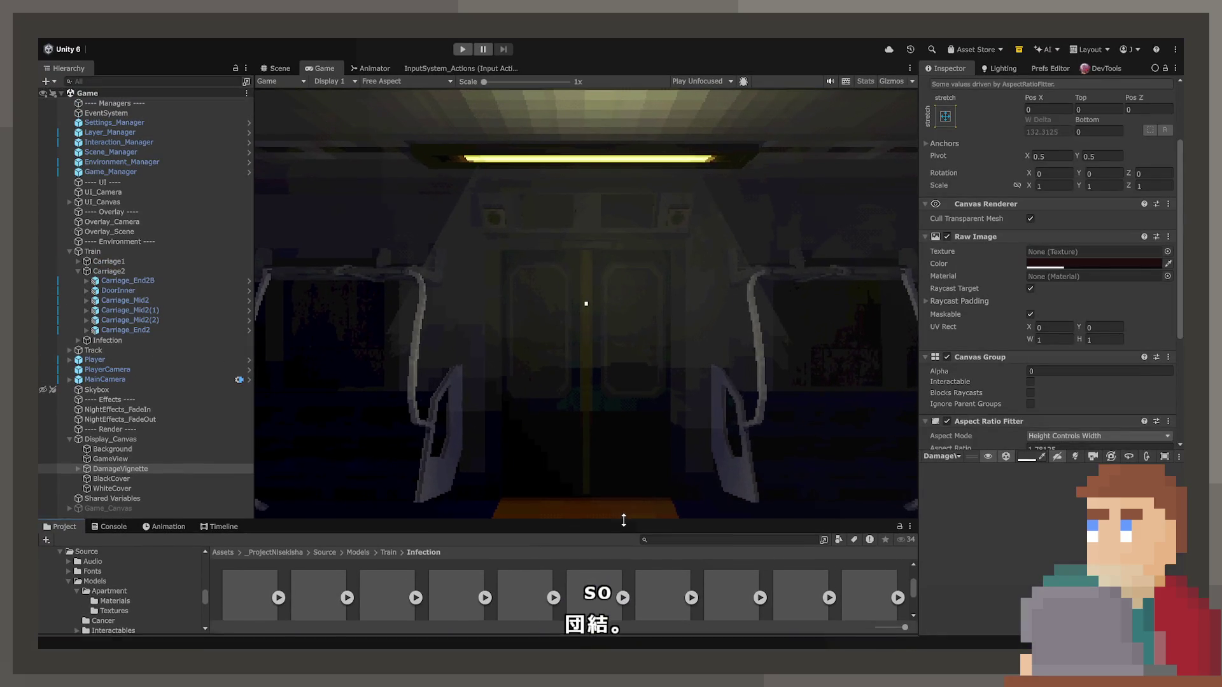
click(465, 53)
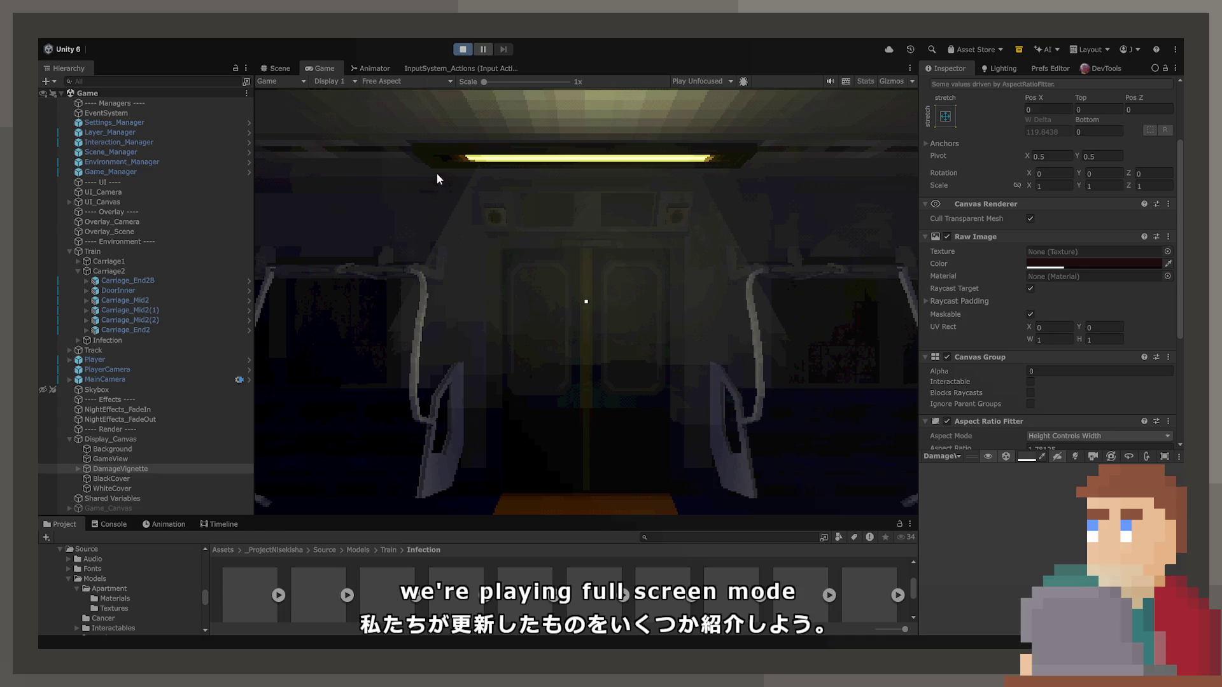
double_click(323, 68)
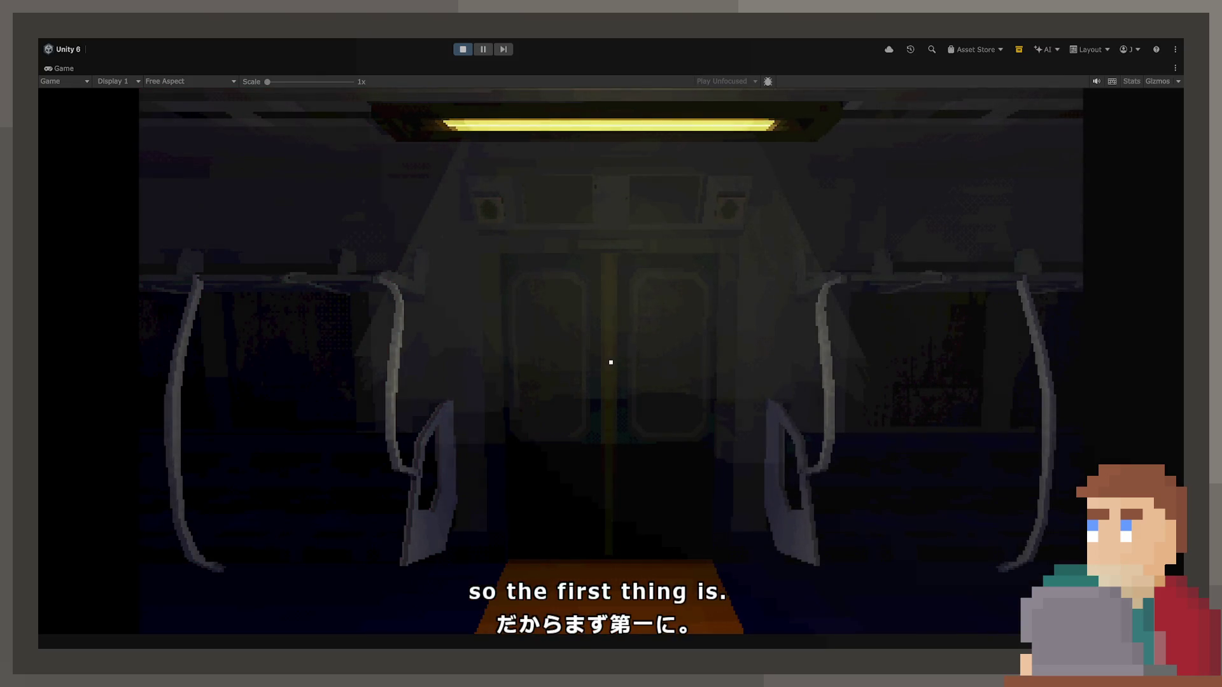
Walk the player down the train corridor toward the red creature, then restore the editor layout
mouse_move(611, 362)
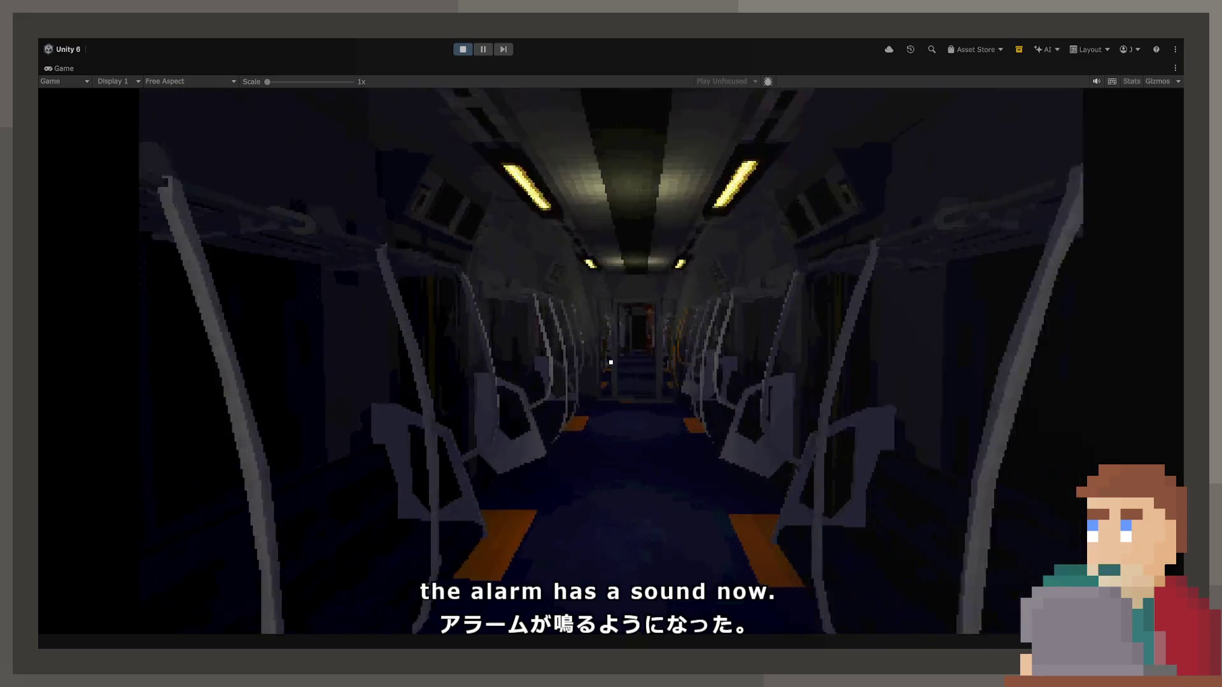
key(w)
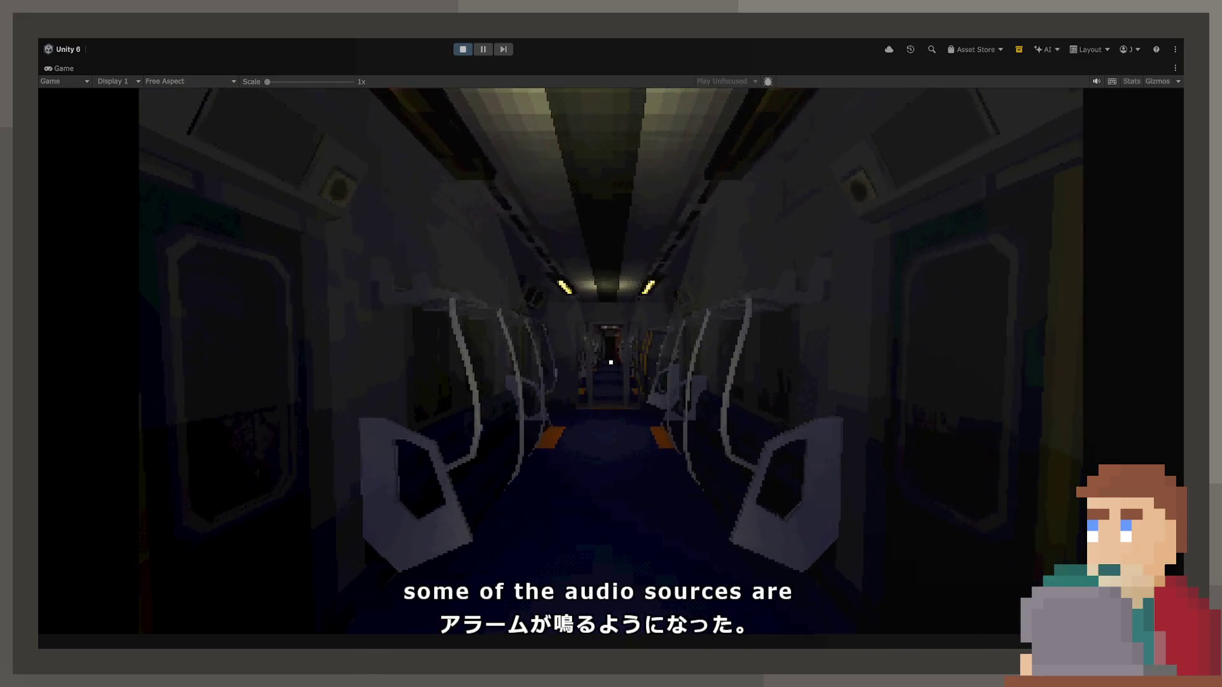
key(w)
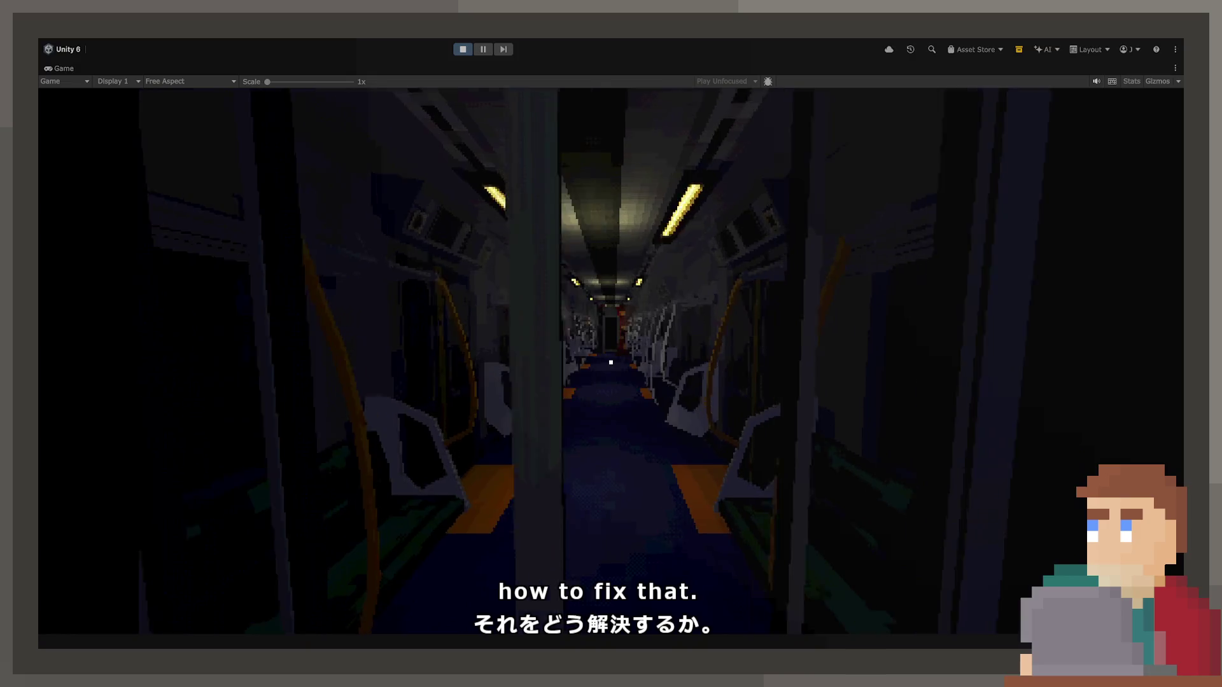
key(w)
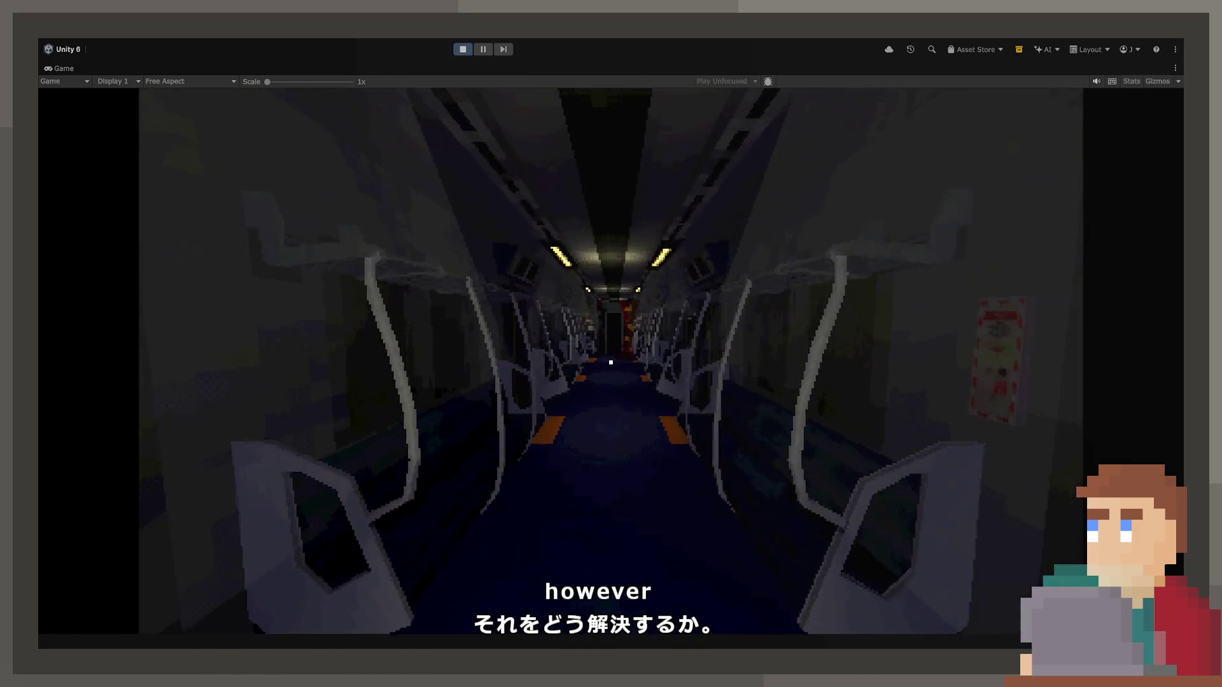
key(w)
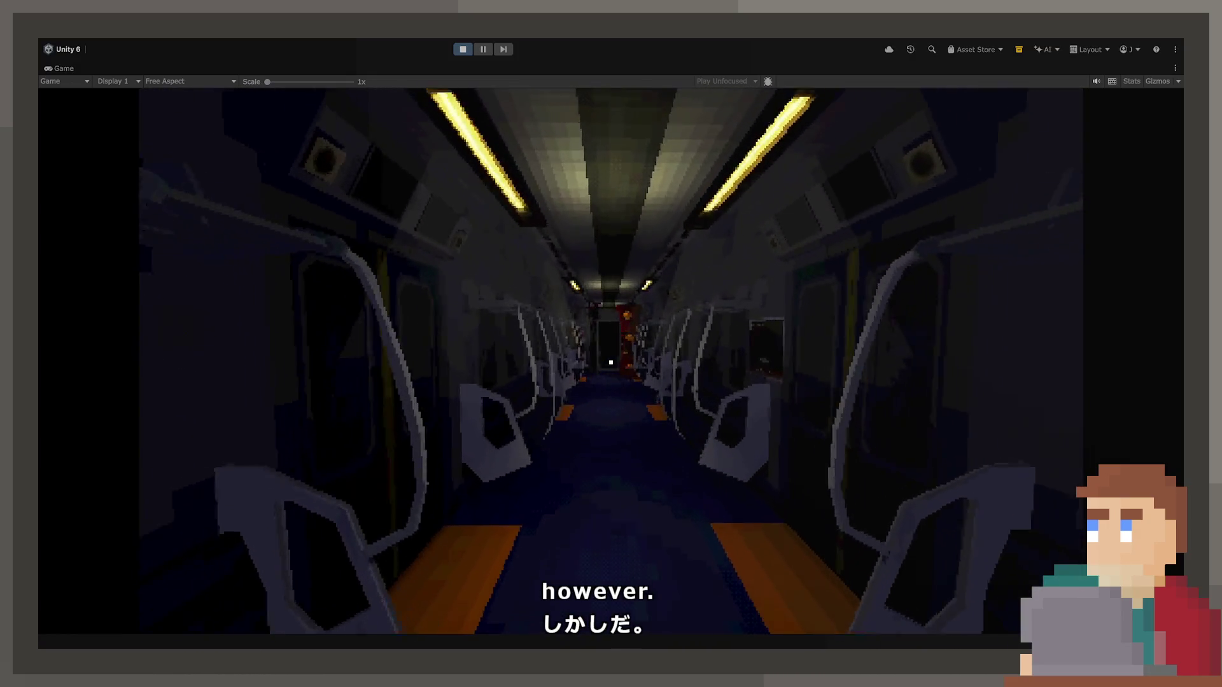
key(w)
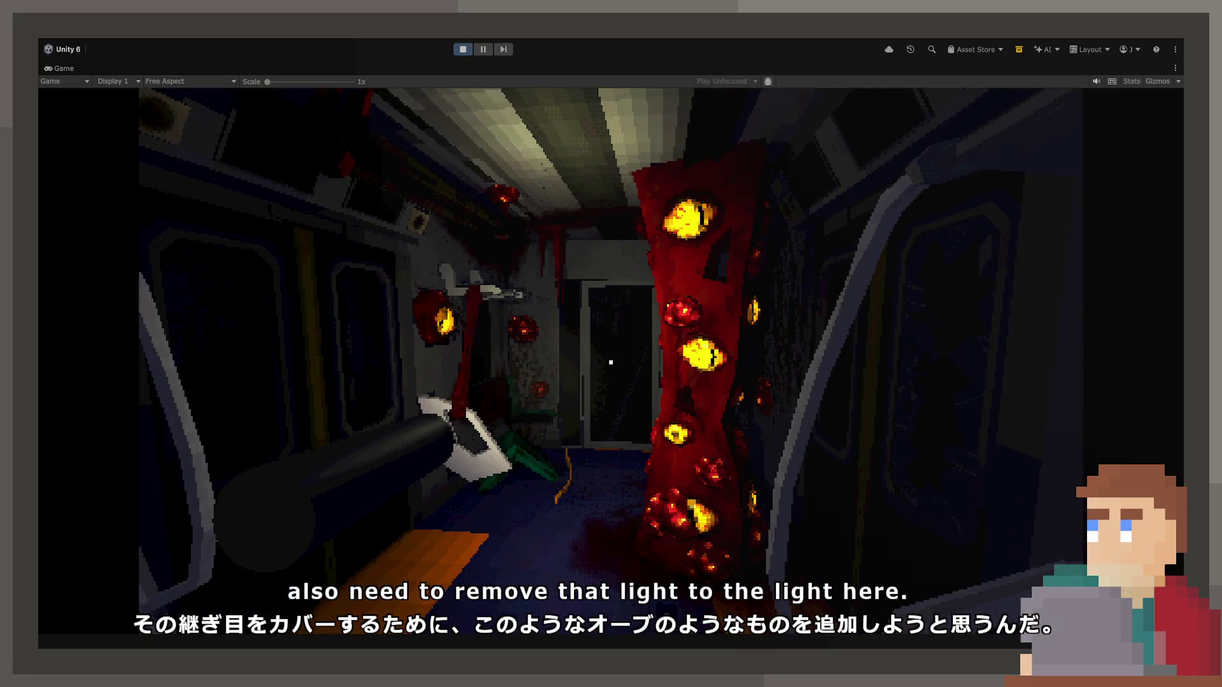
double_click(74, 68)
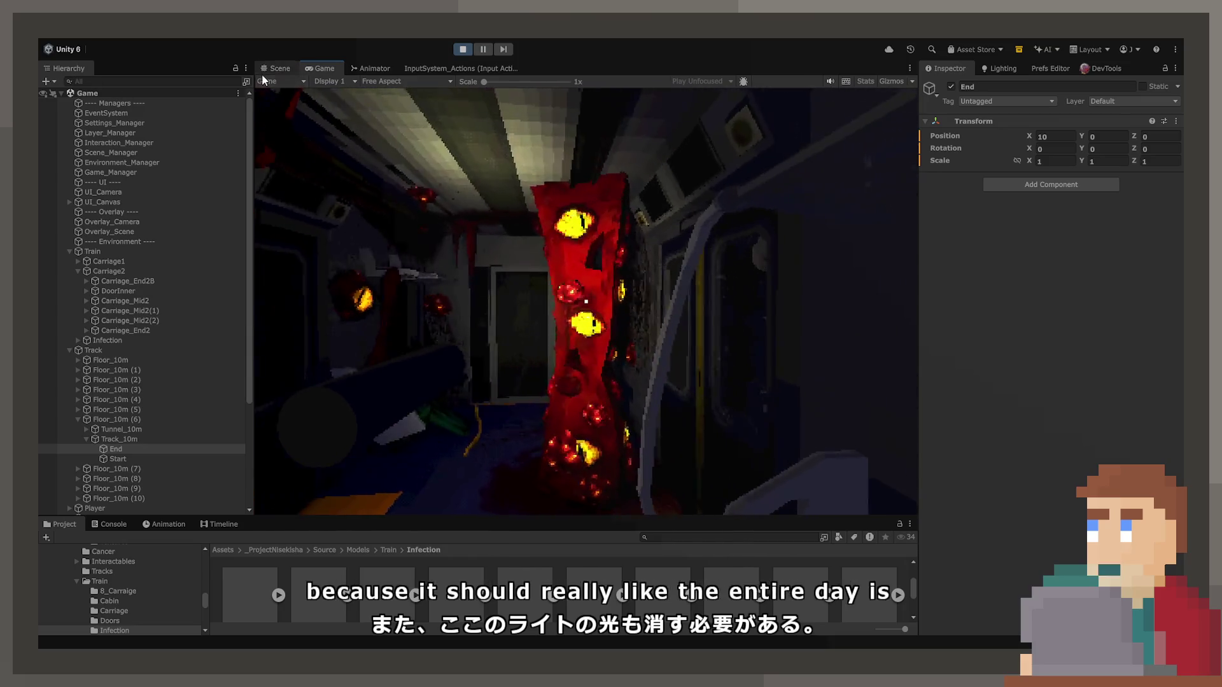
In the Scene view, select the carriage's InternalLight and deactivate it
click(277, 68)
mouse_move(567, 296)
mouse_down()
mouse_move(576, 348)
mouse_move(565, 349)
mouse_move(543, 315)
mouse_move(574, 255)
mouse_up()
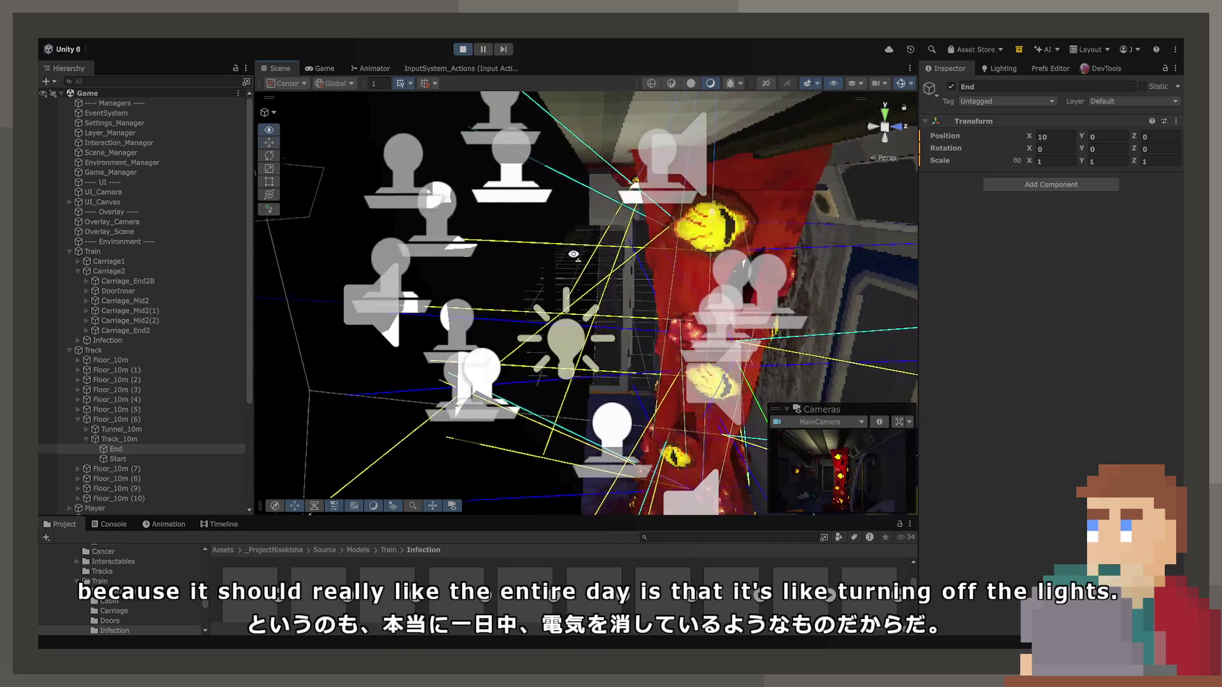
click(573, 332)
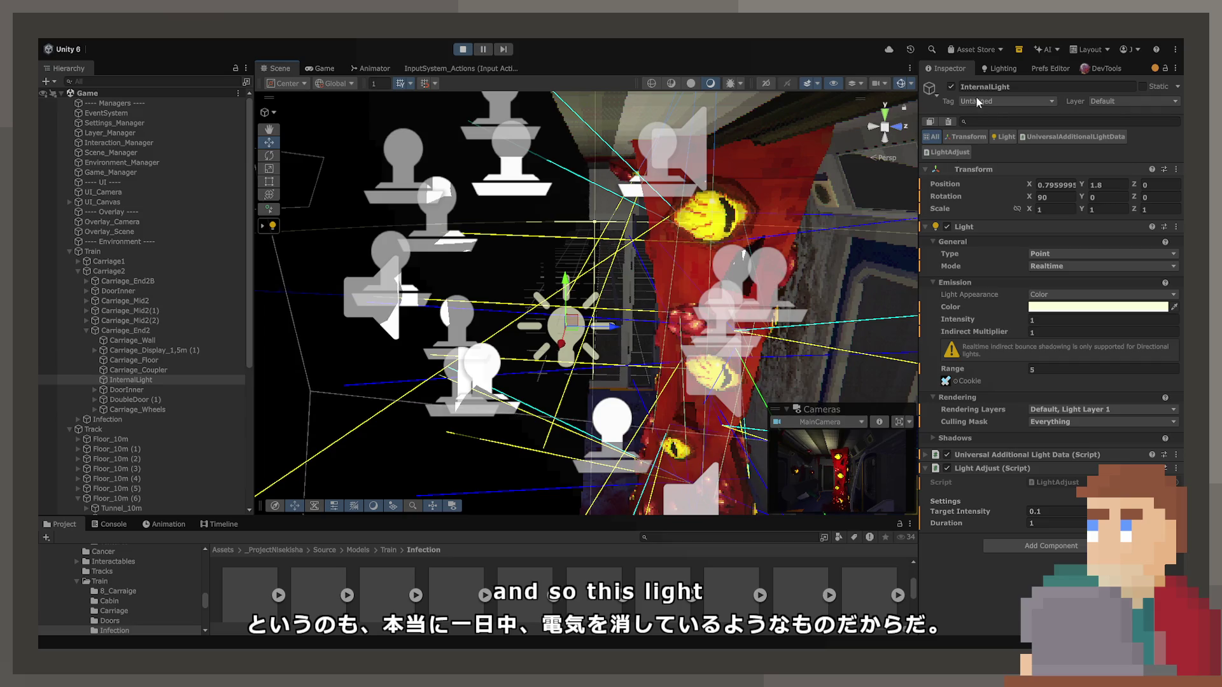
click(951, 86)
Check the darker carriage in the Game view, stop playing and reselect InternalLight
click(319, 68)
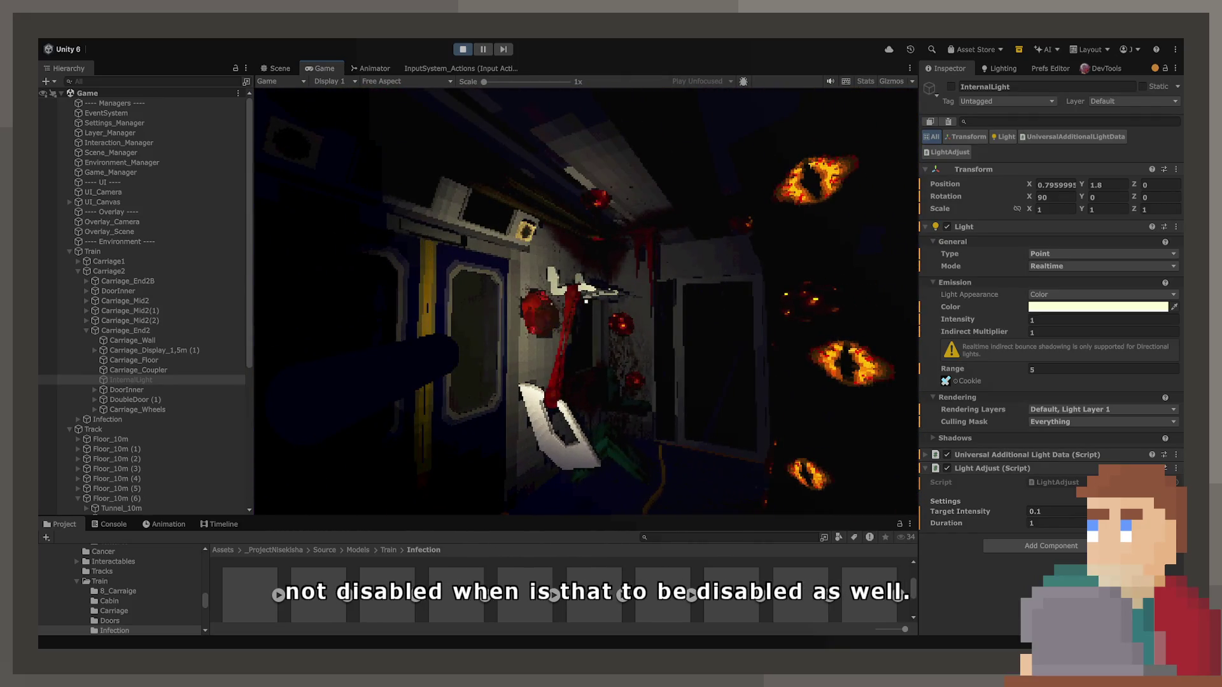
click(463, 50)
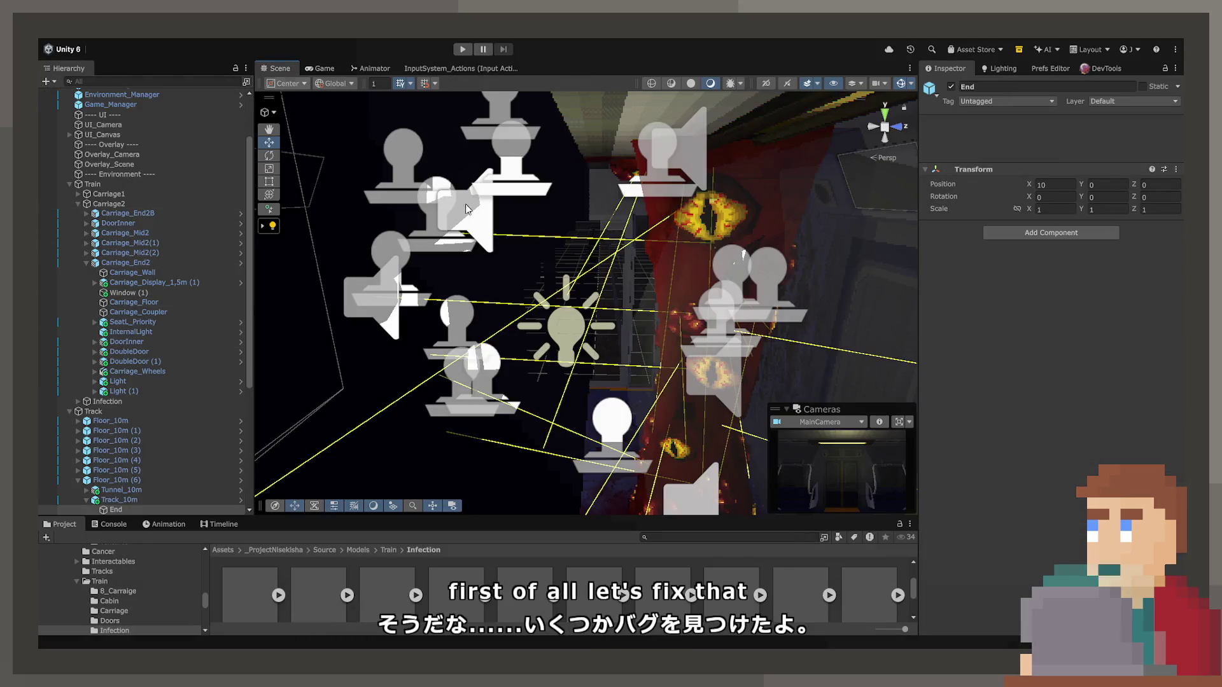
click(566, 311)
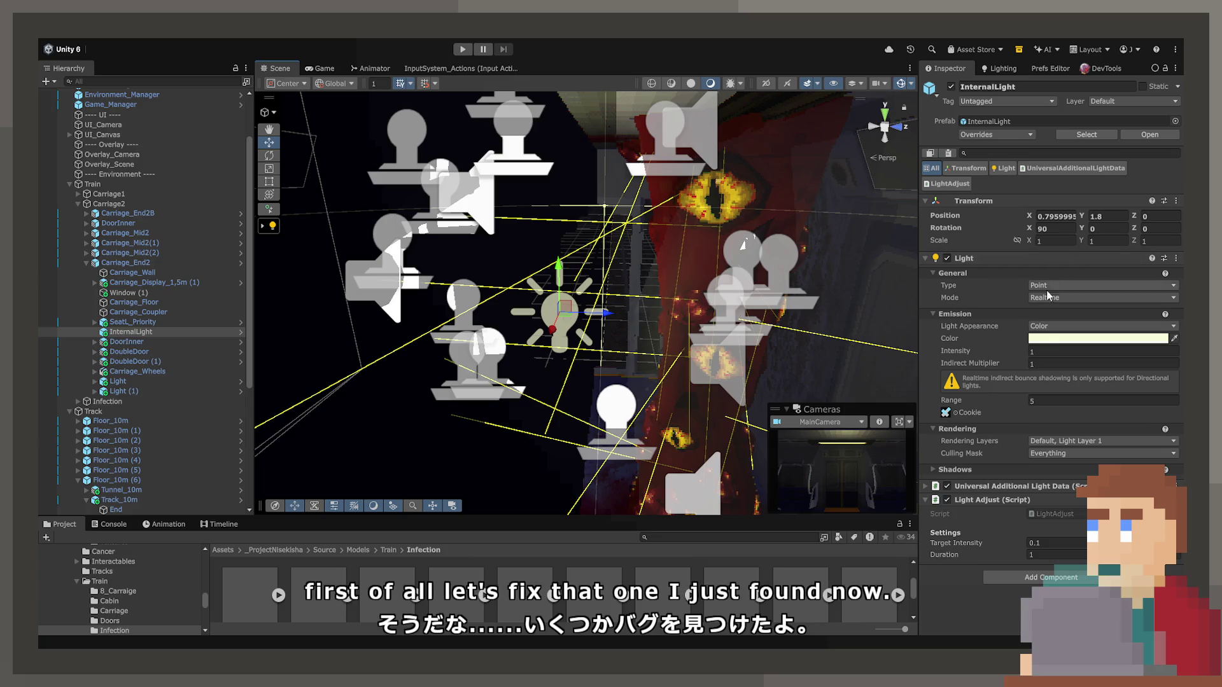
Add a Set On Curse component to InternalLight and frame it in the view
click(1038, 580)
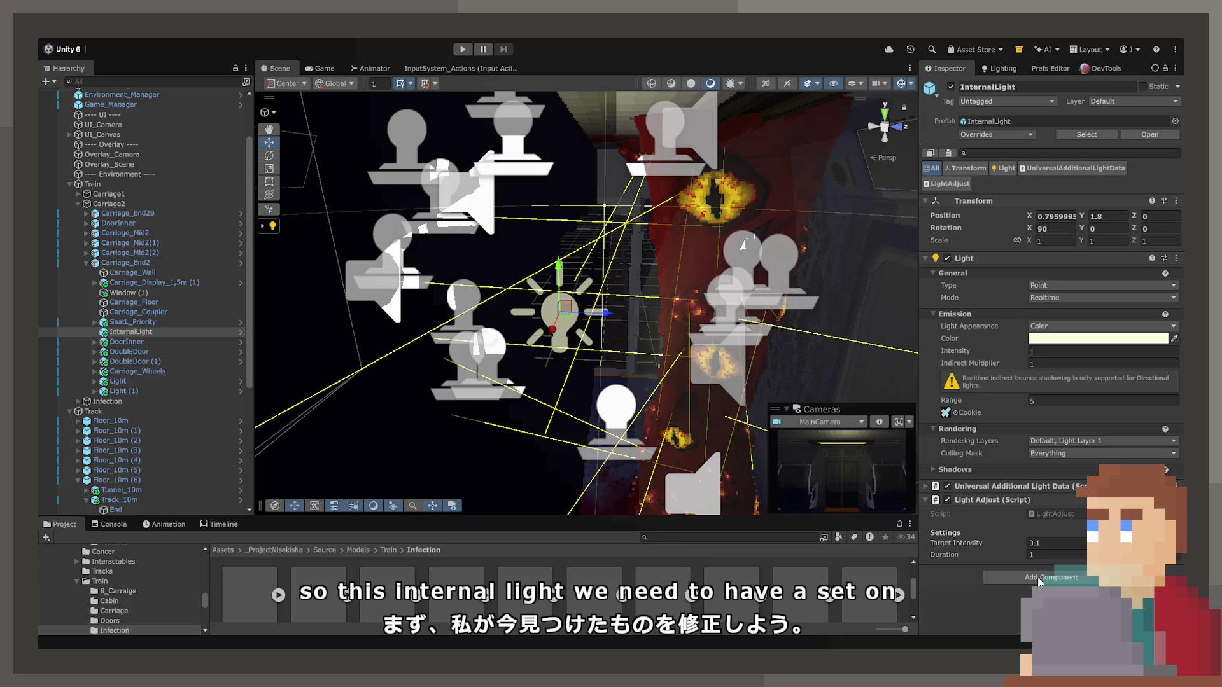
scroll(192, 371, down, 5)
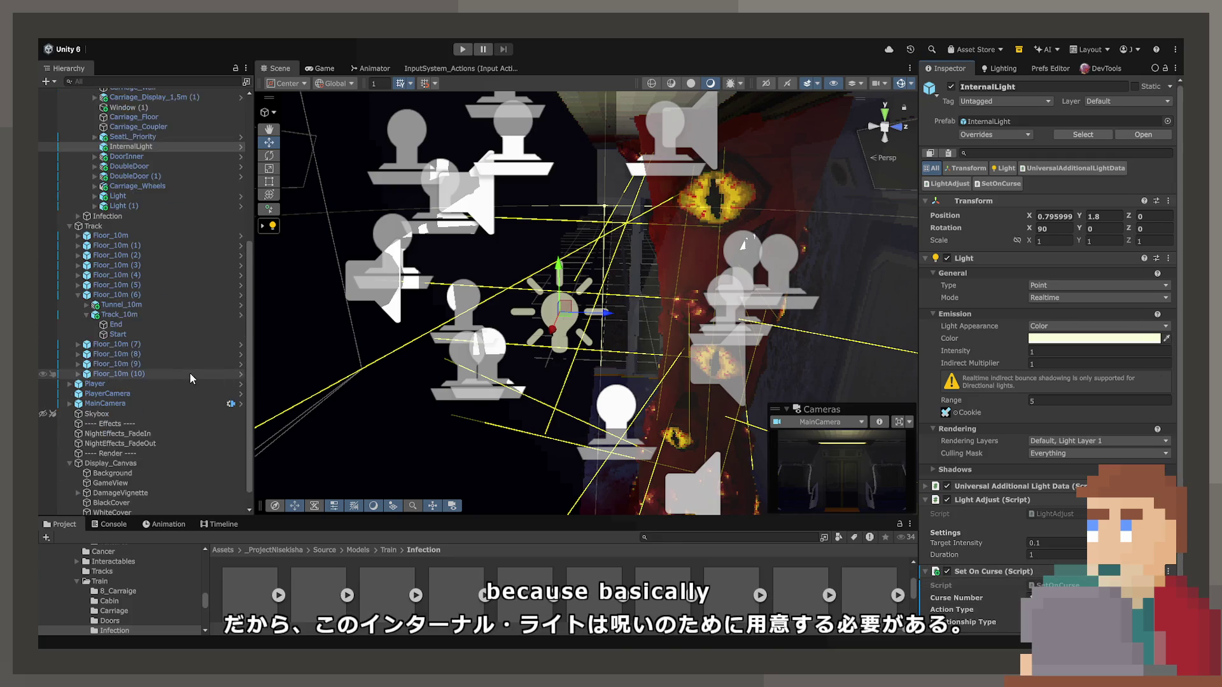
key(f)
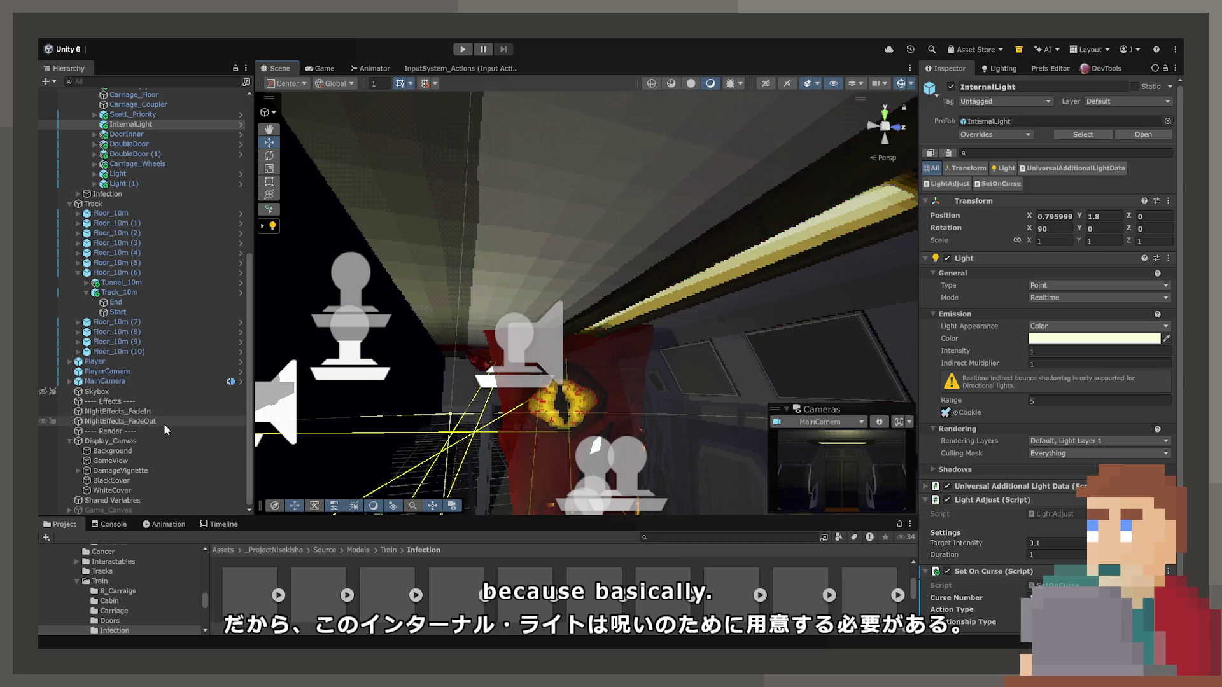
Expand Infection and its stage 4 in the Hierarchy, moving the view toward the red-eyed creature
scroll(112, 392, up, 3)
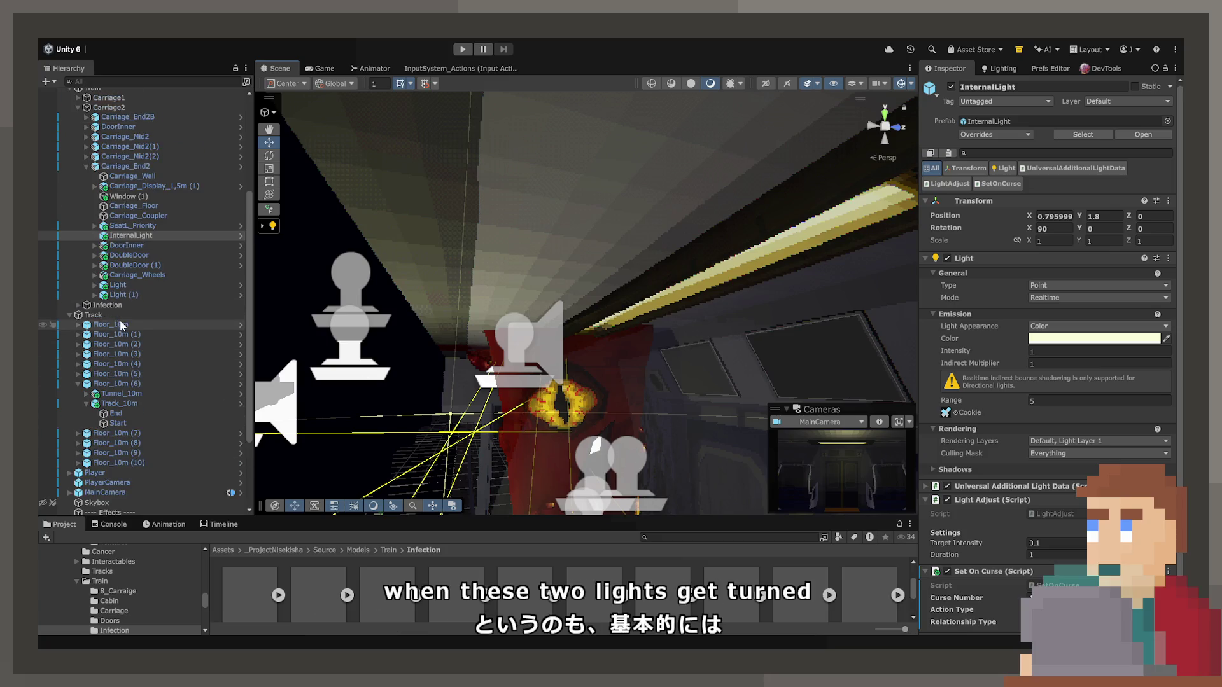
click(78, 305)
click(86, 355)
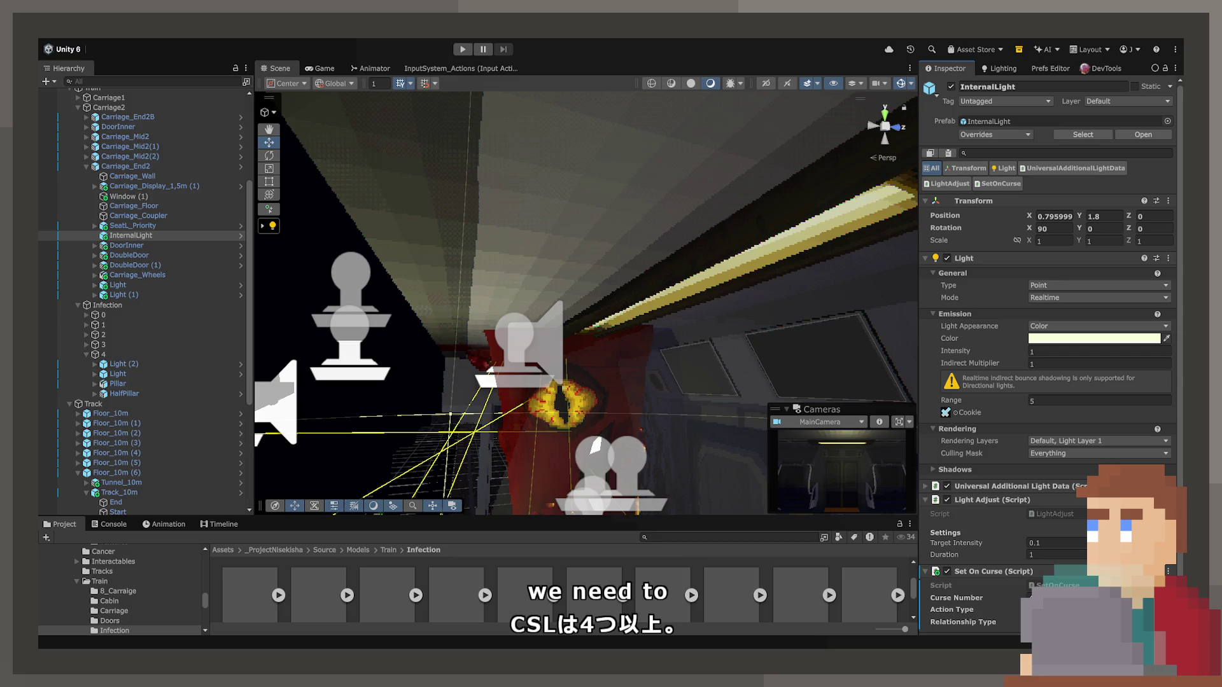
mouse_move(693, 405)
mouse_down()
mouse_move(605, 451)
mouse_move(640, 509)
mouse_move(627, 446)
mouse_up()
Add a Set On Curse component to HalfPillar with curse number 4
click(676, 420)
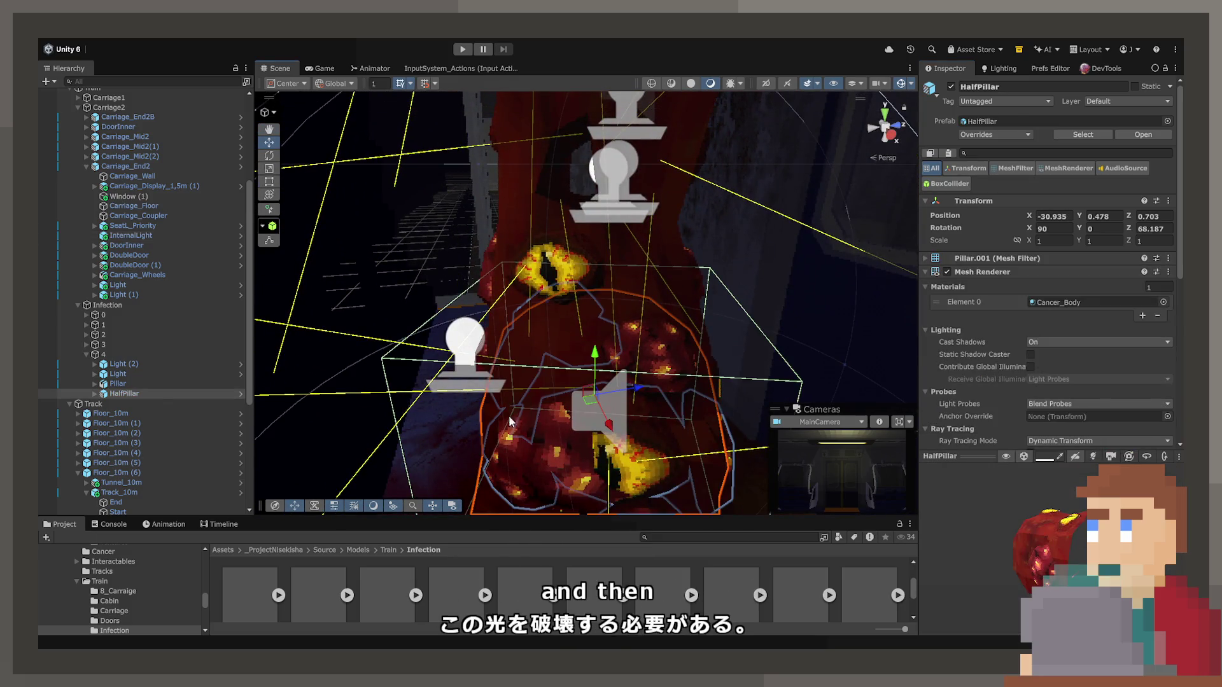
click(153, 393)
scroll(976, 387, down, 10)
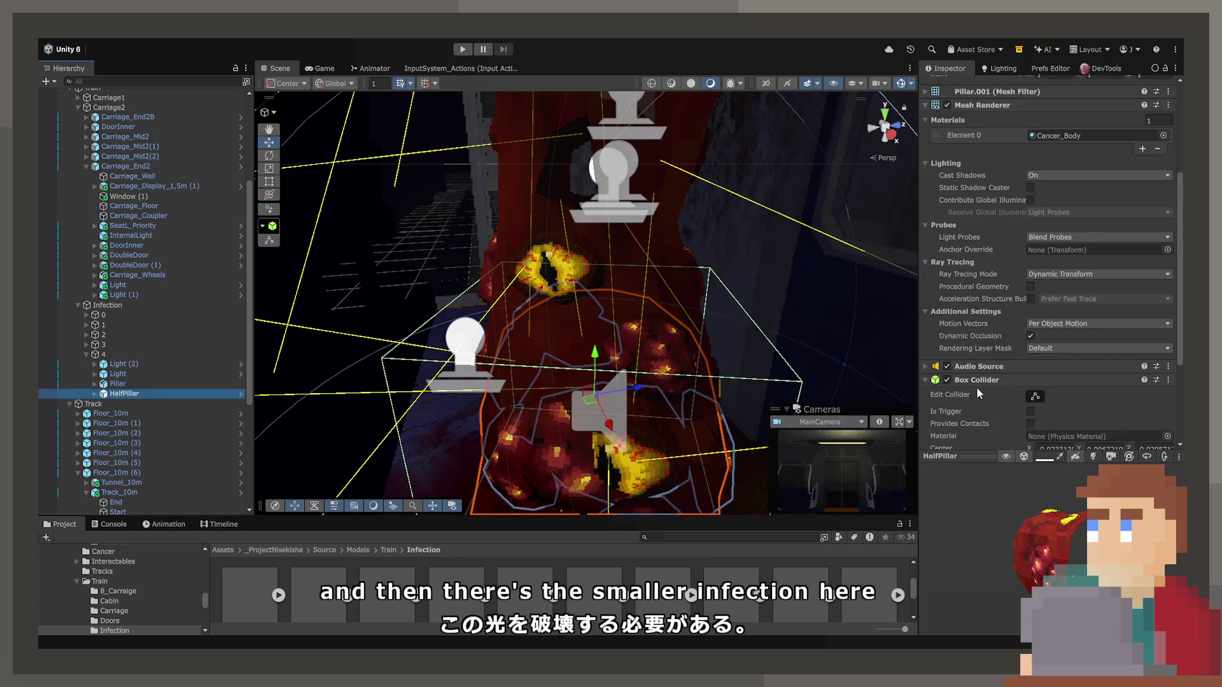
click(999, 415)
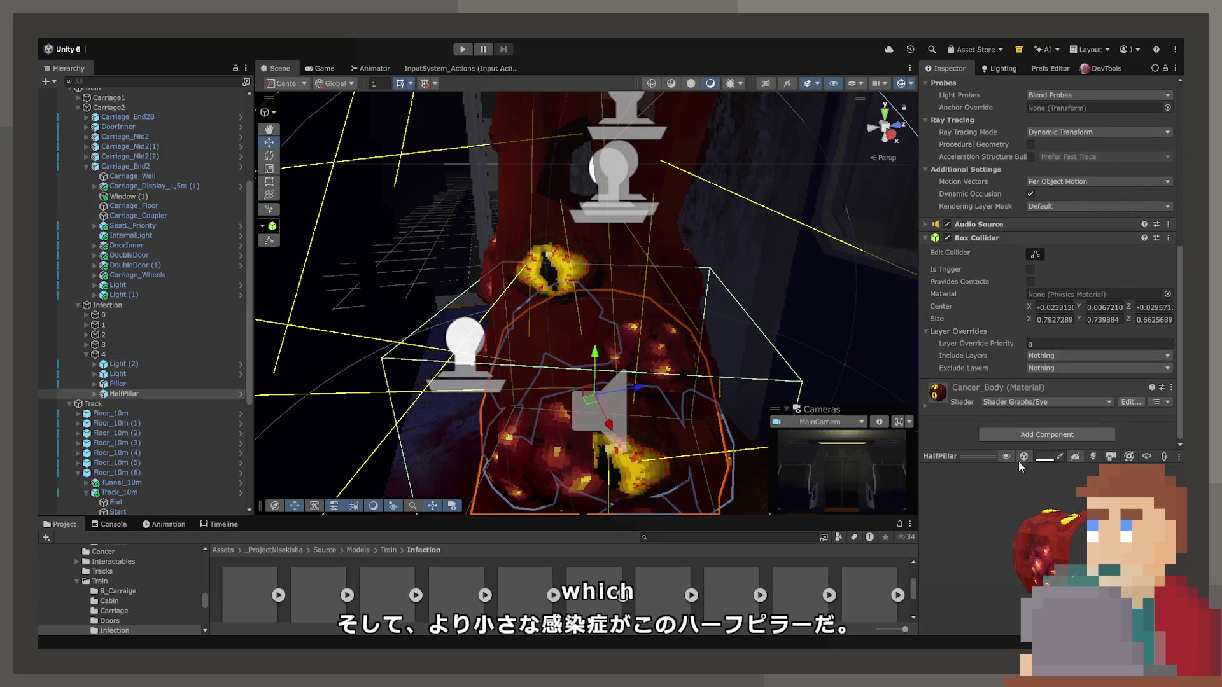
drag(1014, 471, 1002, 418)
click(1049, 343)
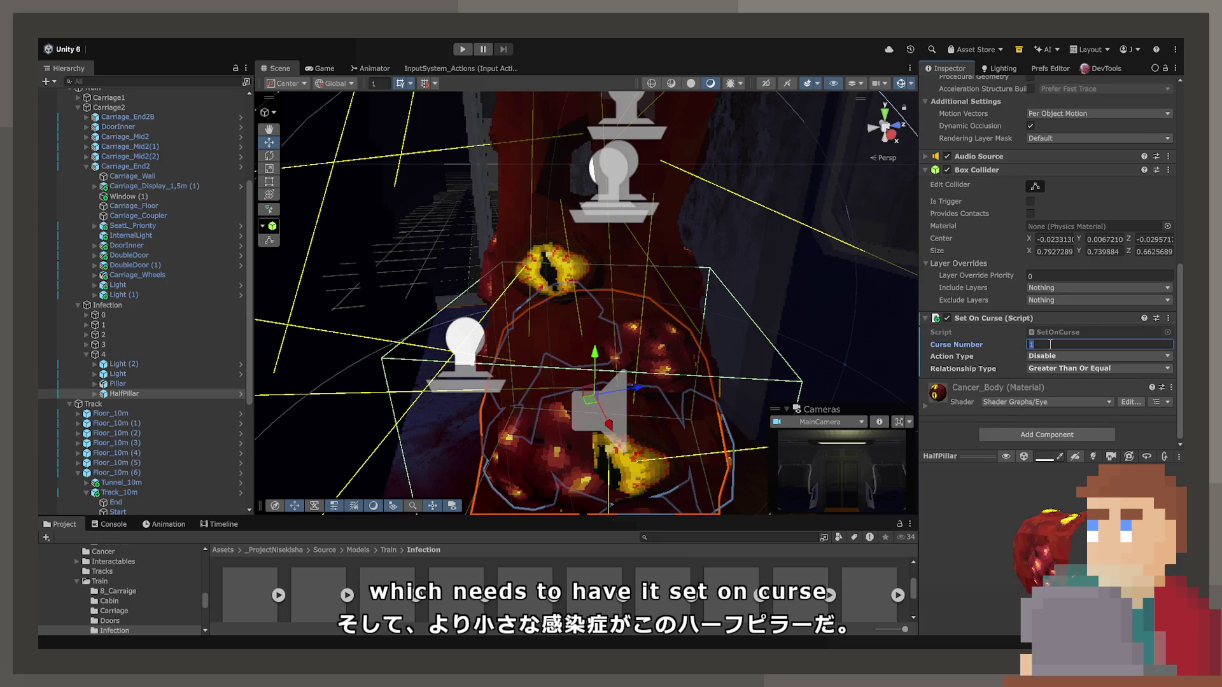
text(4)
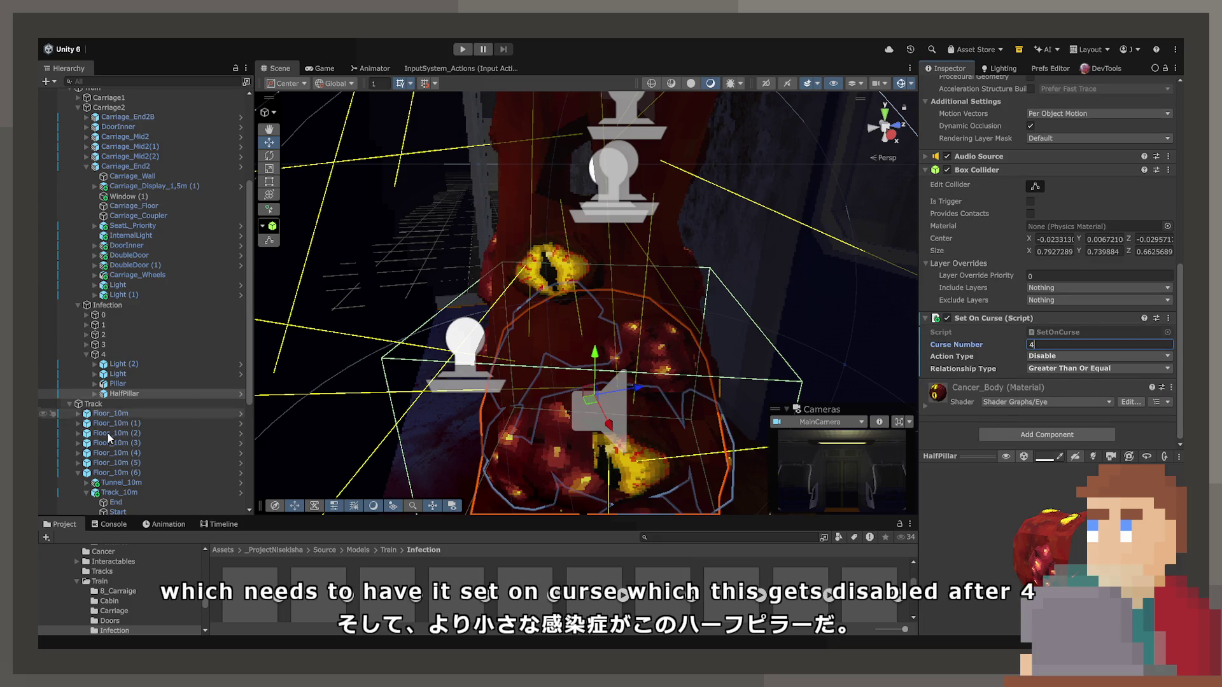
click(116, 388)
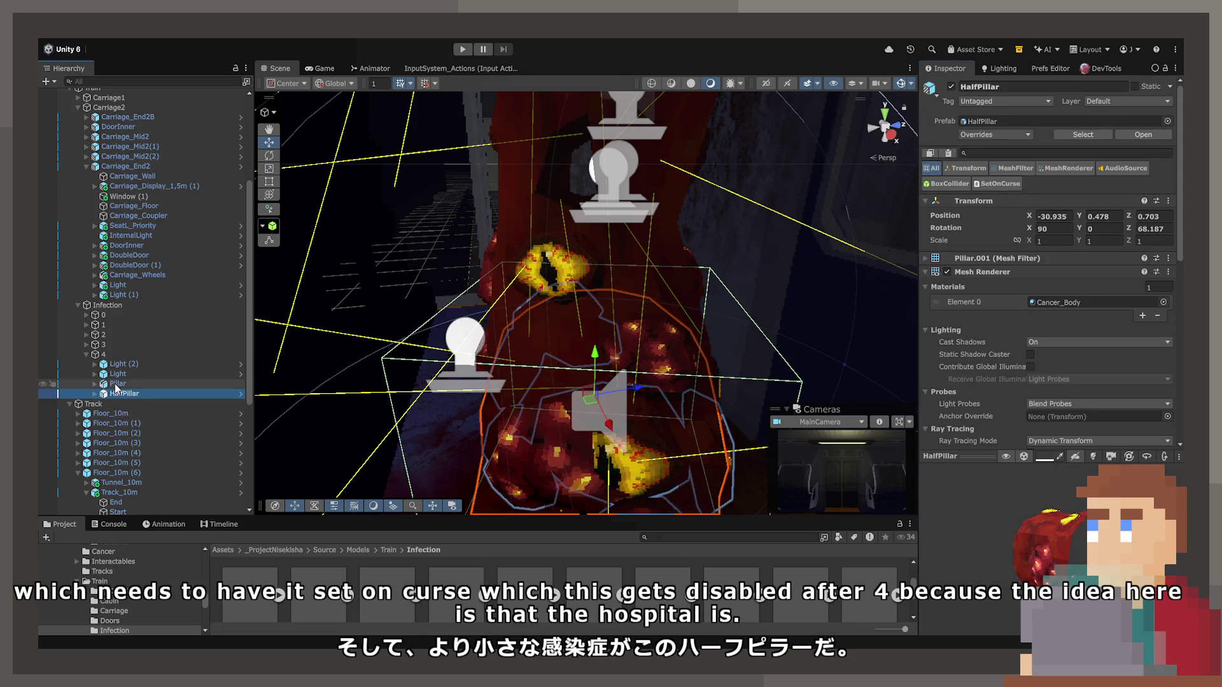
Browse infection stages 3 and 2, then move HalfPillar from group 4 below BrokenGlass in group 2
click(112, 345)
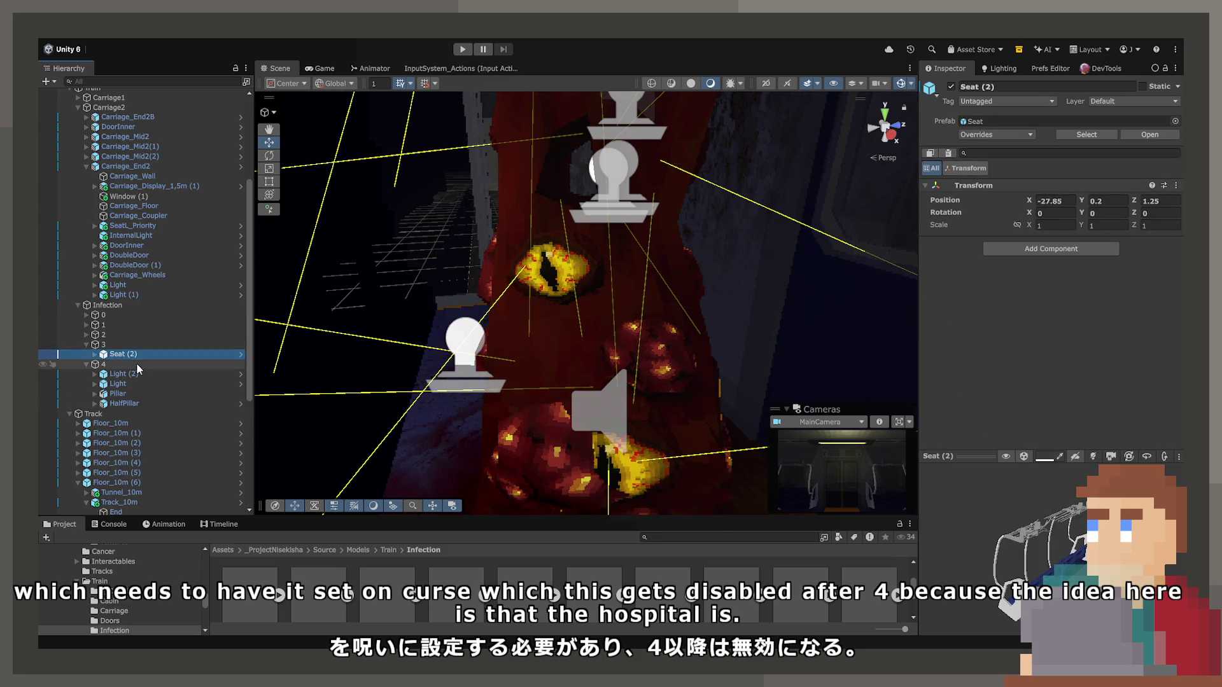
key(Up)
key(Right)
key(Down)
key(Down)
key(Down)
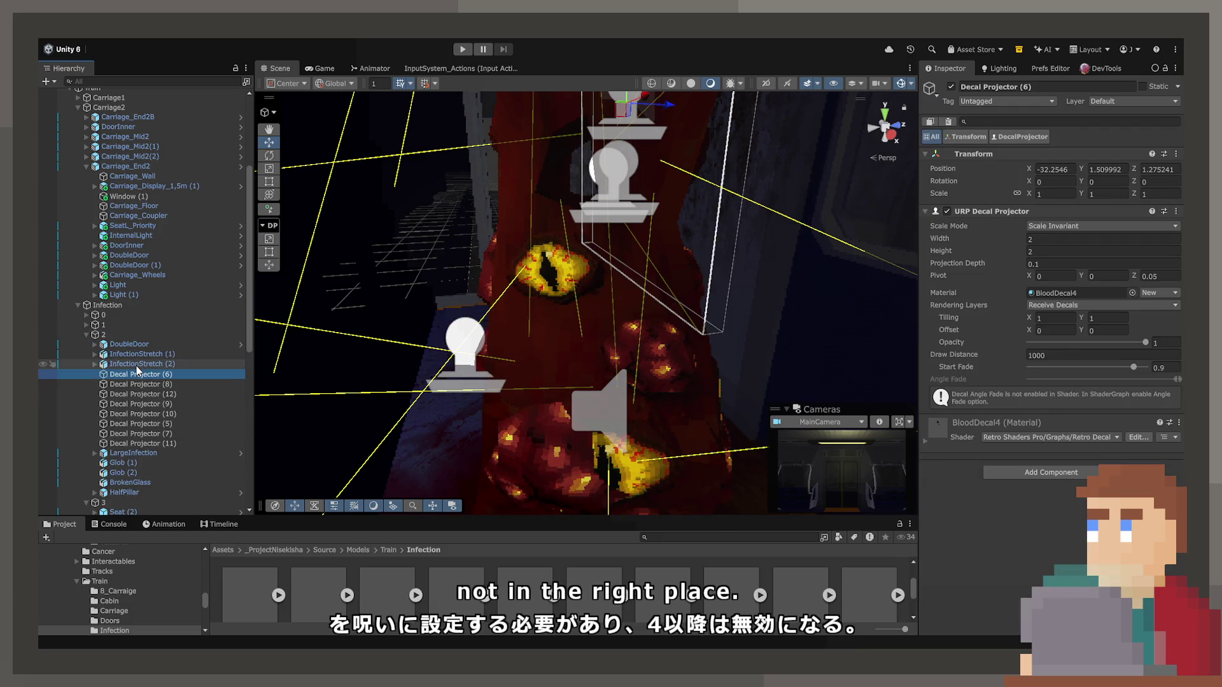
key(Down)
key(Down)
key(Down)
scroll(136, 365, down, 6)
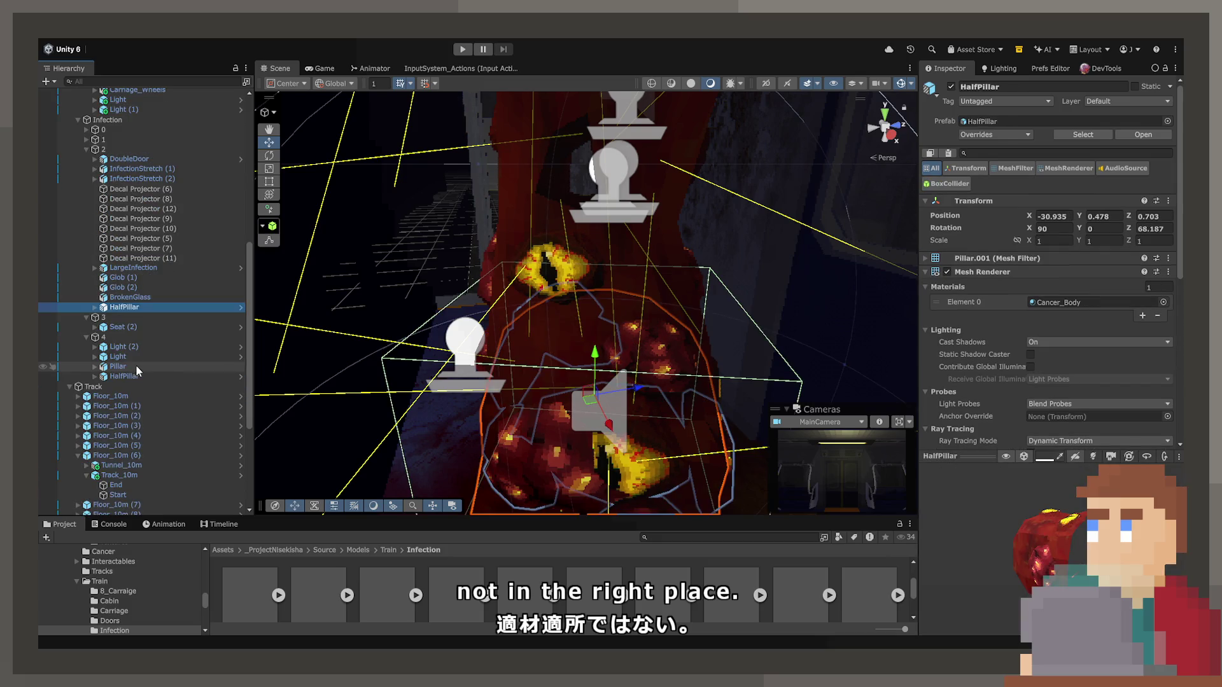
scroll(954, 327, down, 3)
scroll(955, 327, down, 4)
scroll(174, 418, down, 5)
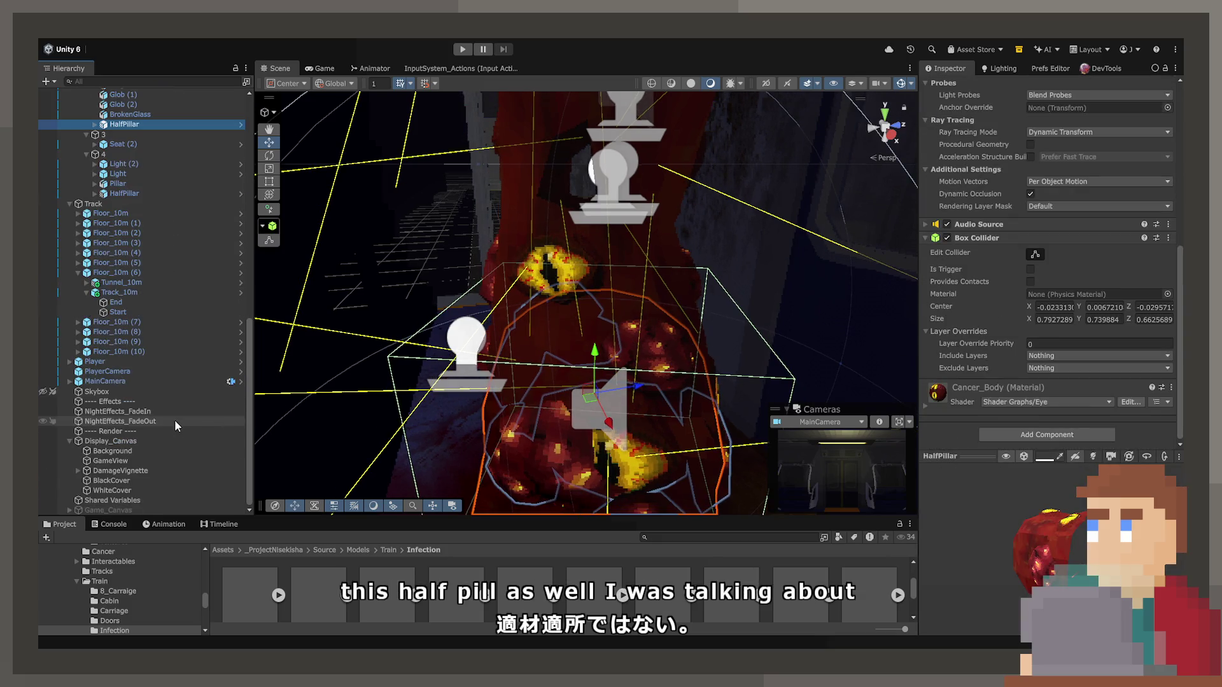
scroll(122, 299, up, 2)
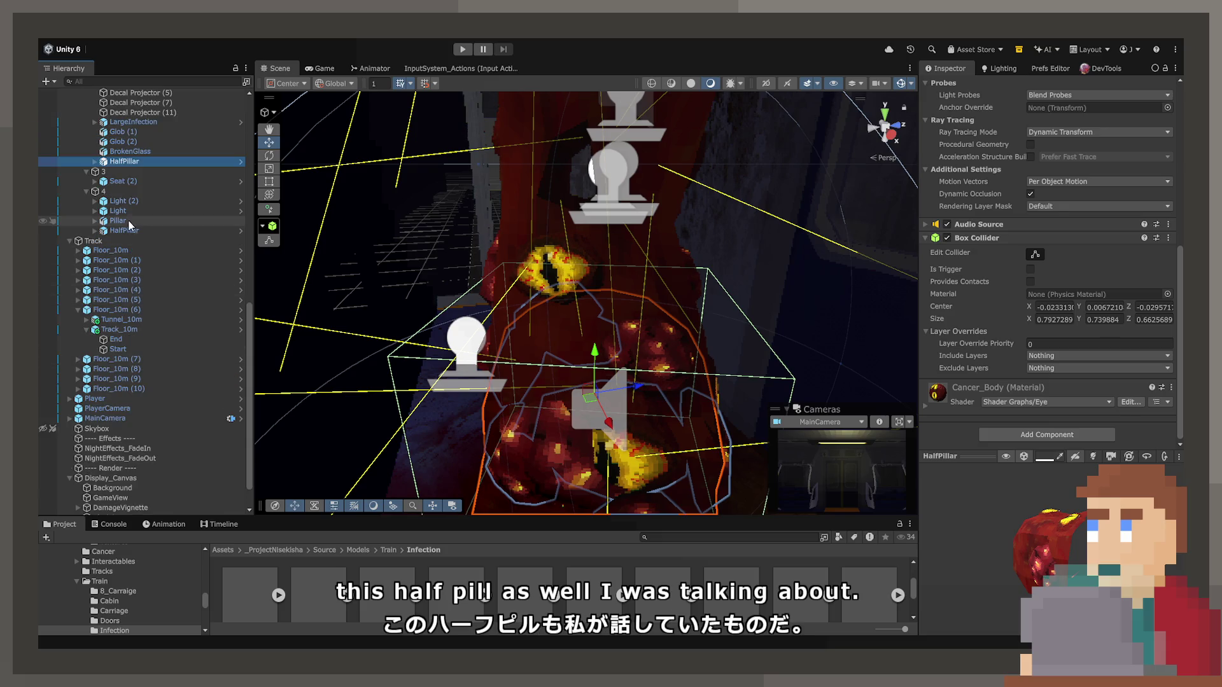
drag(124, 227, 124, 168)
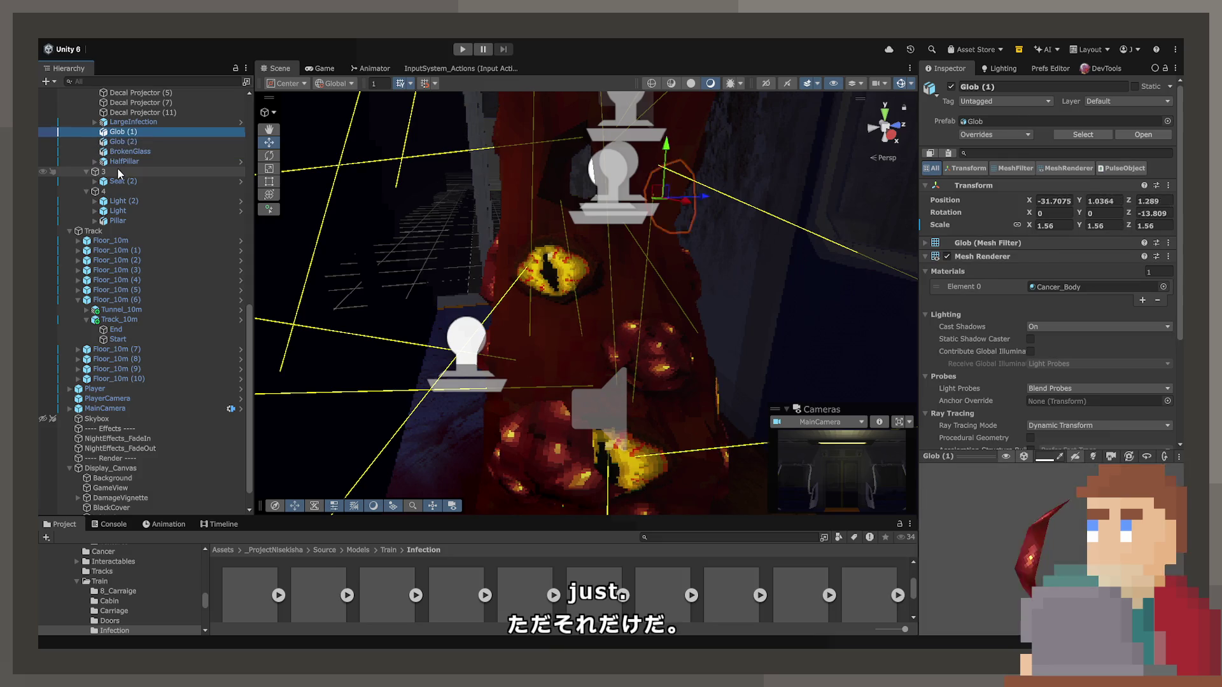
Undo the last change, then select infection group 4 and frame it in the Scene view
key(ctrl+z)
key(ctrl+z)
key(ctrl+z)
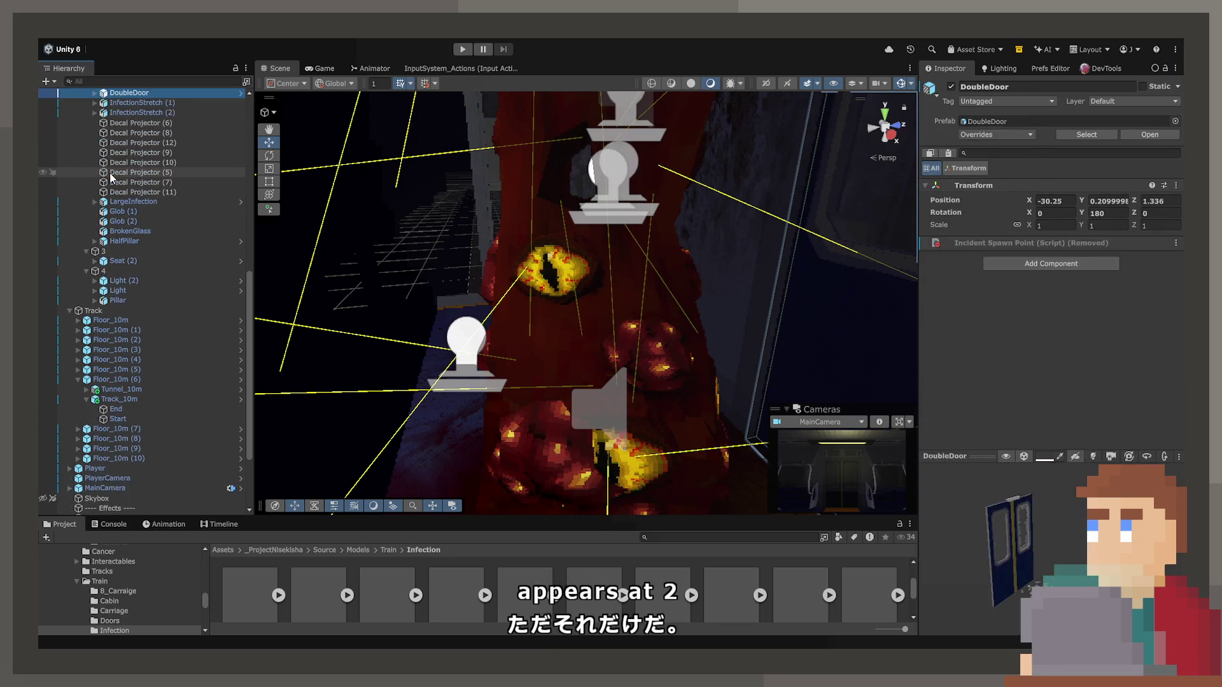
scroll(113, 272, down, 4)
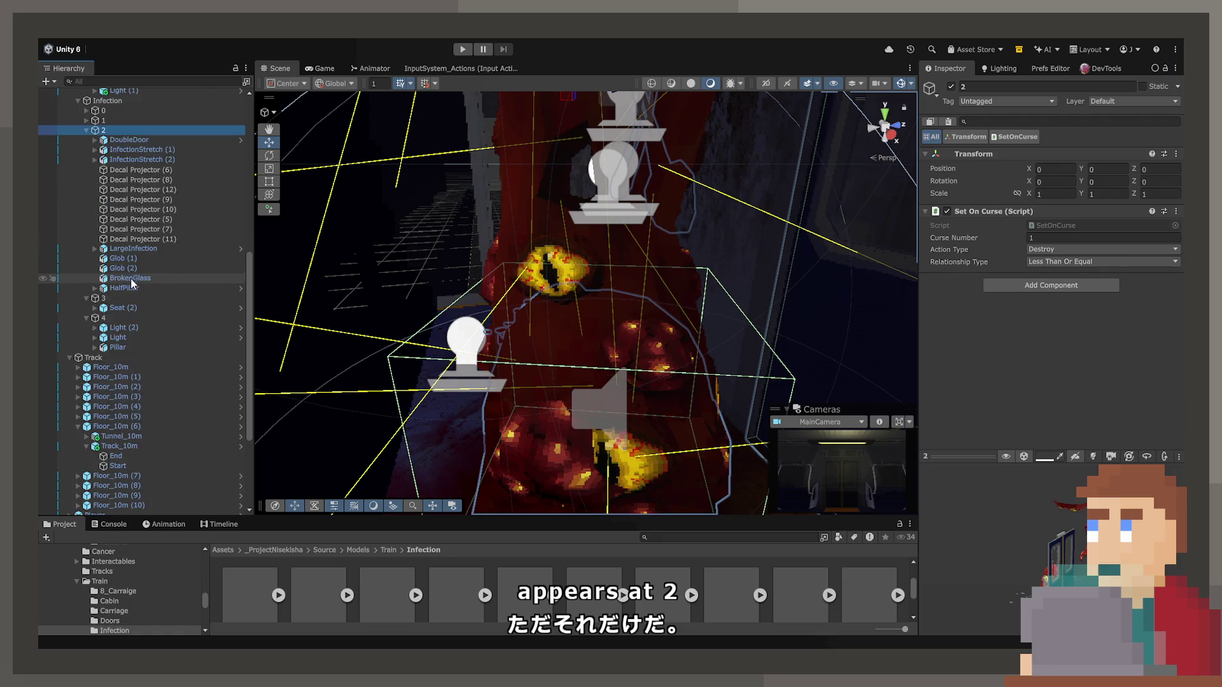
click(124, 318)
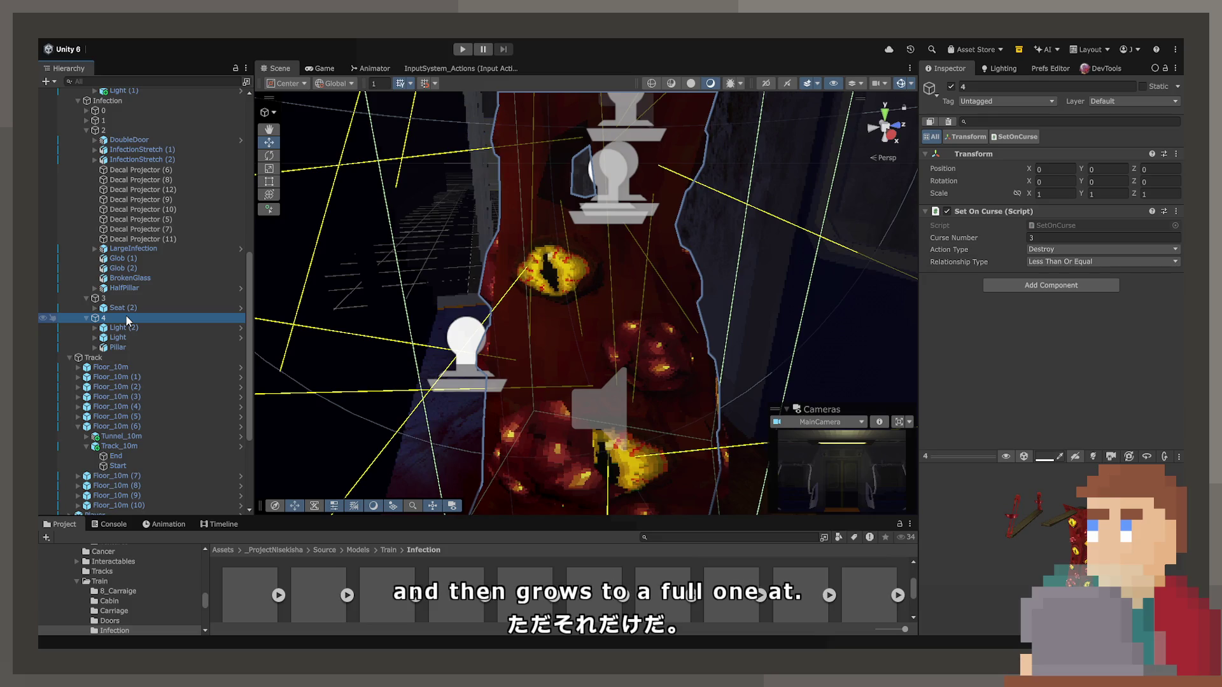
mouse_move(483, 191)
mouse_down()
mouse_move(533, 119)
mouse_move(717, 164)
mouse_up()
key(f)
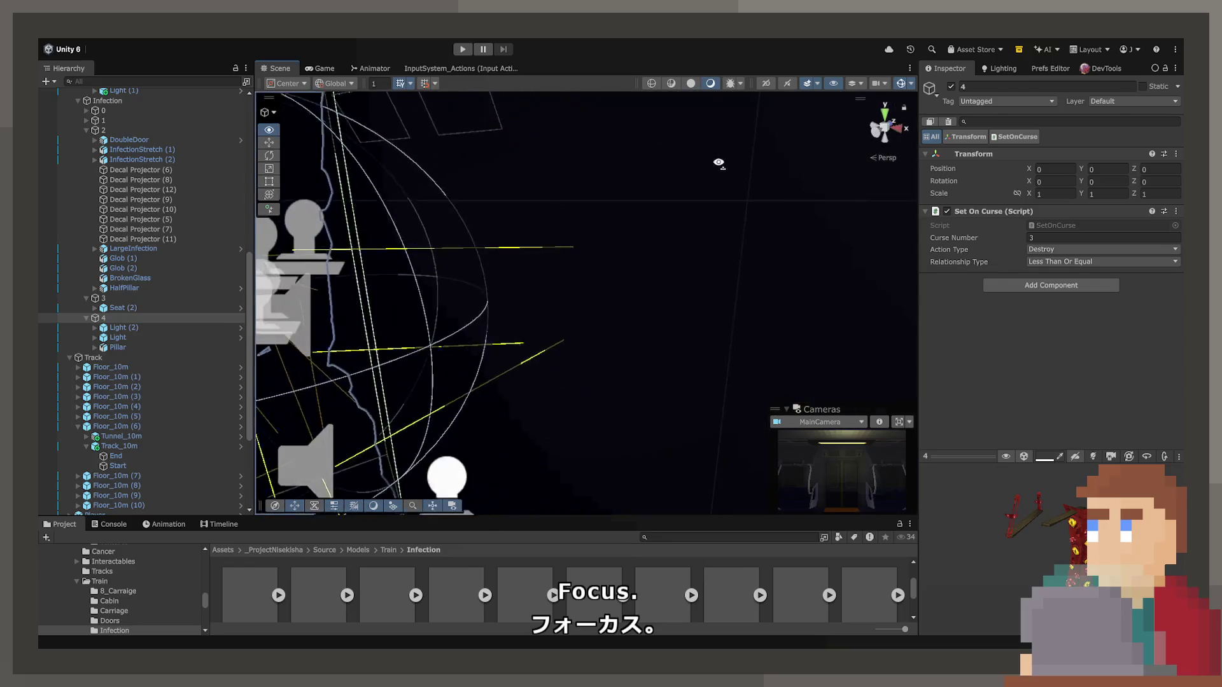
Identify the dark box covering the scene and hide Display_Canvas from the Scene view
click(586, 241)
mouse_move(655, 196)
mouse_down()
mouse_move(806, 209)
mouse_move(731, 216)
mouse_up()
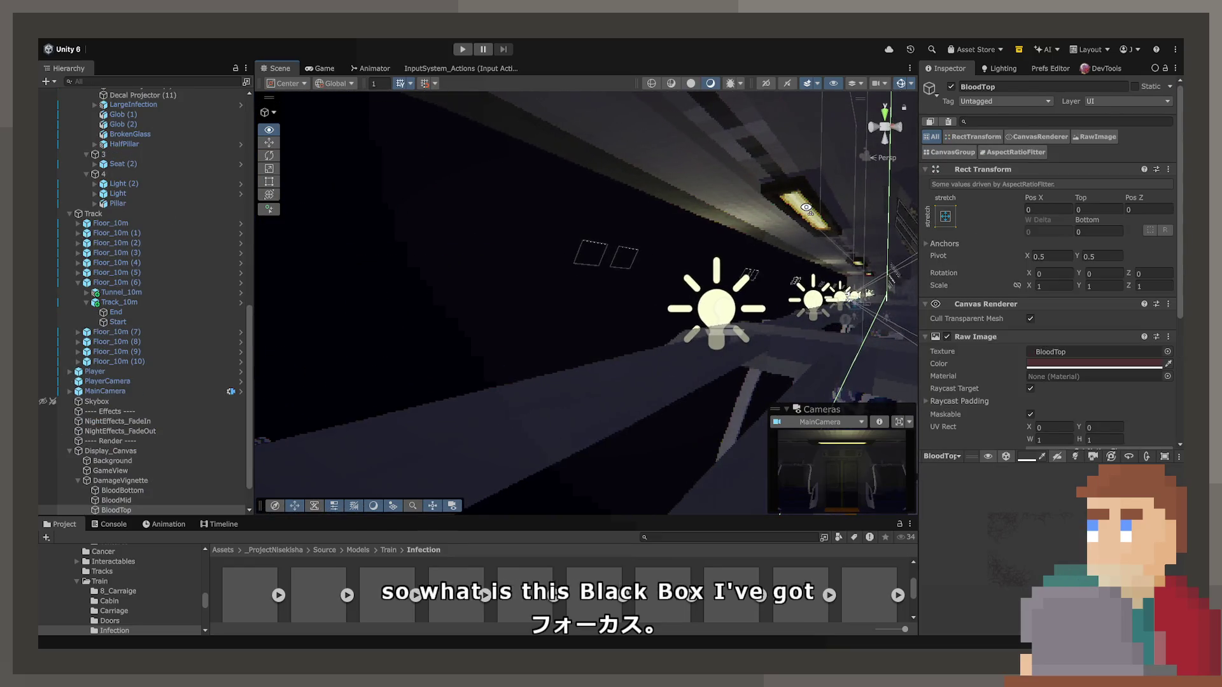
click(131, 480)
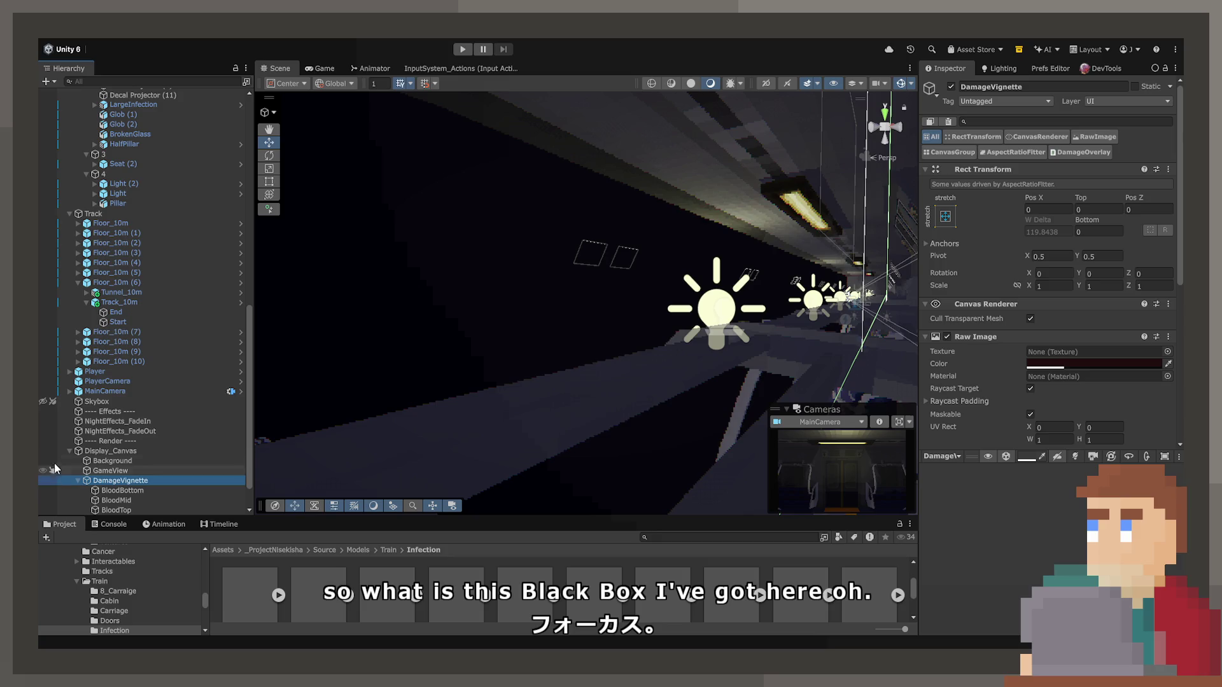
click(42, 451)
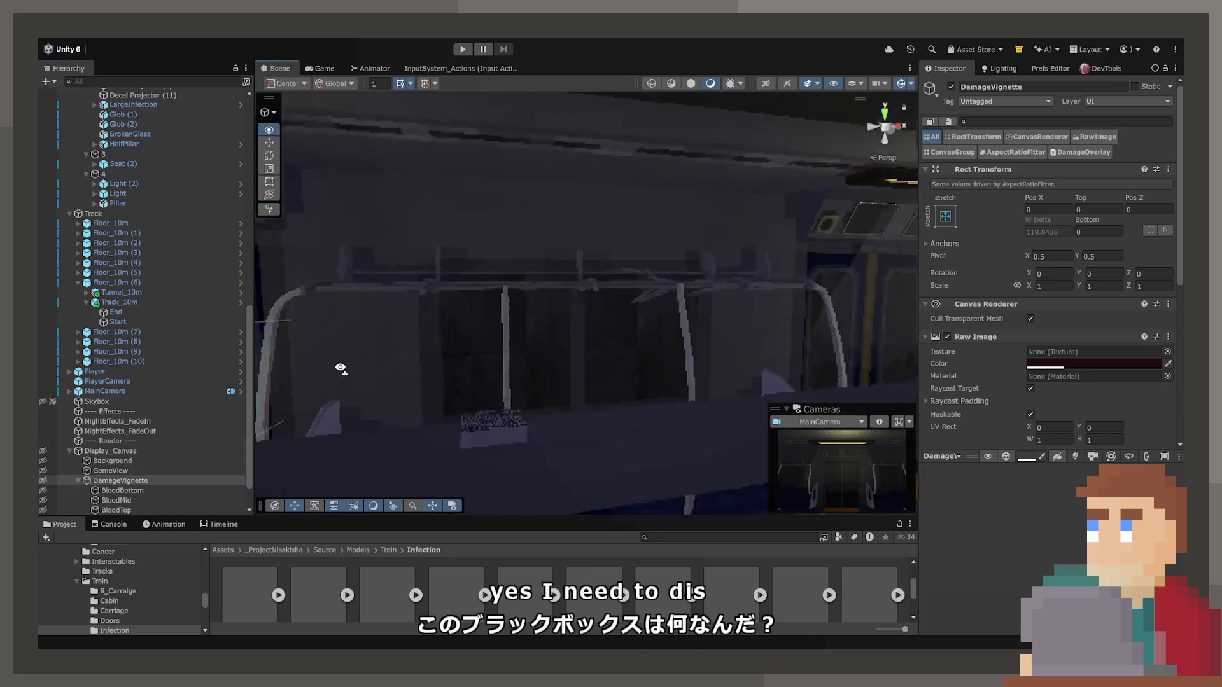
Frame the carriage's InternalLight in the revealed interior and start Play mode
mouse_move(70, 380)
mouse_down()
mouse_move(1155, 372)
mouse_move(1020, 367)
mouse_move(789, 257)
mouse_up()
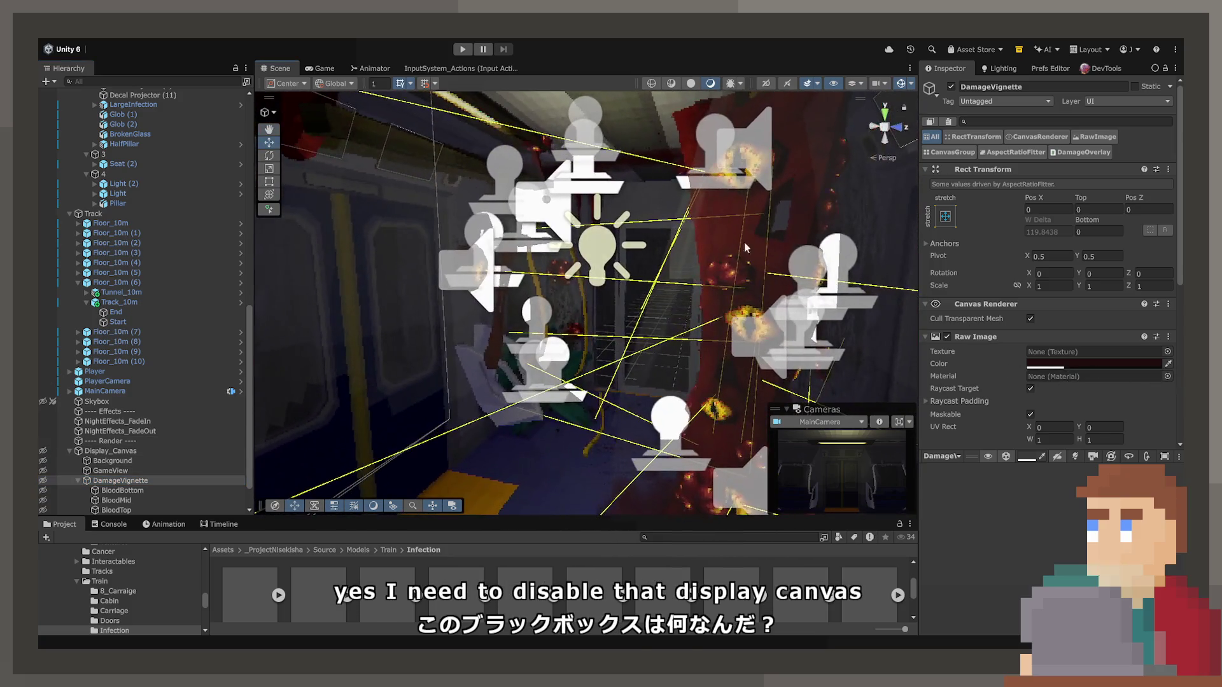
click(596, 247)
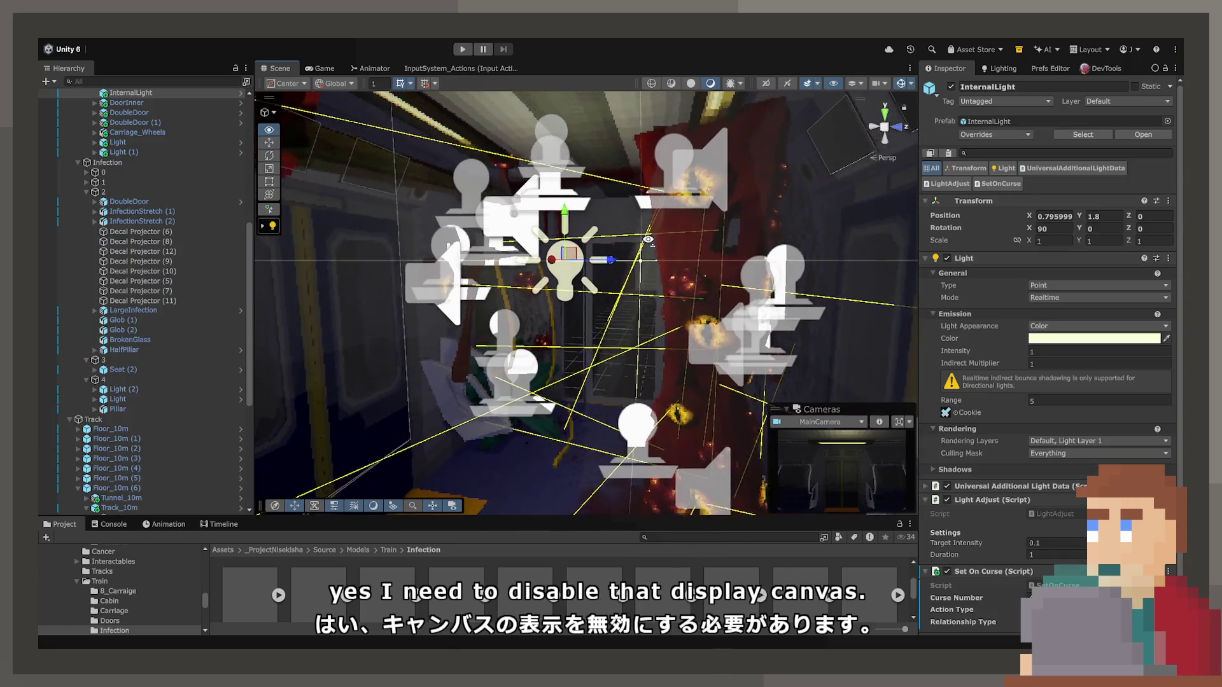
key(f)
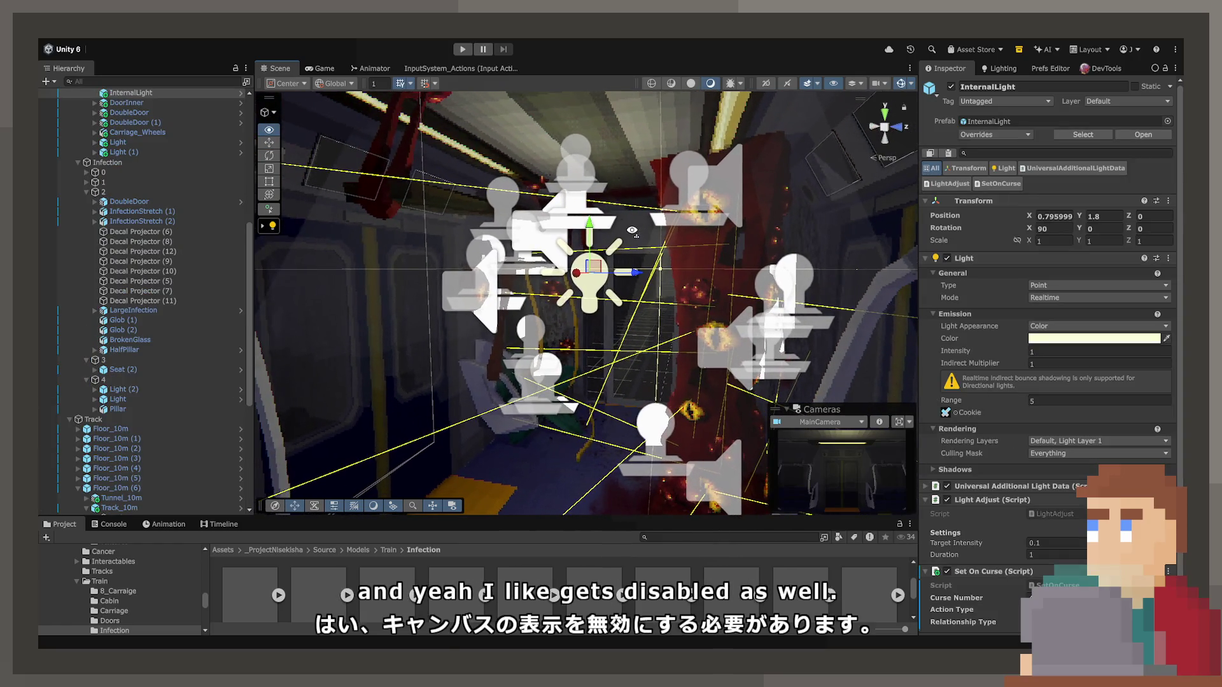
click(455, 50)
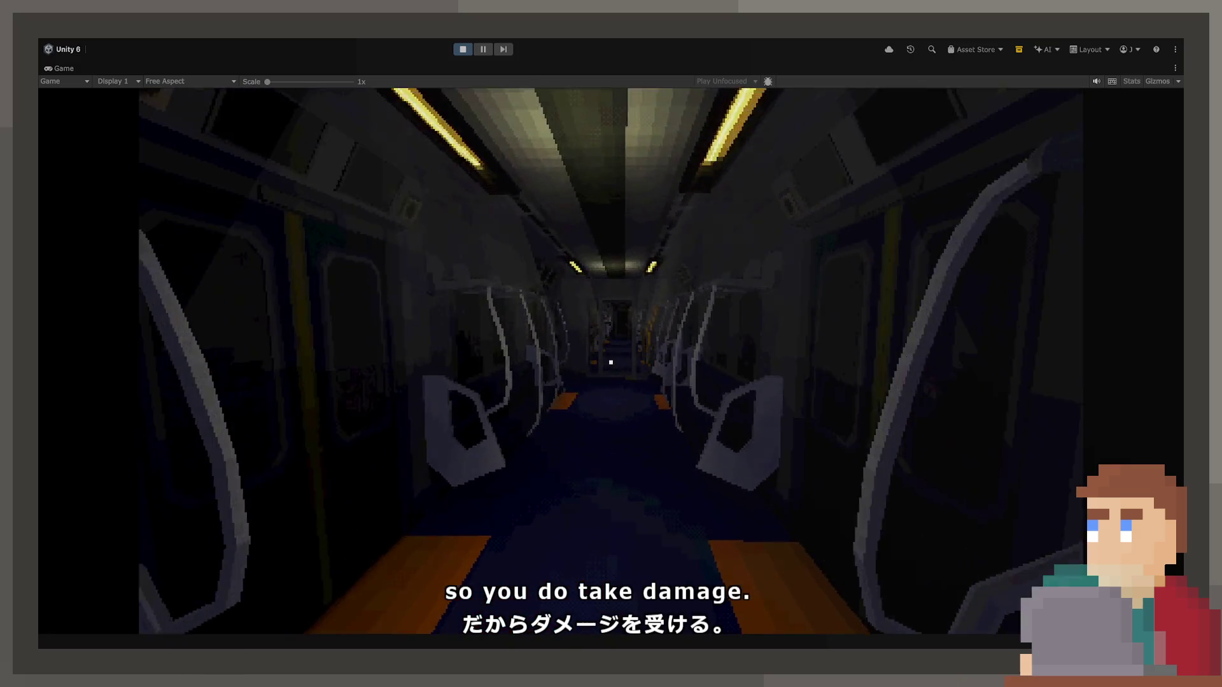
Walk forward down the train aisle, stop Play mode and return to the Scene view
key(w)
click(462, 51)
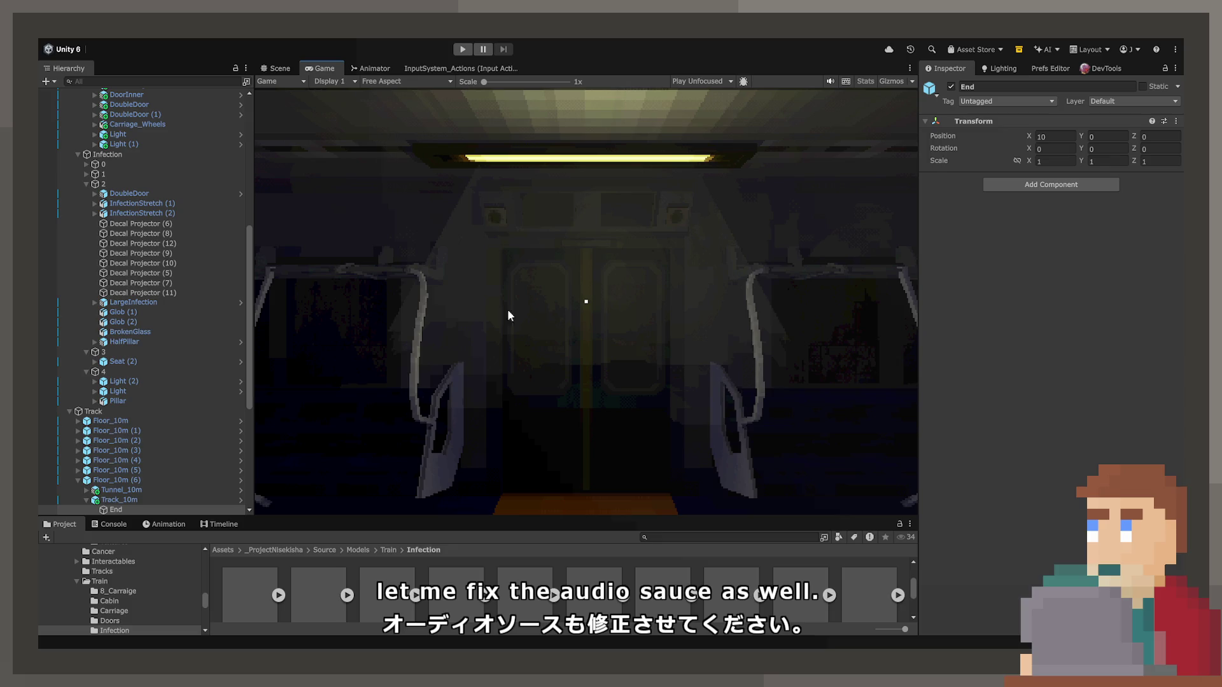
scroll(144, 477, down, 5)
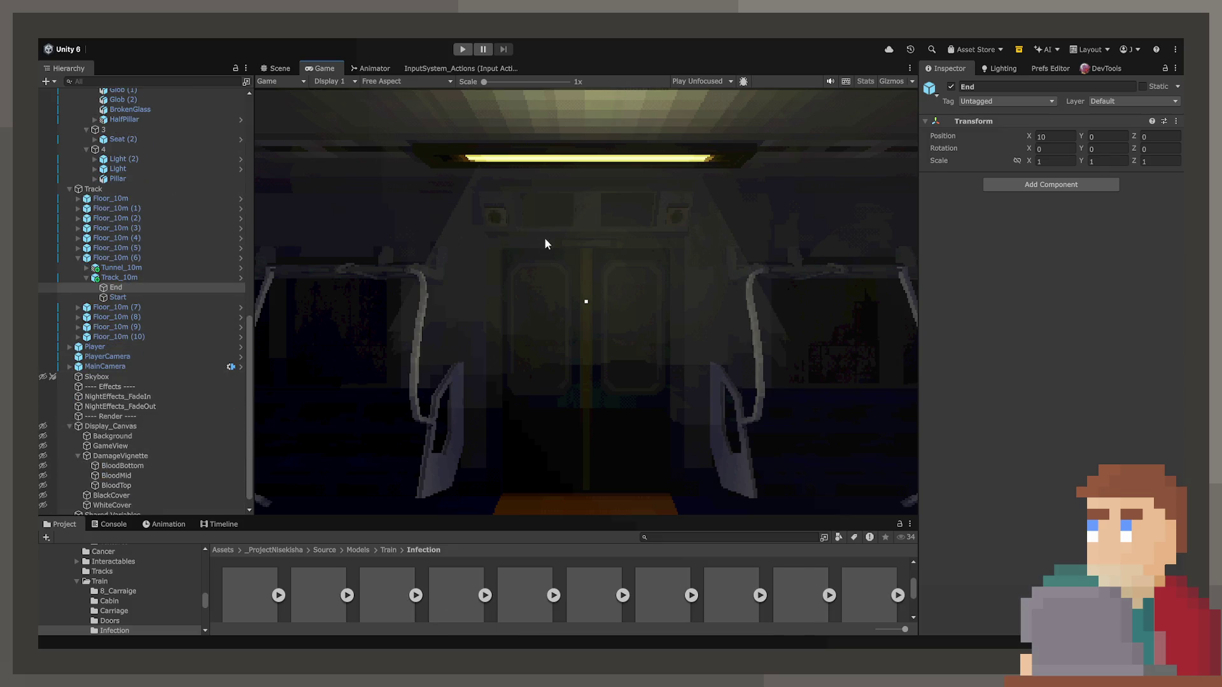
click(278, 68)
Select HalfPillar and expand it in the Hierarchy to show its Eye and Glob parts
scroll(552, 398, up, 5)
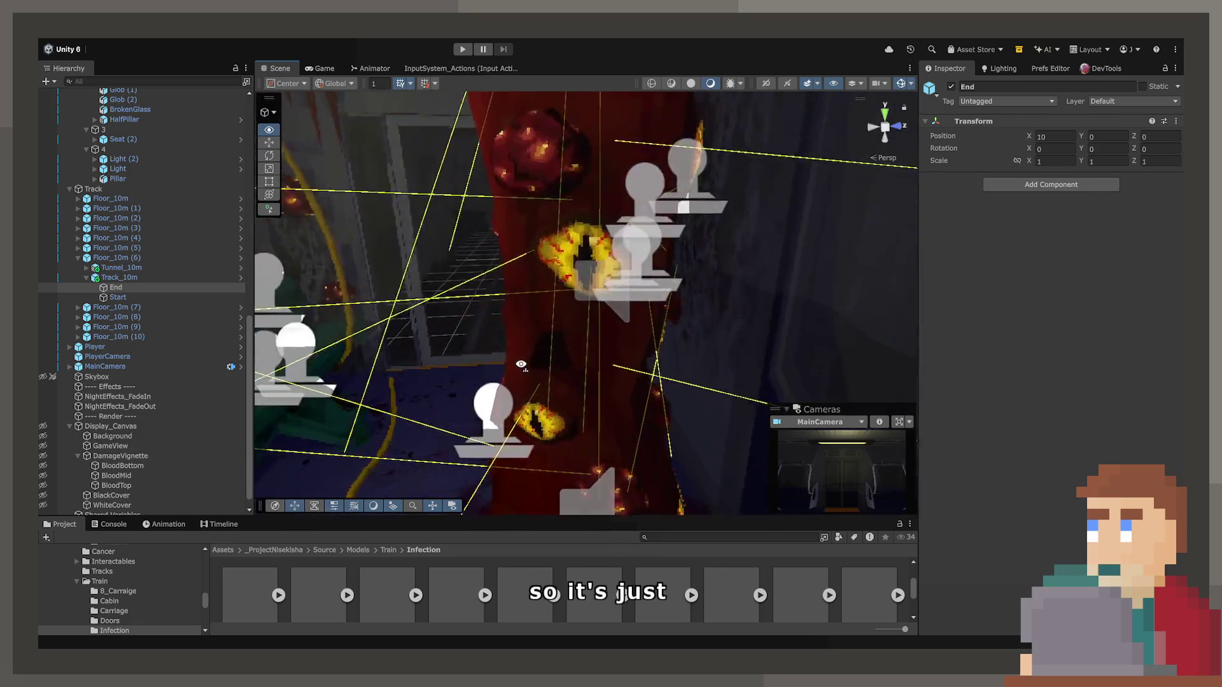
click(581, 373)
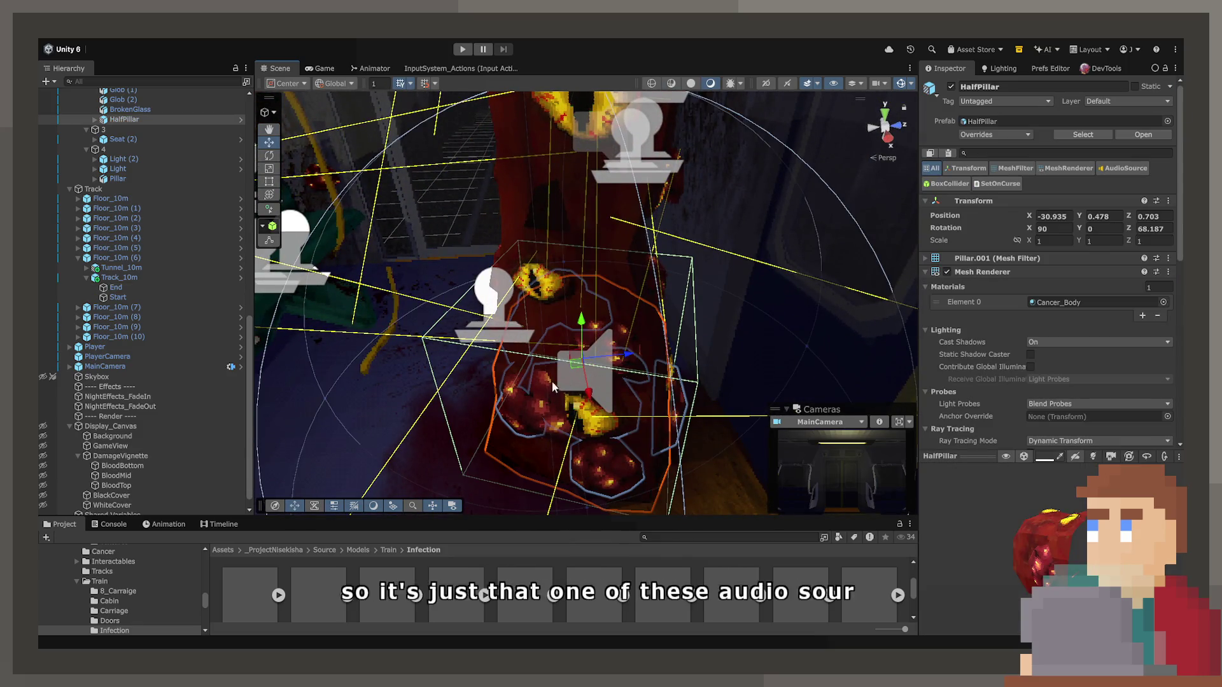
scroll(159, 319, up, 3)
click(139, 230)
key(Right)
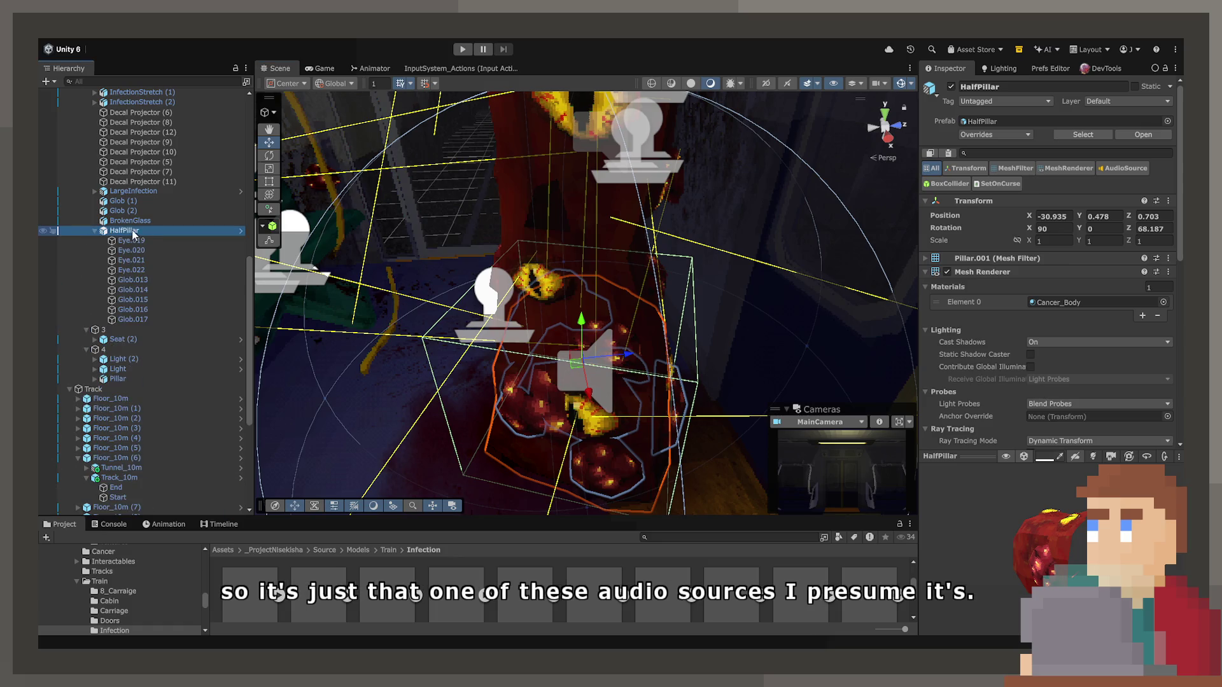
scroll(952, 307, down, 15)
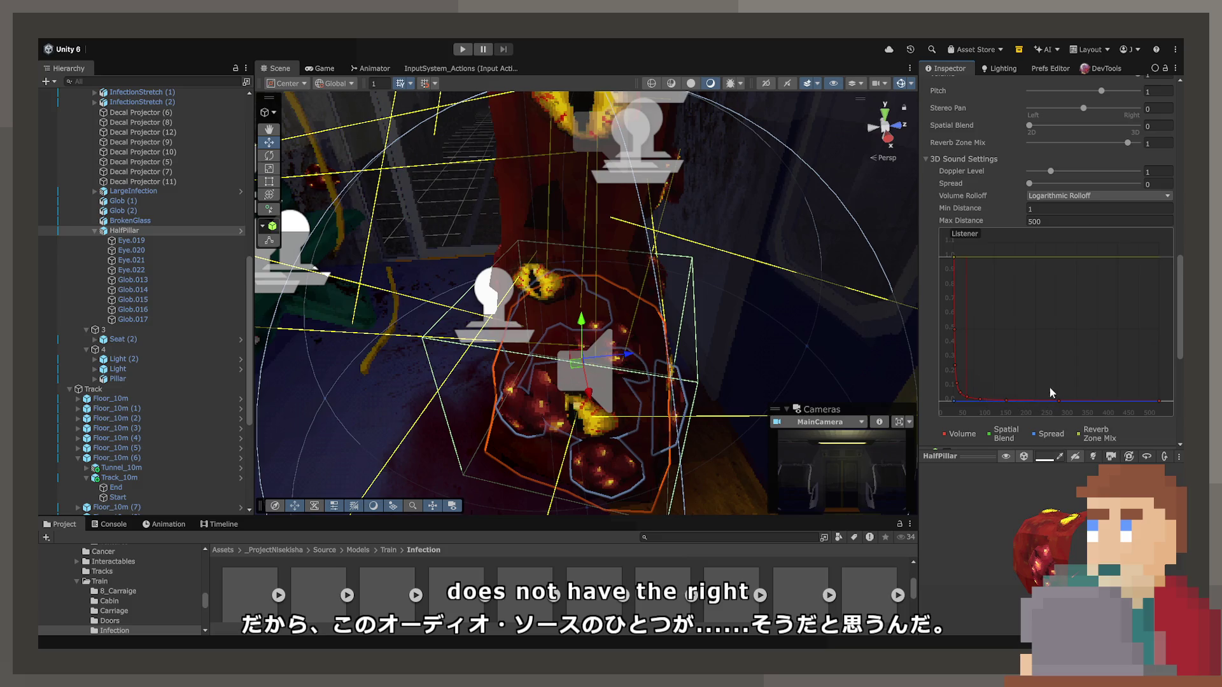
mouse_move(572, 286)
mouse_down()
mouse_move(544, 253)
mouse_move(627, 239)
mouse_up()
Cycle through the overlapping objects on the pillar to select LargeInfection and inspect its audio settings
click(575, 243)
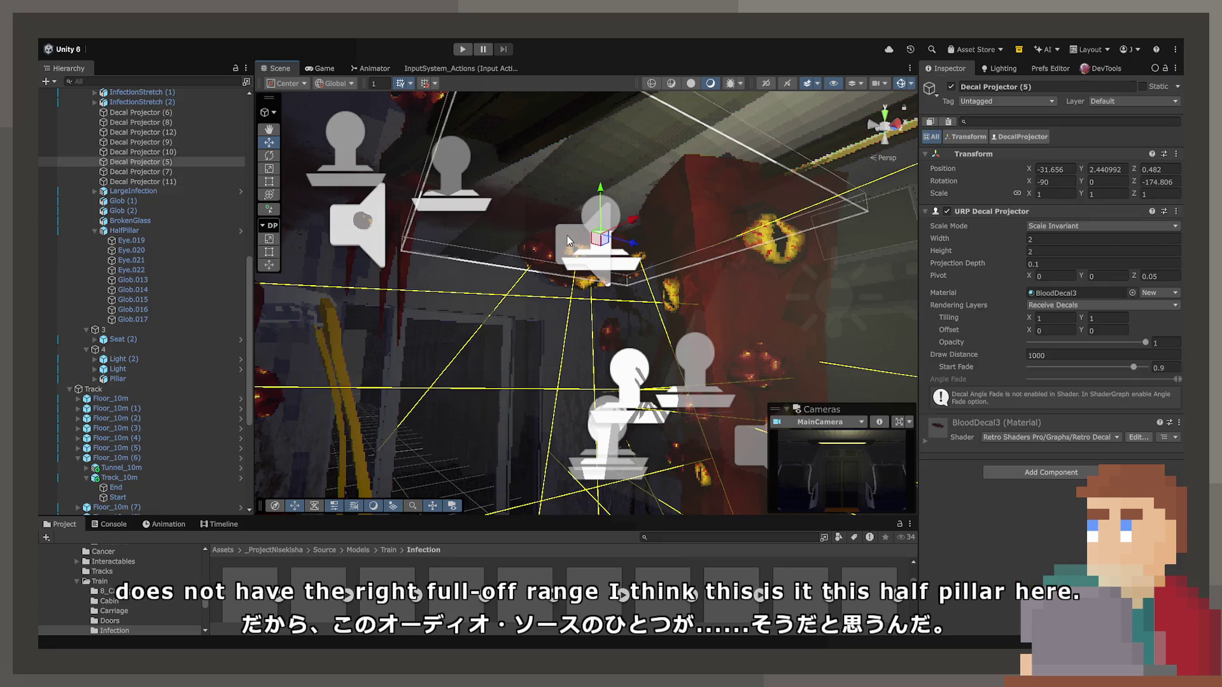
click(576, 245)
click(576, 246)
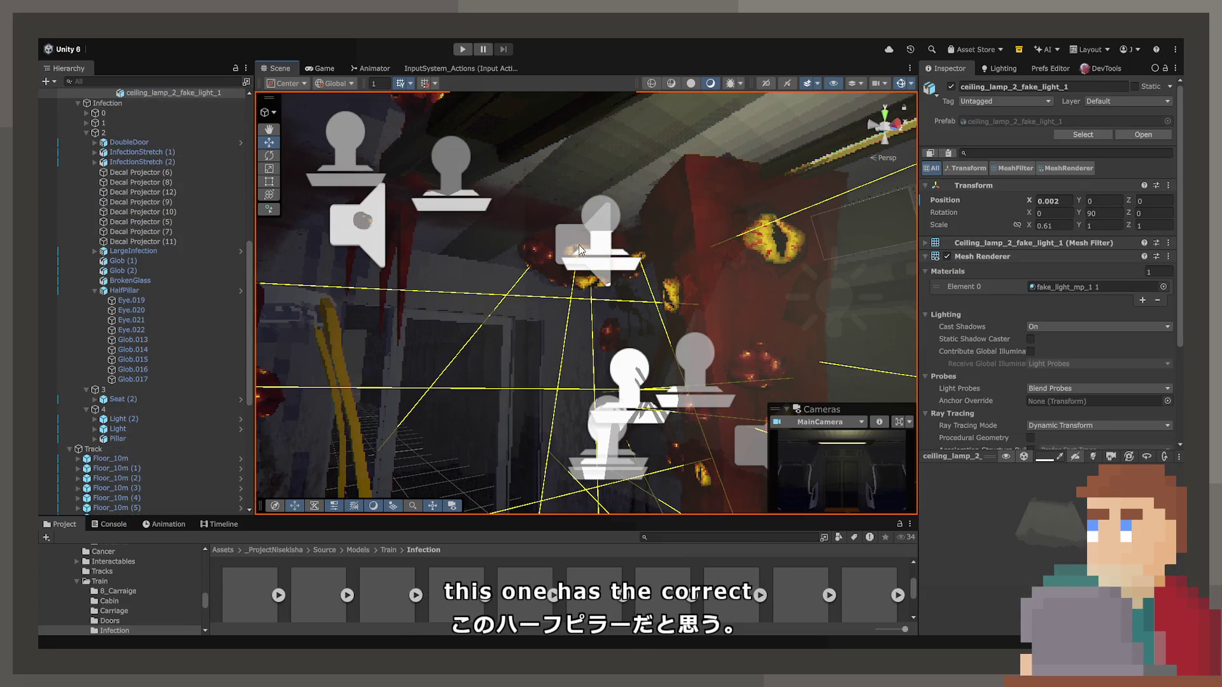
click(577, 250)
click(553, 244)
click(552, 244)
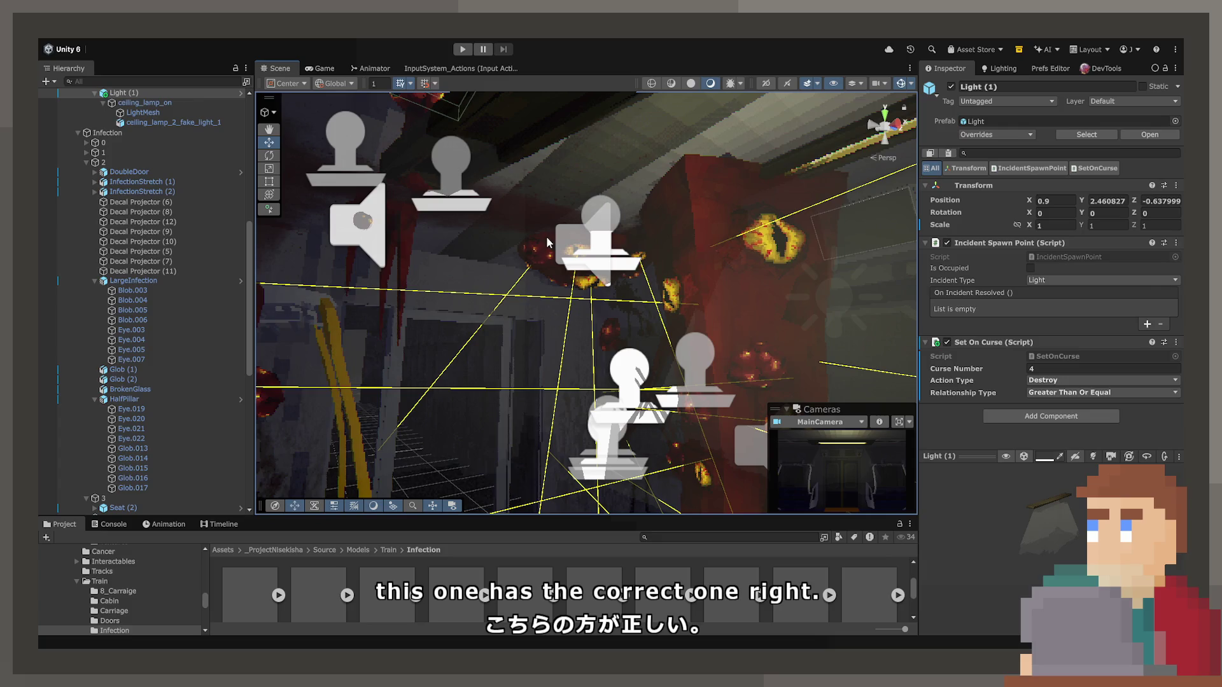
click(553, 245)
scroll(1017, 334, down, 10)
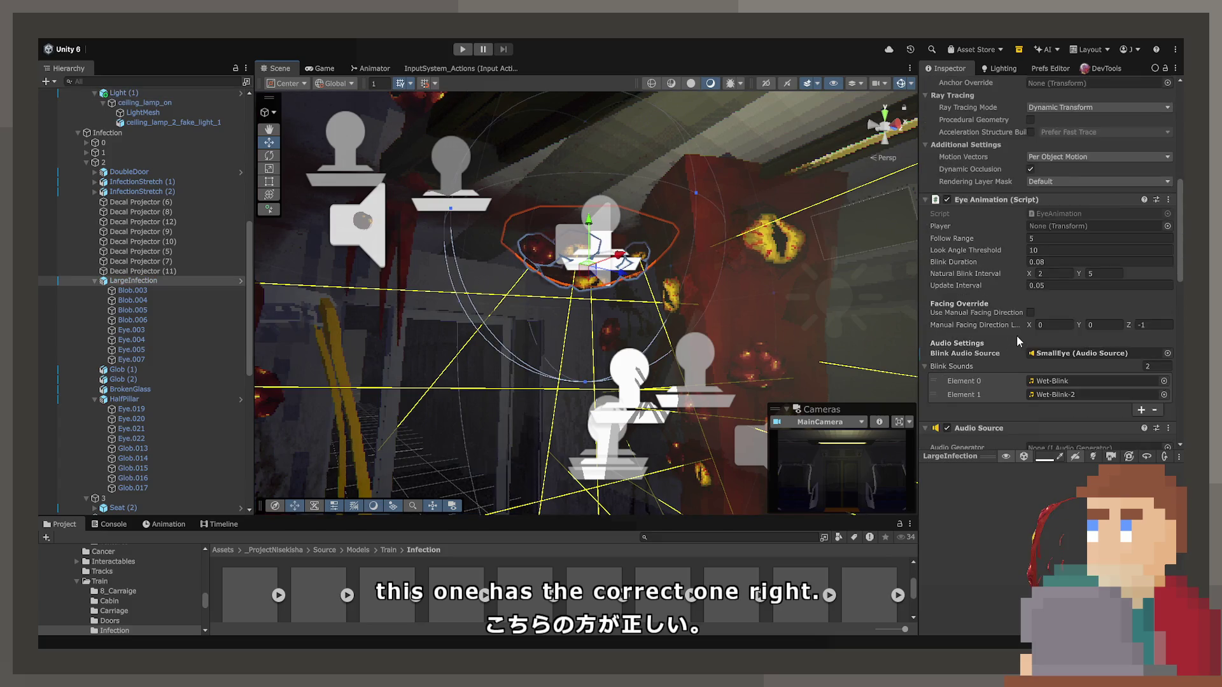
scroll(997, 330, down, 10)
scroll(974, 317, up, 10)
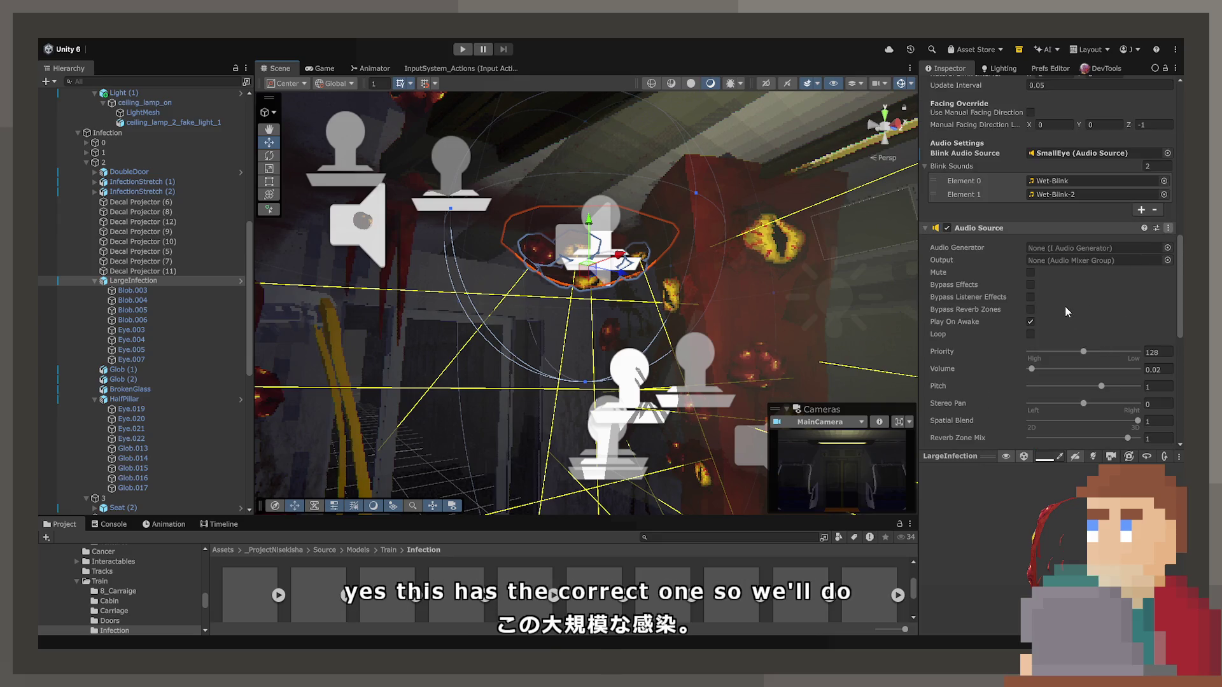
Move to the small infection, reselect HalfPillar and apply the copied audio settings
mouse_move(731, 407)
mouse_down()
mouse_move(638, 441)
mouse_move(494, 227)
mouse_up()
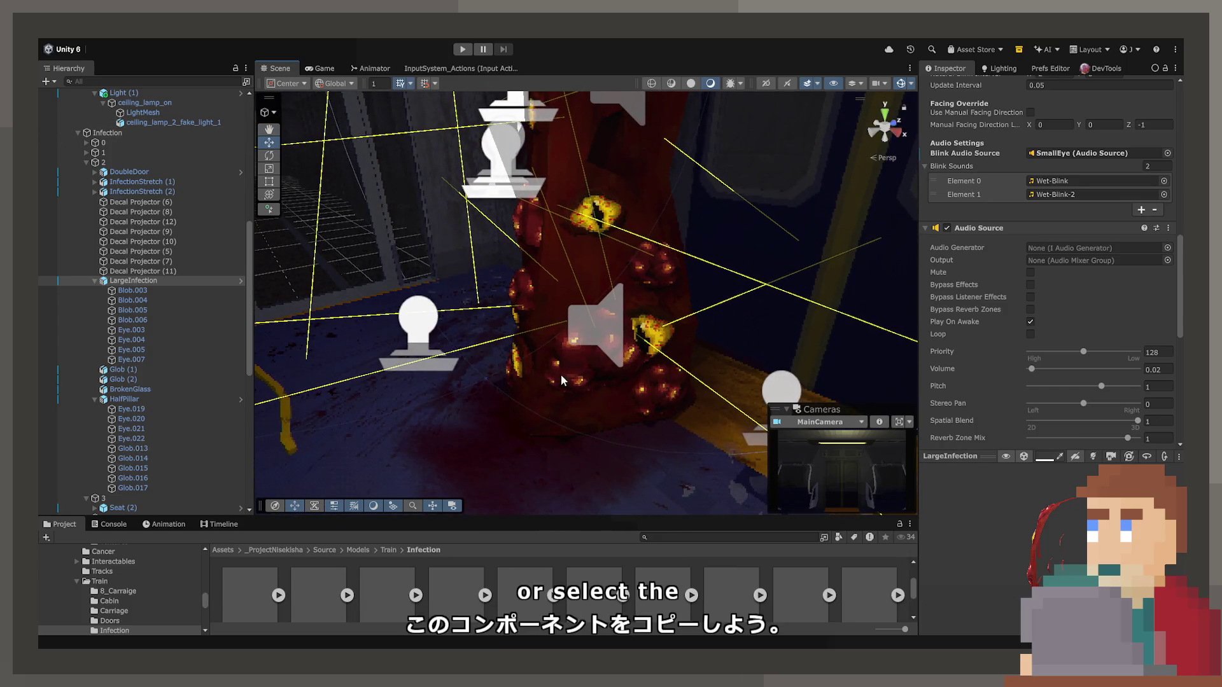
click(562, 380)
scroll(1127, 178, down, 3)
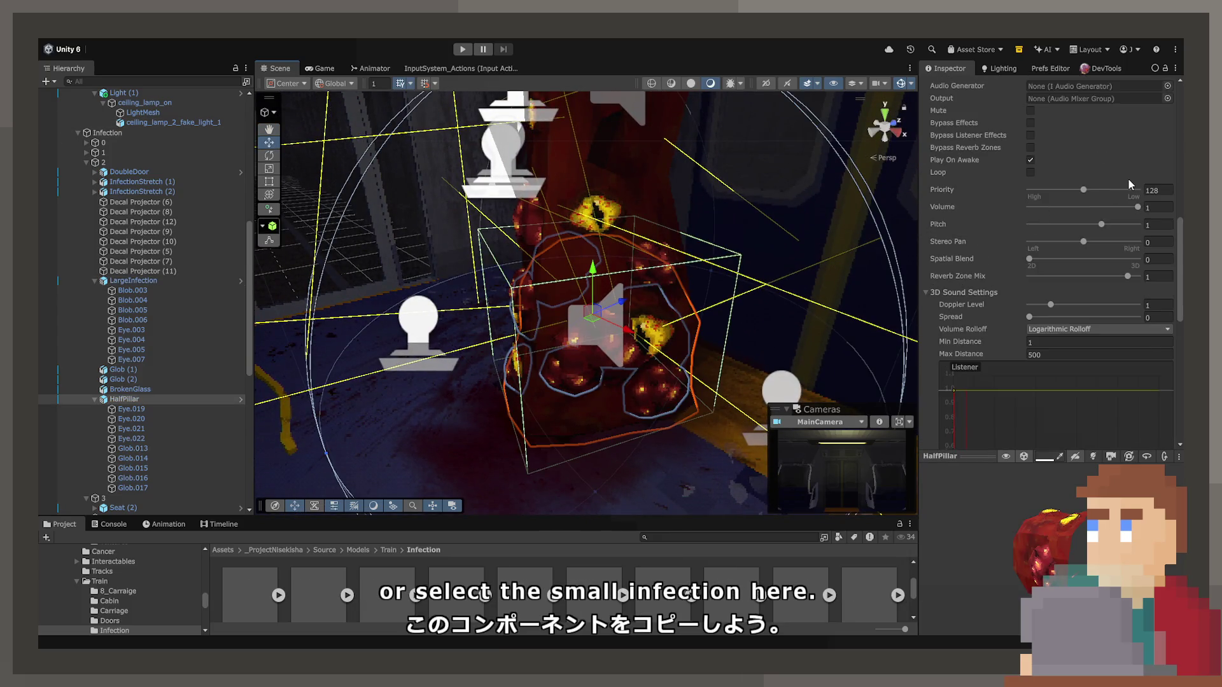
scroll(1129, 180, up, 2)
key(ctrl+z)
Select the Pillar mesh, check its Audio Source (Volume 0.02, Max Distance 3), and start Play mode
mouse_move(696, 292)
mouse_down()
mouse_move(605, 186)
mouse_move(598, 197)
mouse_up()
click(596, 174)
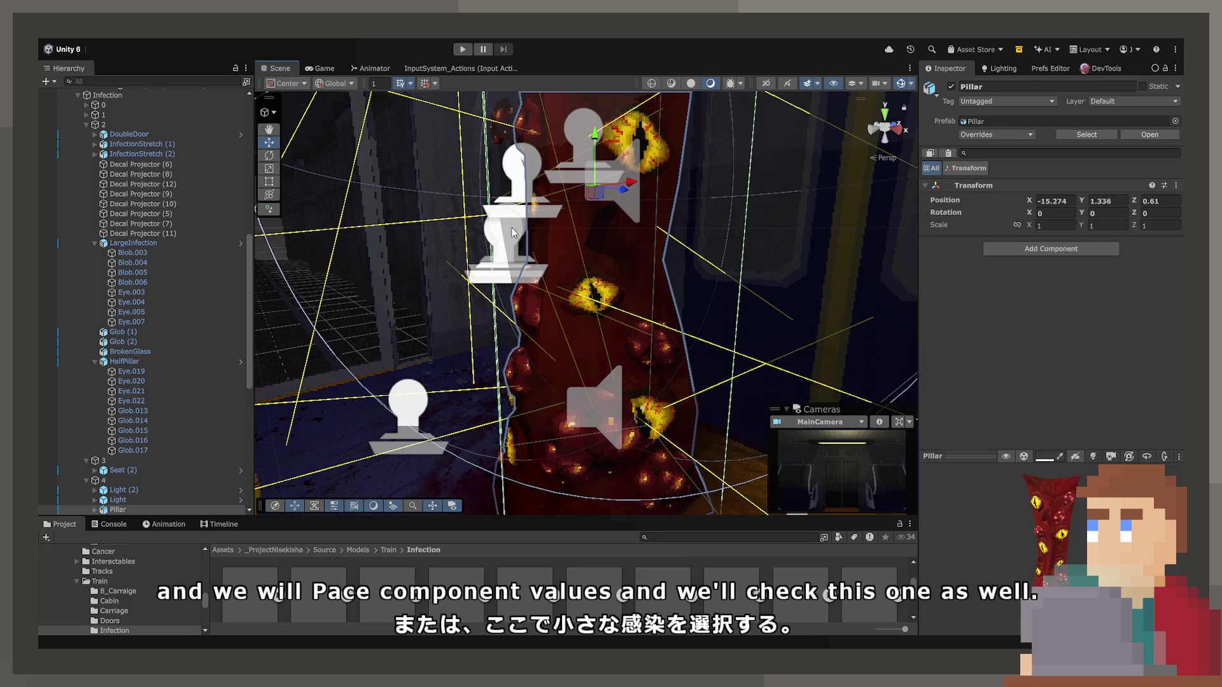
scroll(146, 331, down, 5)
click(121, 361)
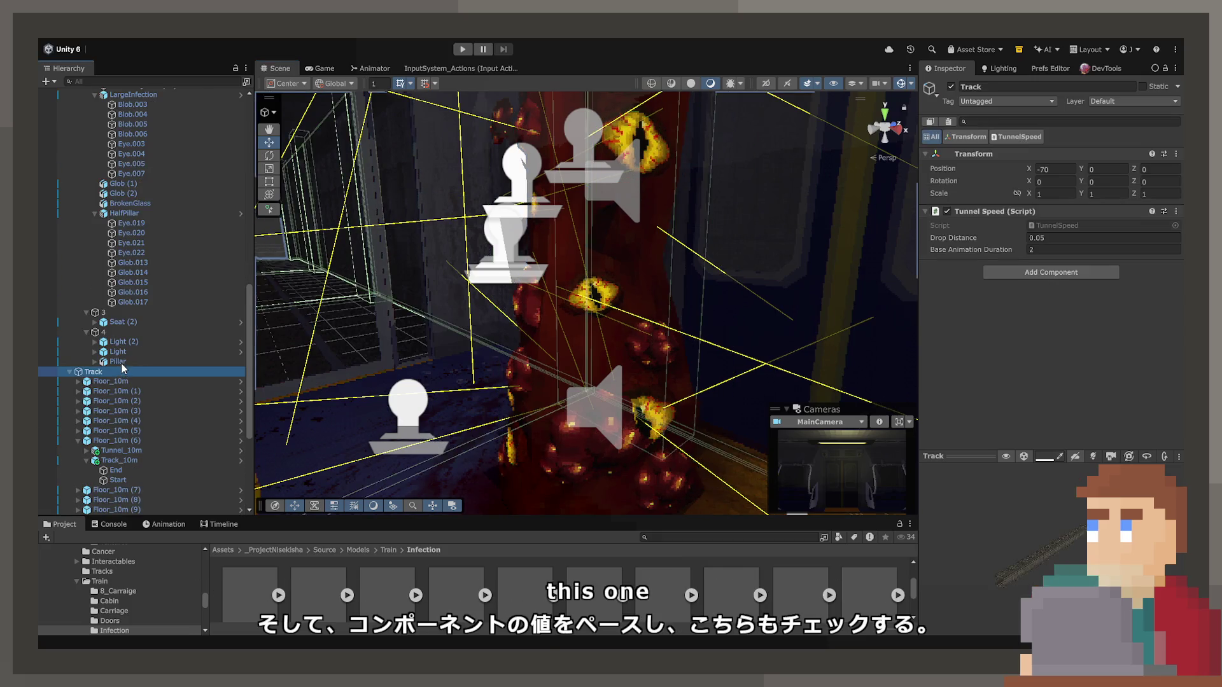
scroll(127, 382, down, 6)
click(126, 423)
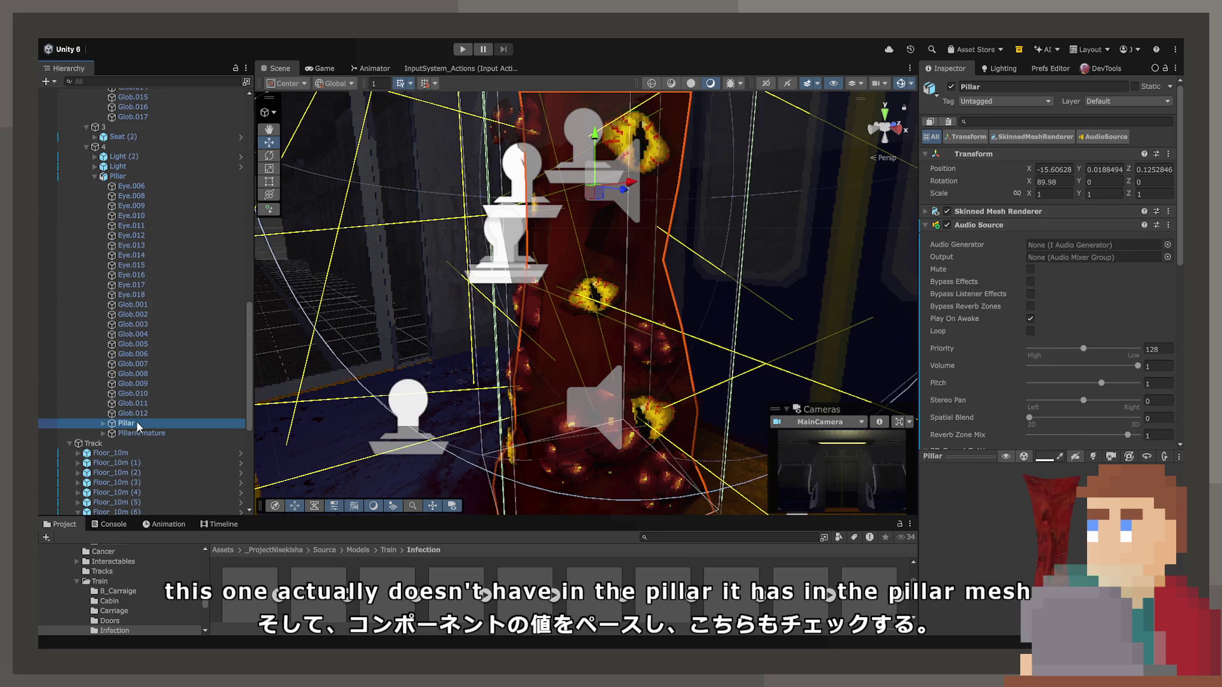
scroll(1028, 359, down, 5)
scroll(1010, 304, up, 5)
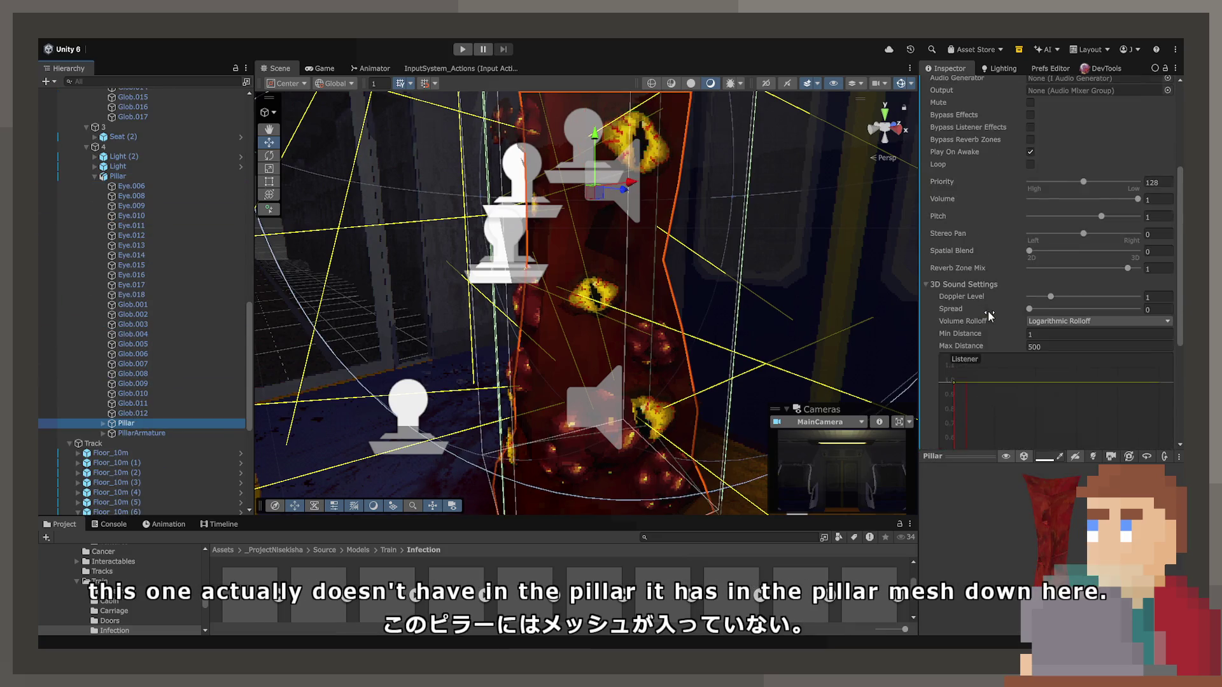
click(1094, 332)
scroll(1094, 332, down, 5)
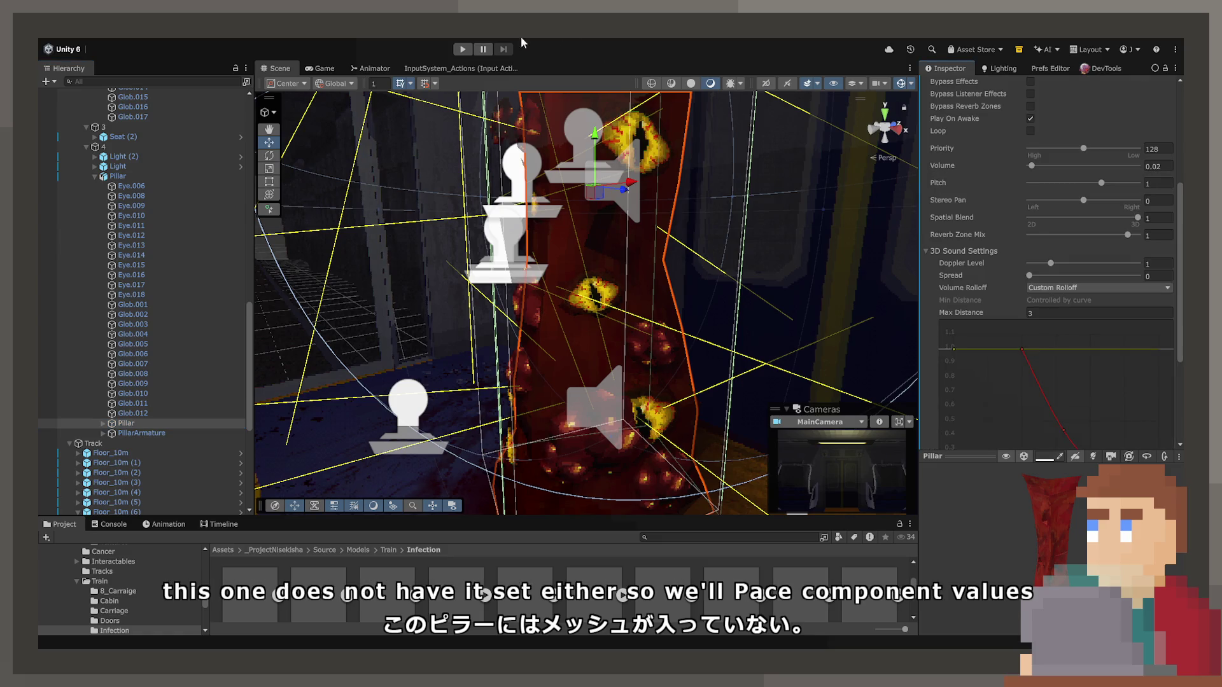
click(463, 49)
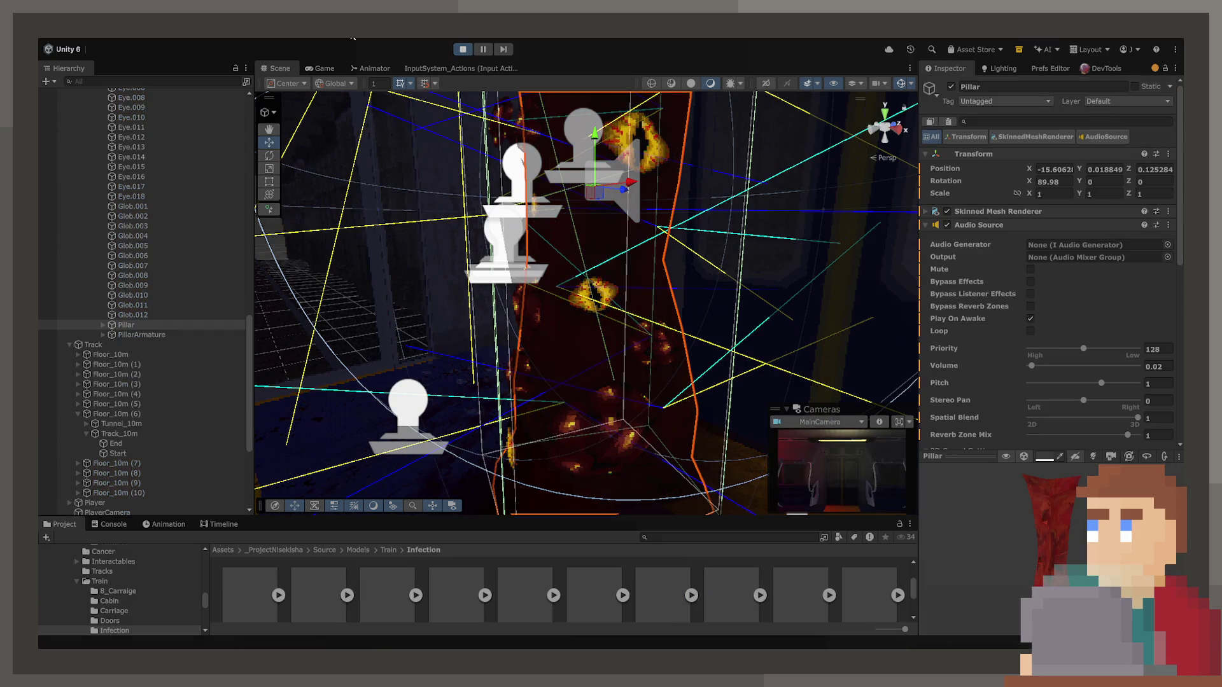
click(320, 68)
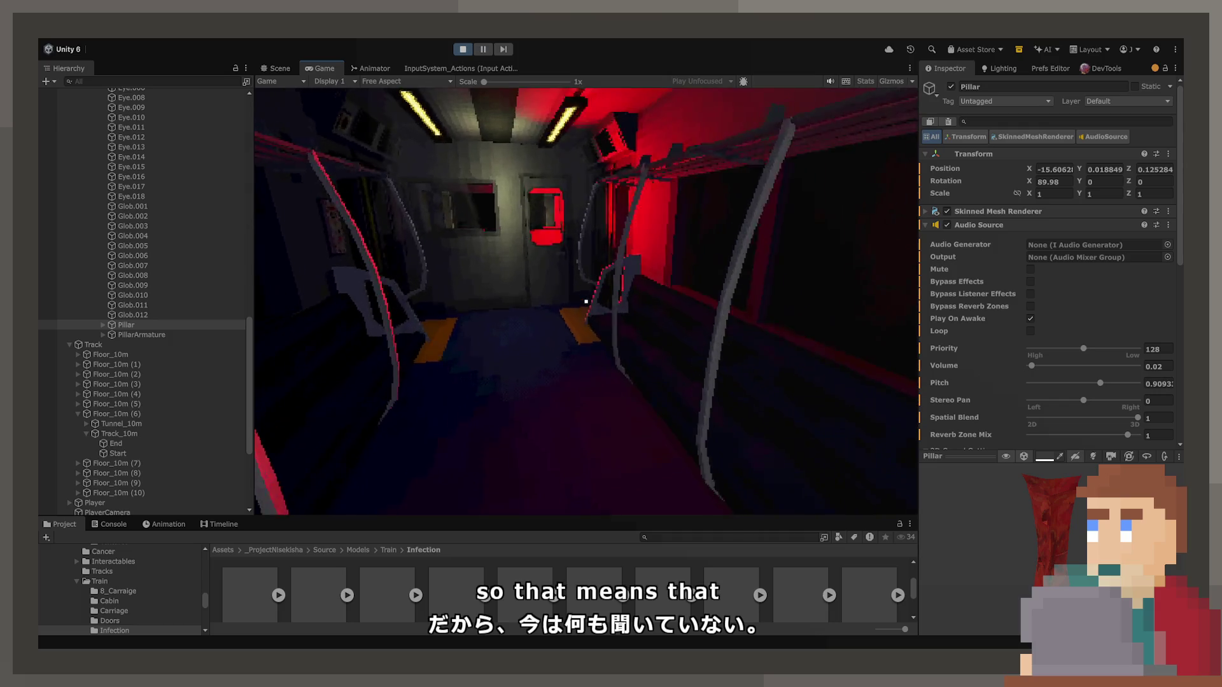
scroll(142, 299, down, 5)
click(276, 68)
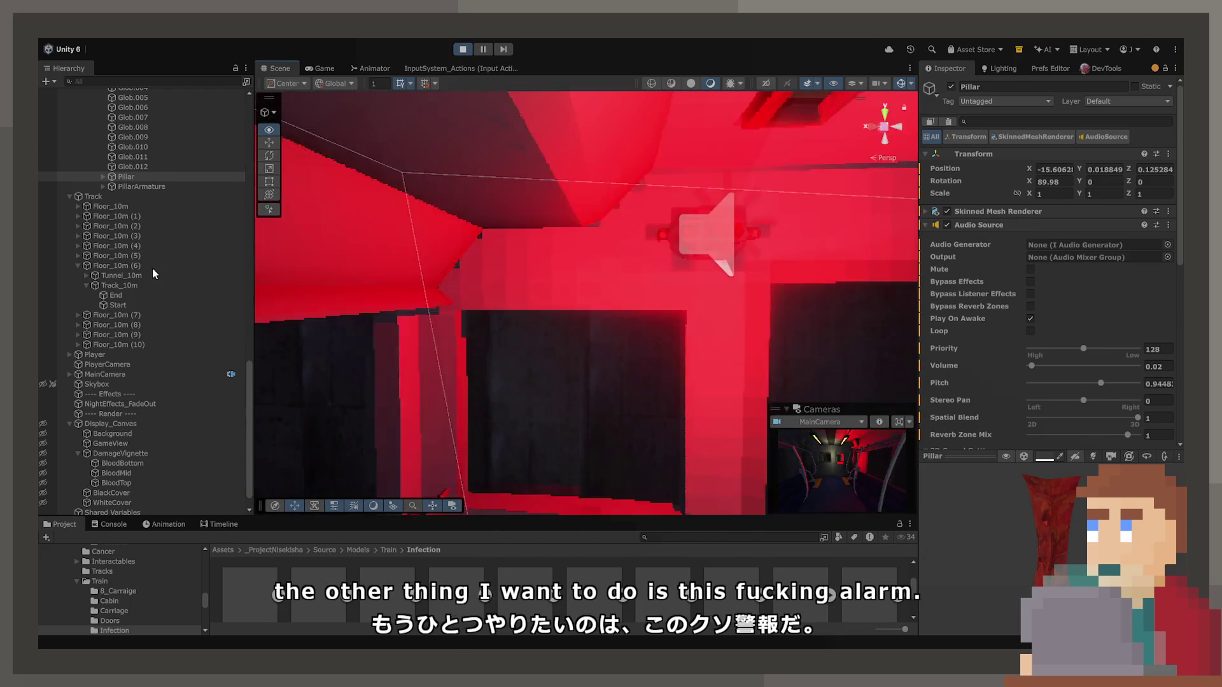
Lower the Lamp_Red alarm's Audio Source volume from 0.8 to 0.4, then return to the Game view
click(682, 239)
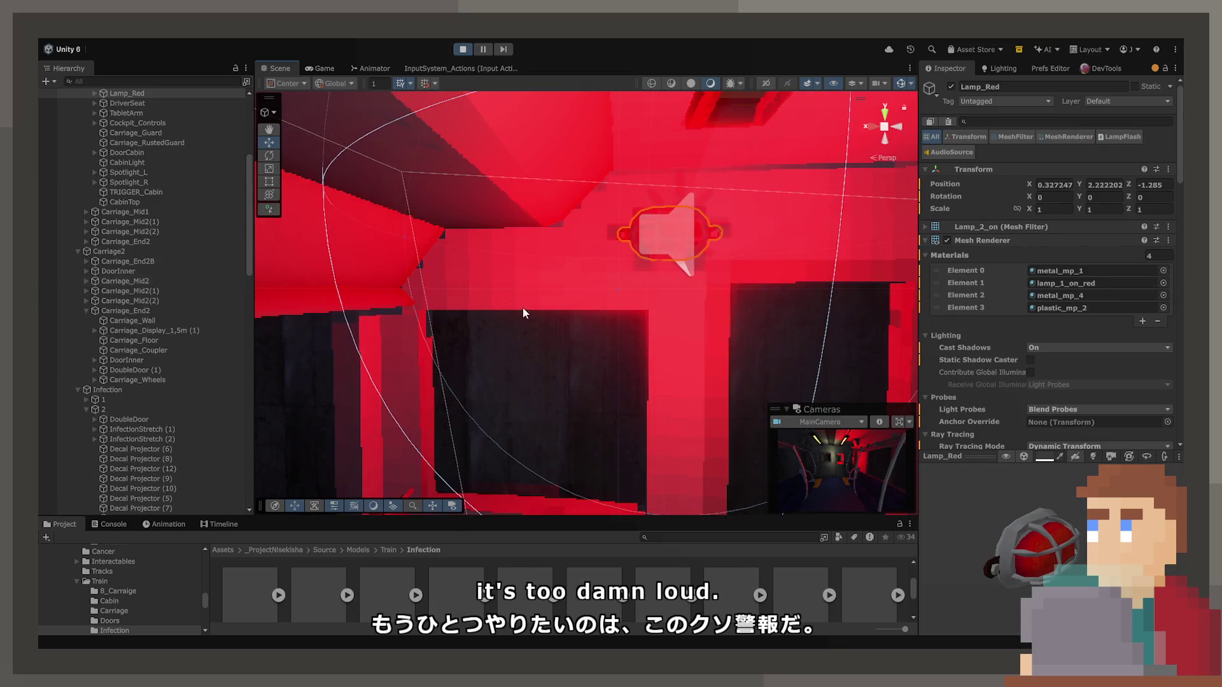
scroll(960, 306, down, 15)
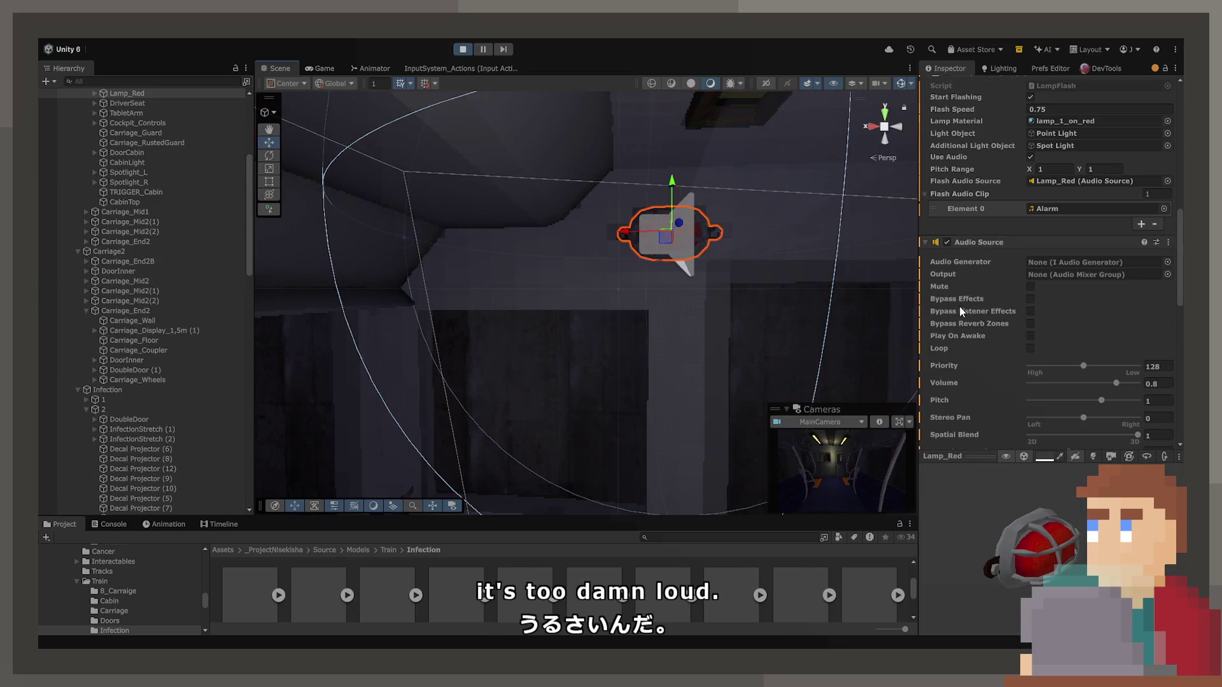
scroll(960, 307, down, 5)
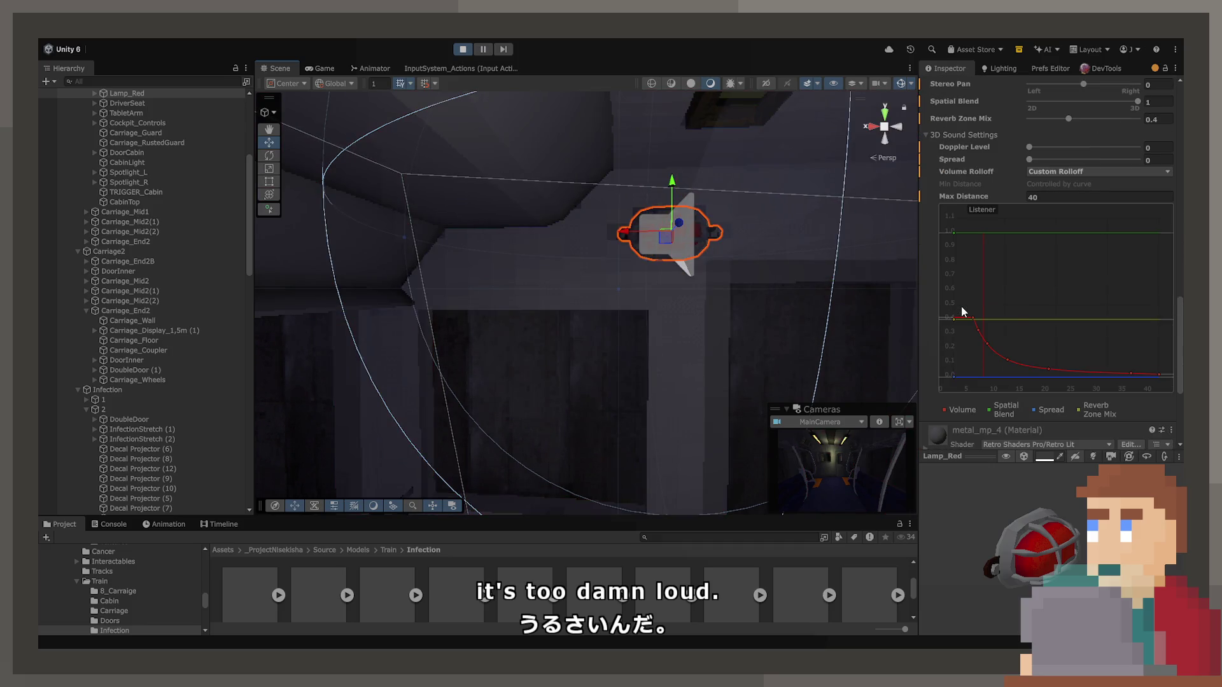
scroll(1011, 311, up, 3)
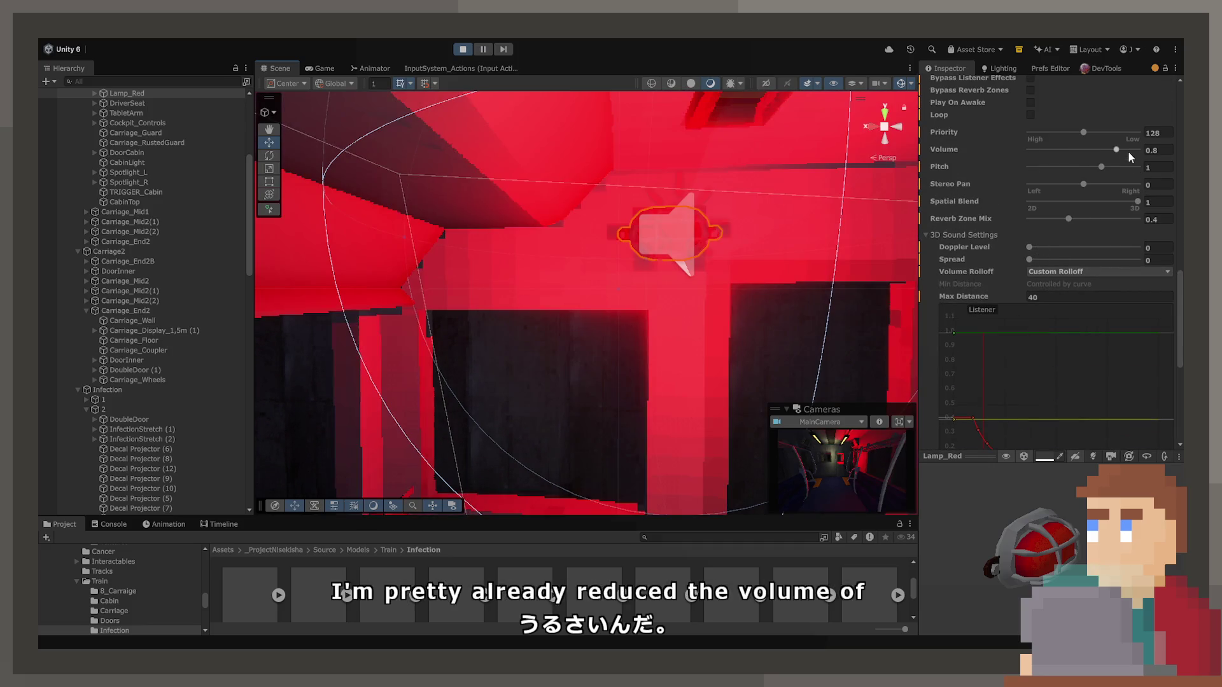
drag(1116, 150, 1082, 151)
click(1169, 149)
text(.5)
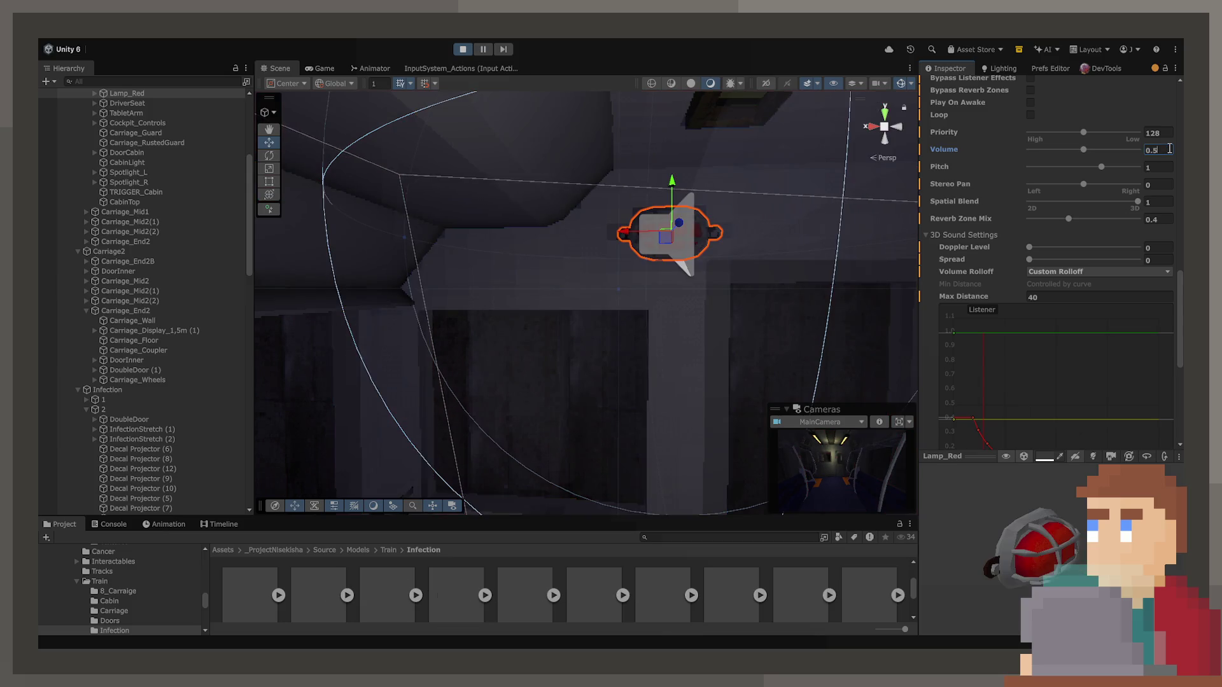
click(330, 68)
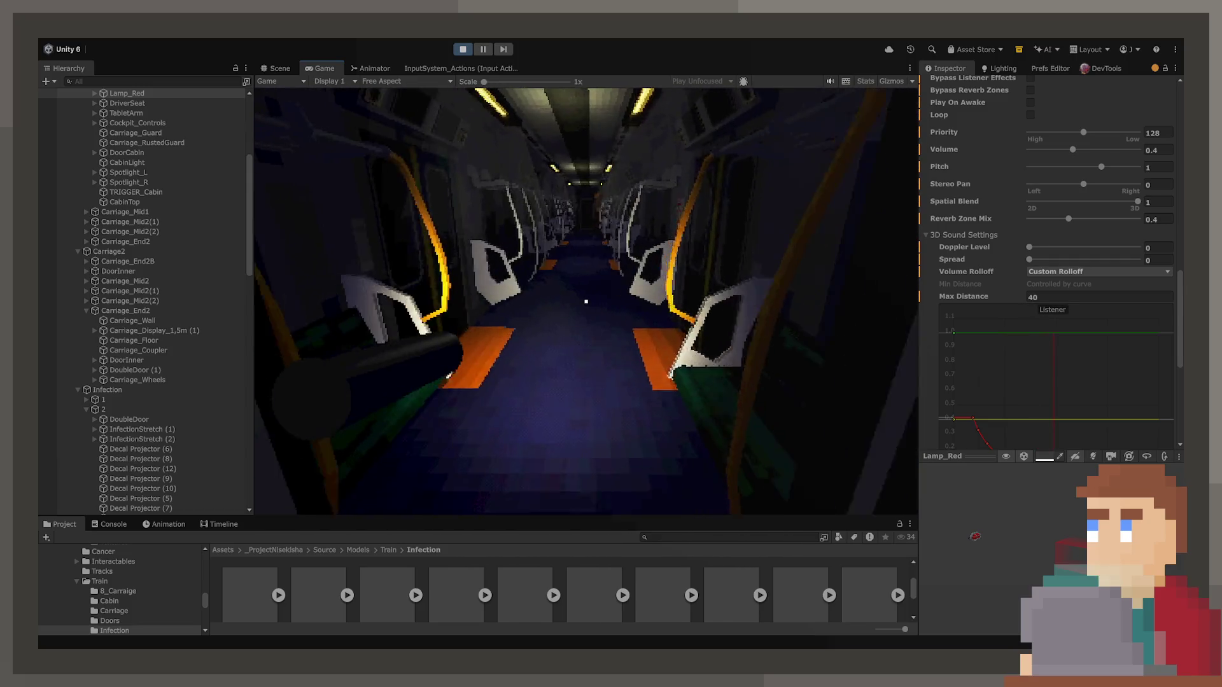
Walk up to the red-eyed infected column, stop Play mode, and fly the Scene view into the carriage
key(w)
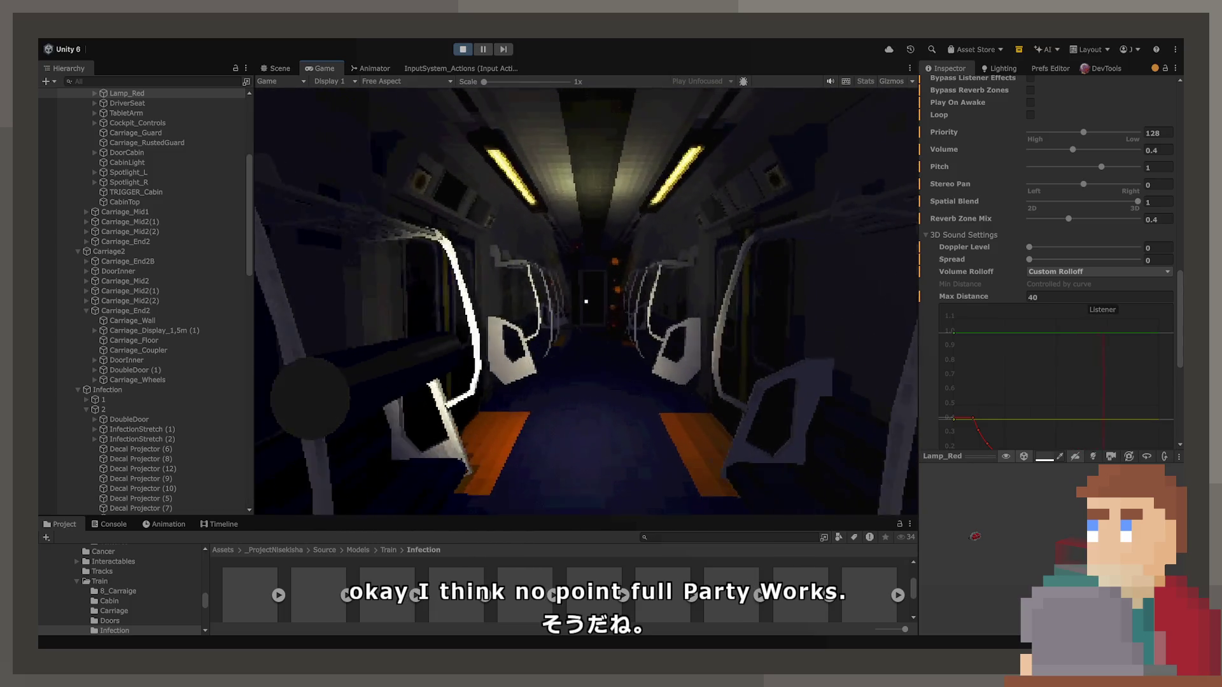
key(w)
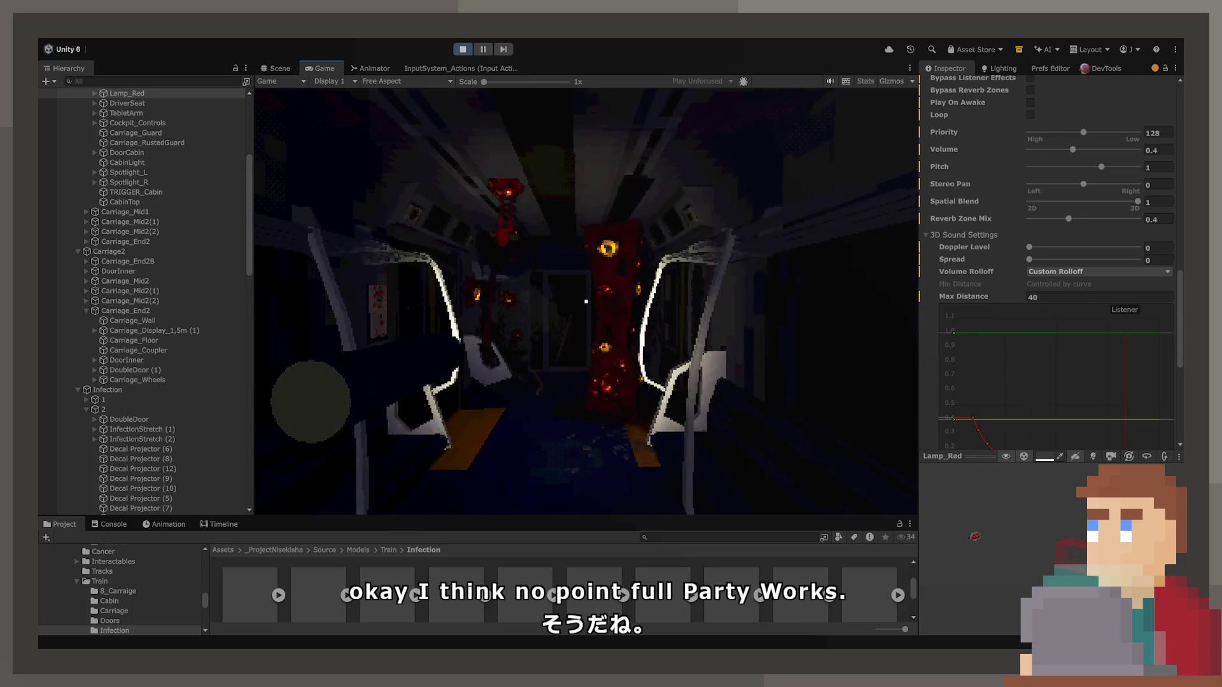
key(w)
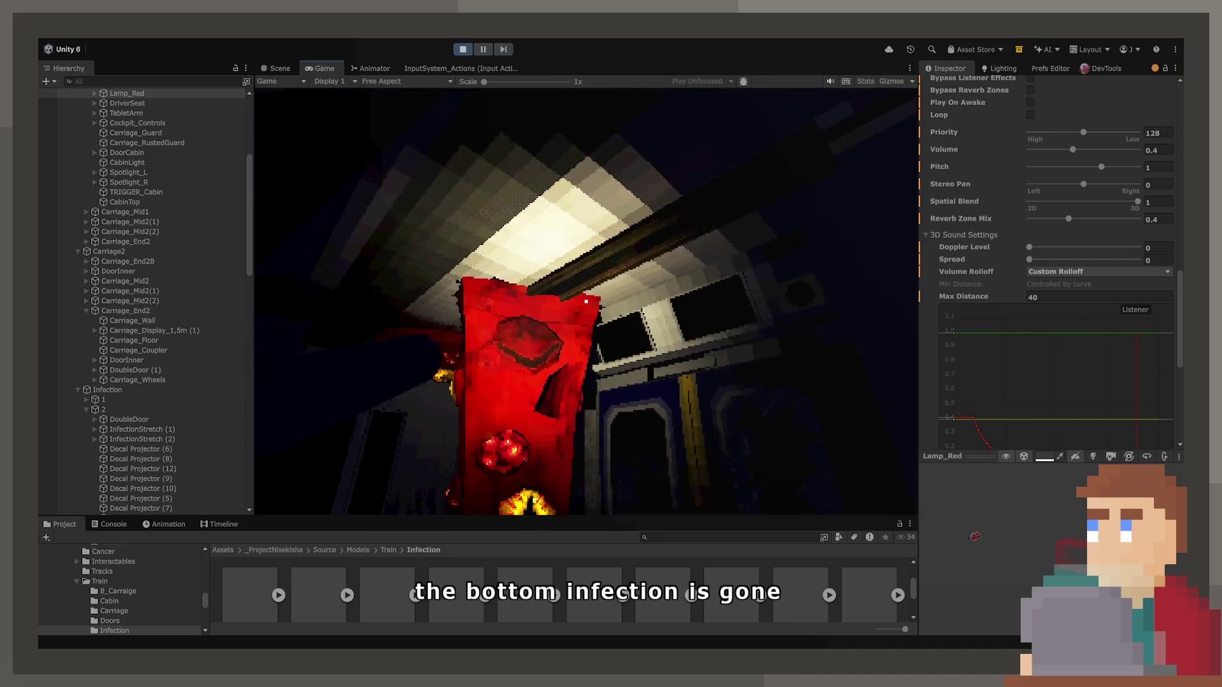
click(467, 49)
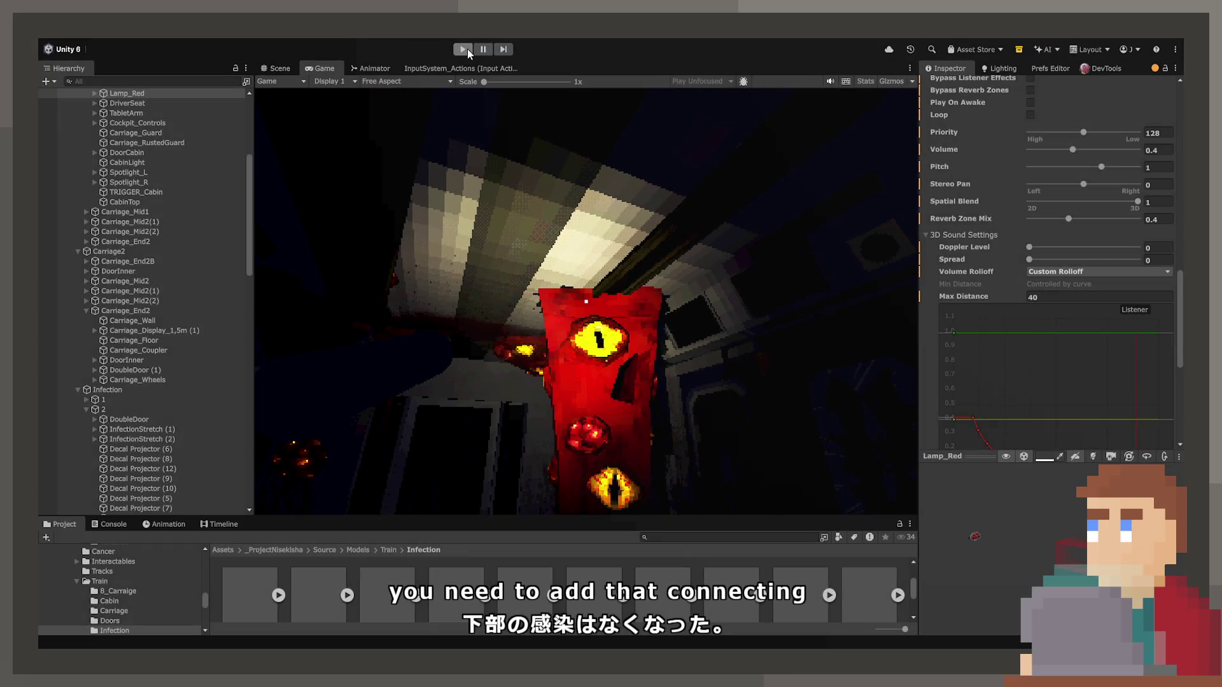
click(275, 66)
mouse_move(521, 255)
mouse_down()
mouse_move(463, 271)
mouse_move(617, 227)
mouse_move(589, 194)
mouse_up()
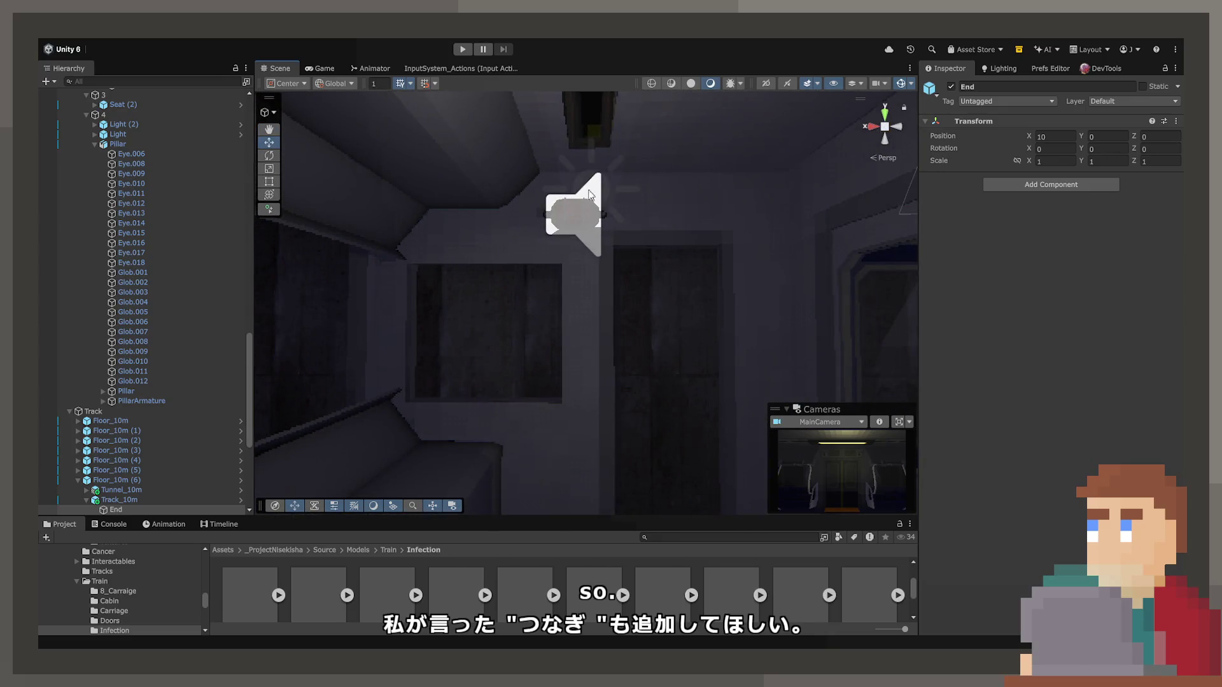
Set Lamp_Red's Audio Source Volume to 0.4
click(590, 194)
scroll(937, 315, down, 15)
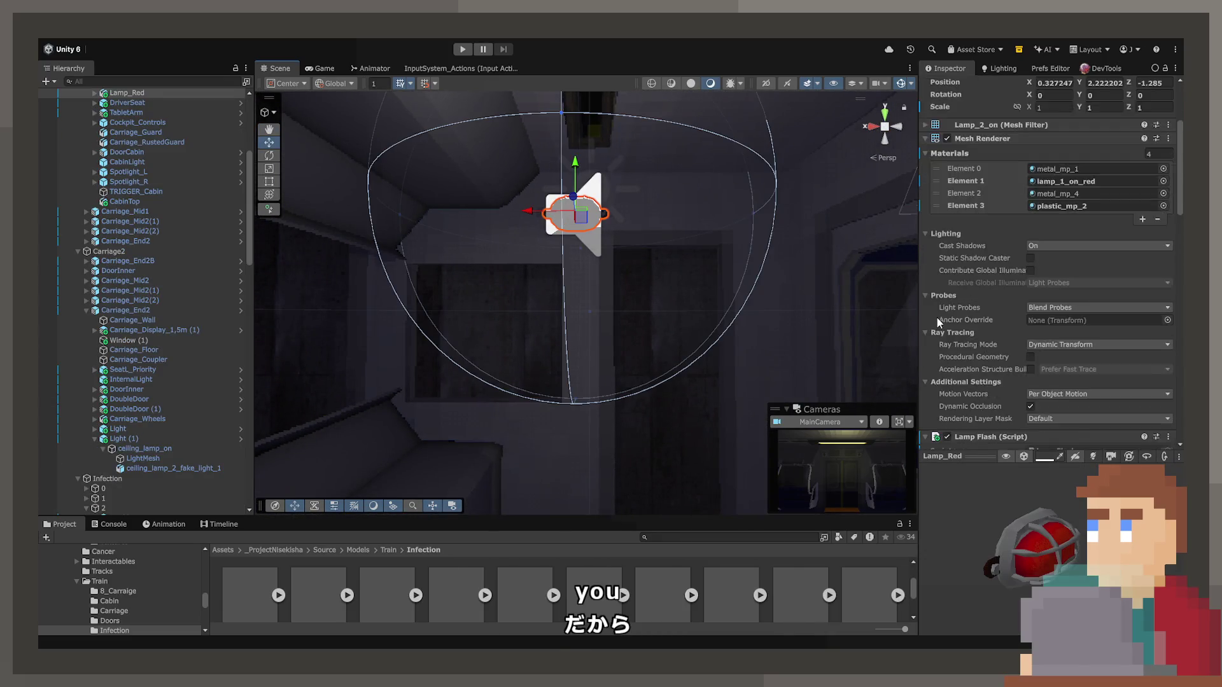
click(1157, 348)
text(0.5)
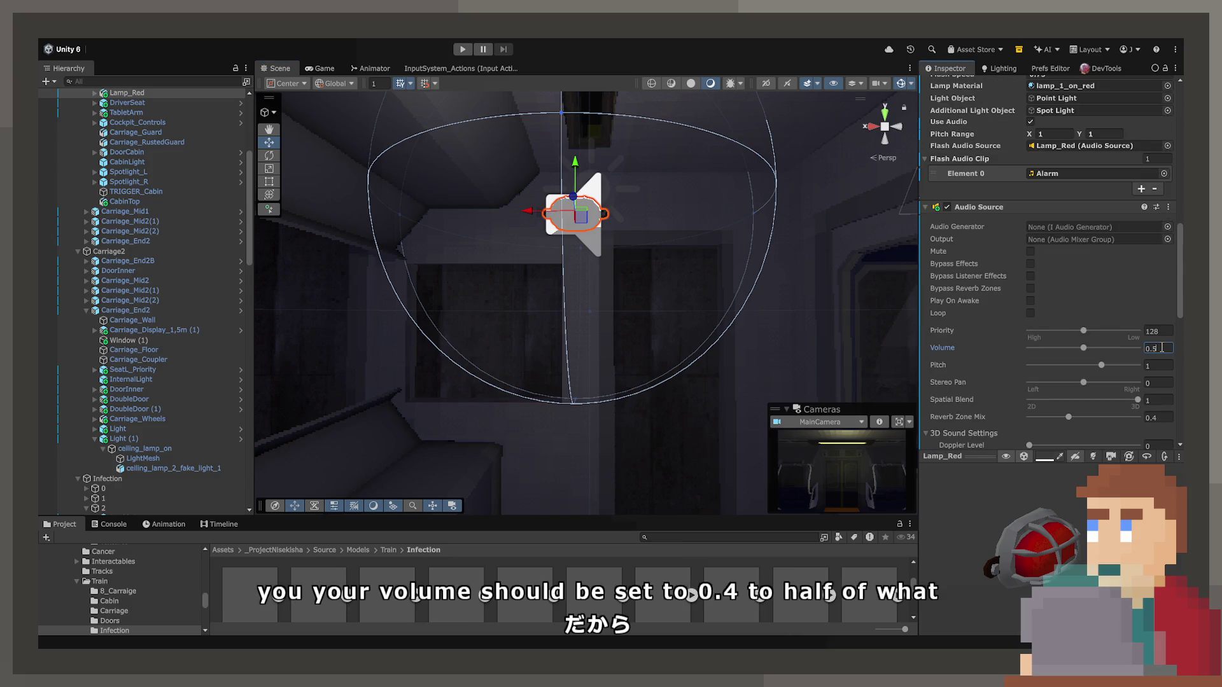
key(BackSpace)
text(45)
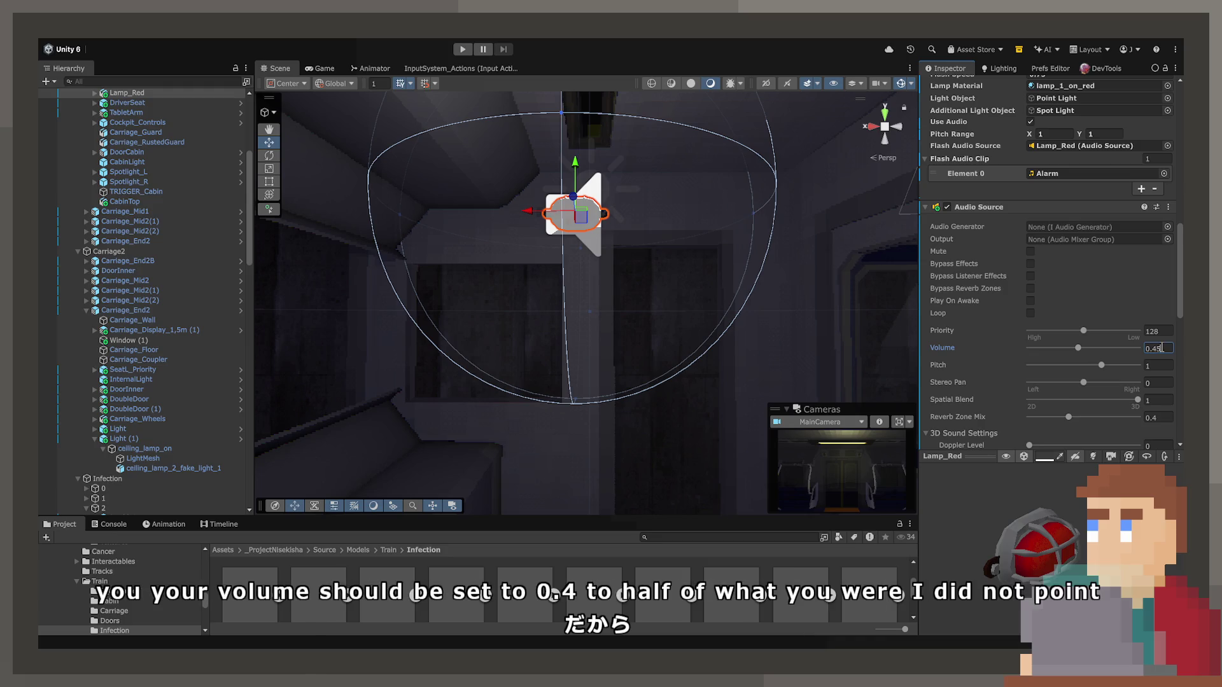
key(BackSpace)
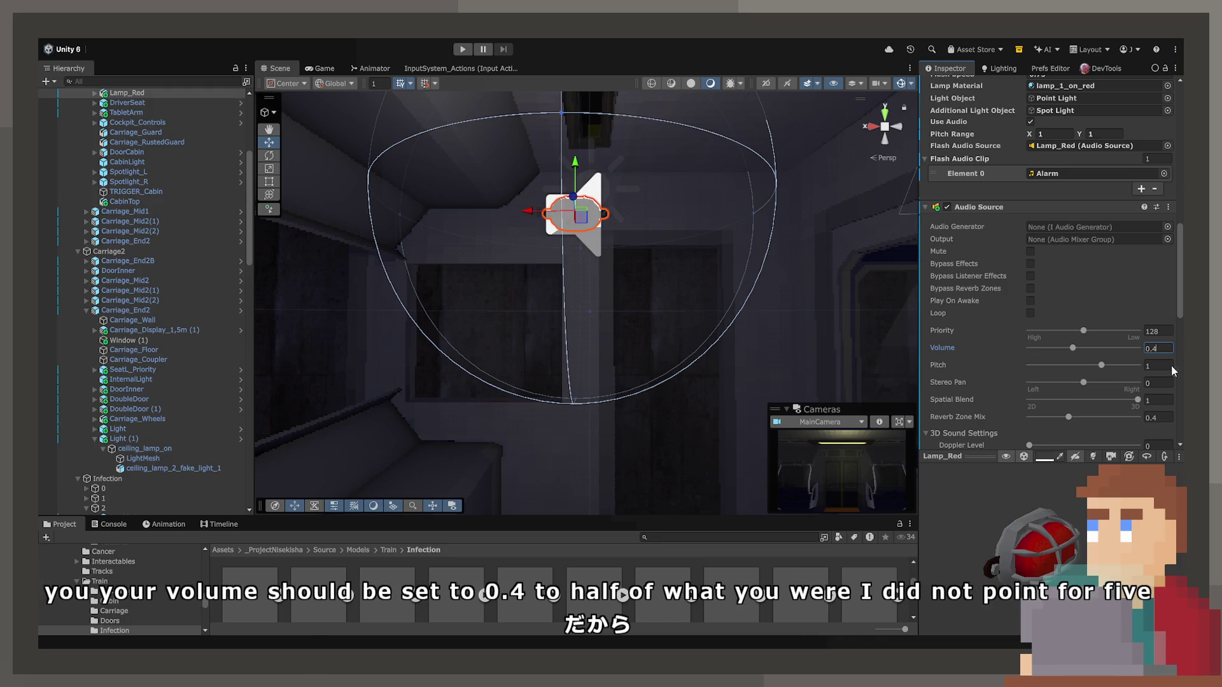
key(Return)
key(f)
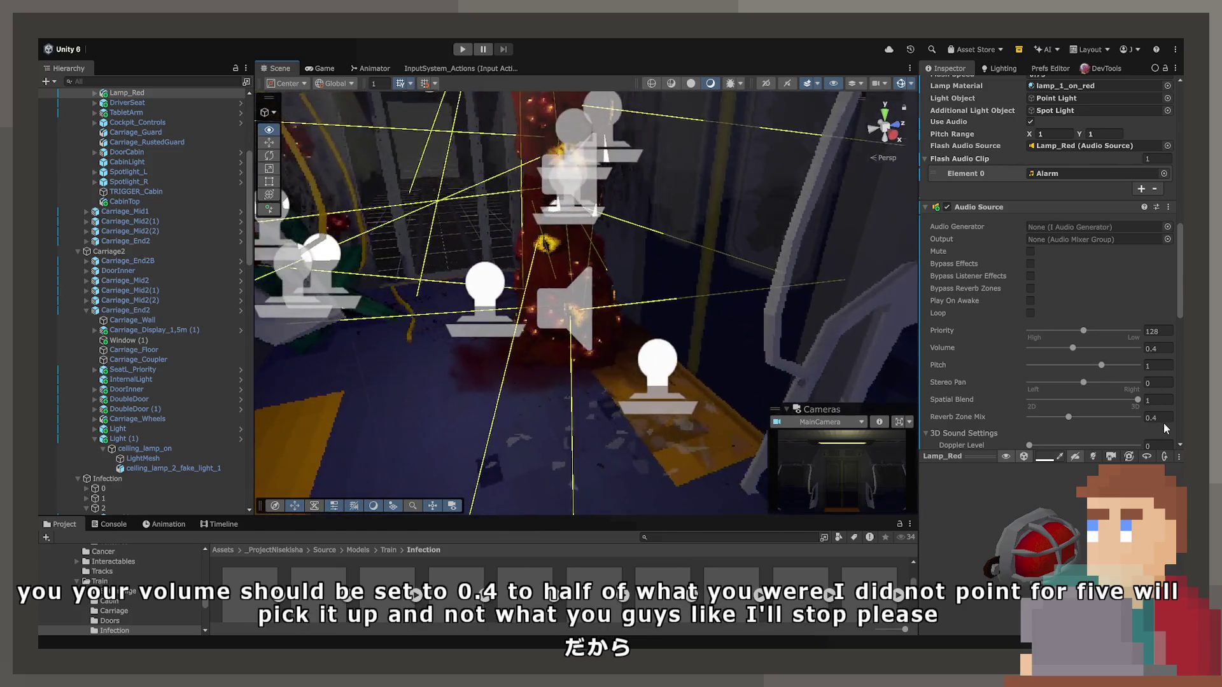
mouse_move(485, 224)
mouse_down()
mouse_move(659, 240)
mouse_move(511, 359)
mouse_up()
Duplicate Glob (1) and move the copy, Glob (3), into infection group 4 beside Pillar
click(532, 384)
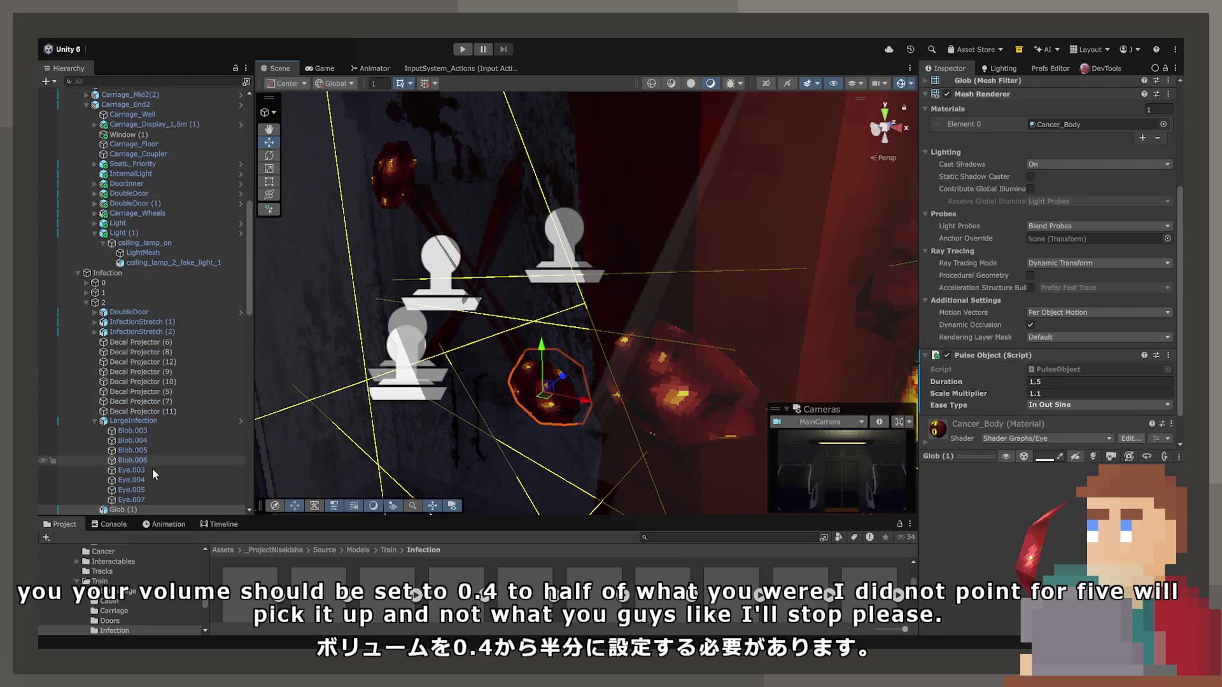
scroll(170, 440, down, 10)
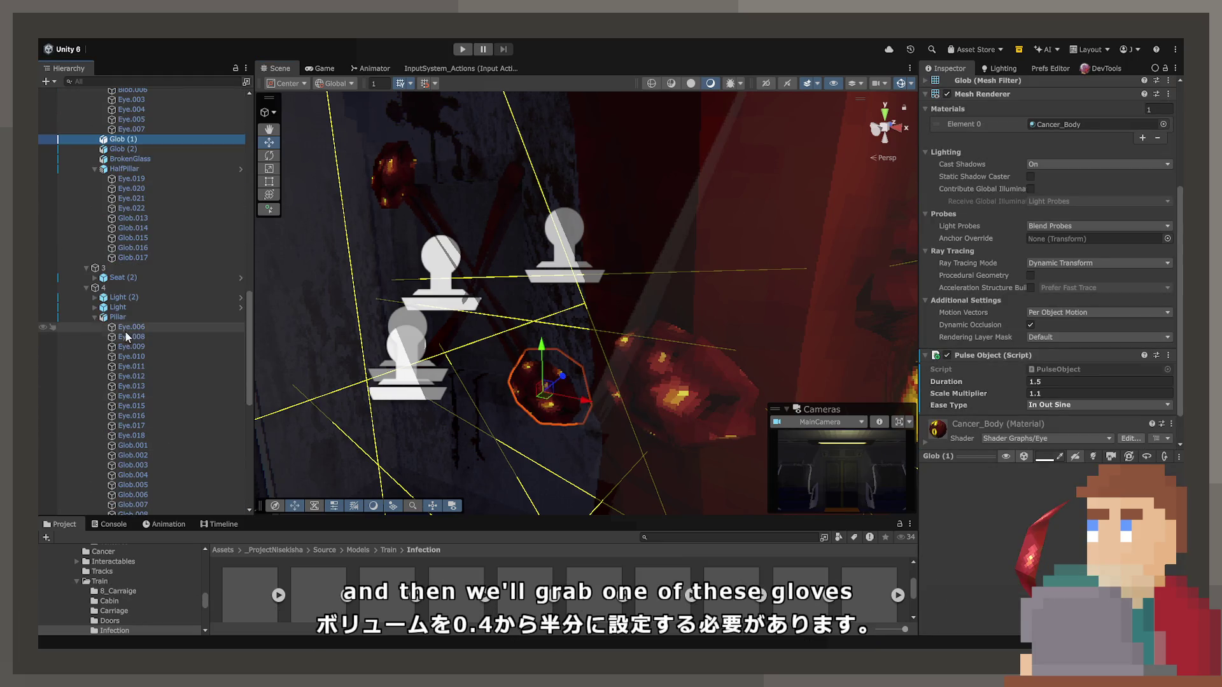
key(ctrl+d)
mouse_move(127, 147)
mouse_down()
mouse_move(136, 337)
mouse_move(135, 320)
mouse_up()
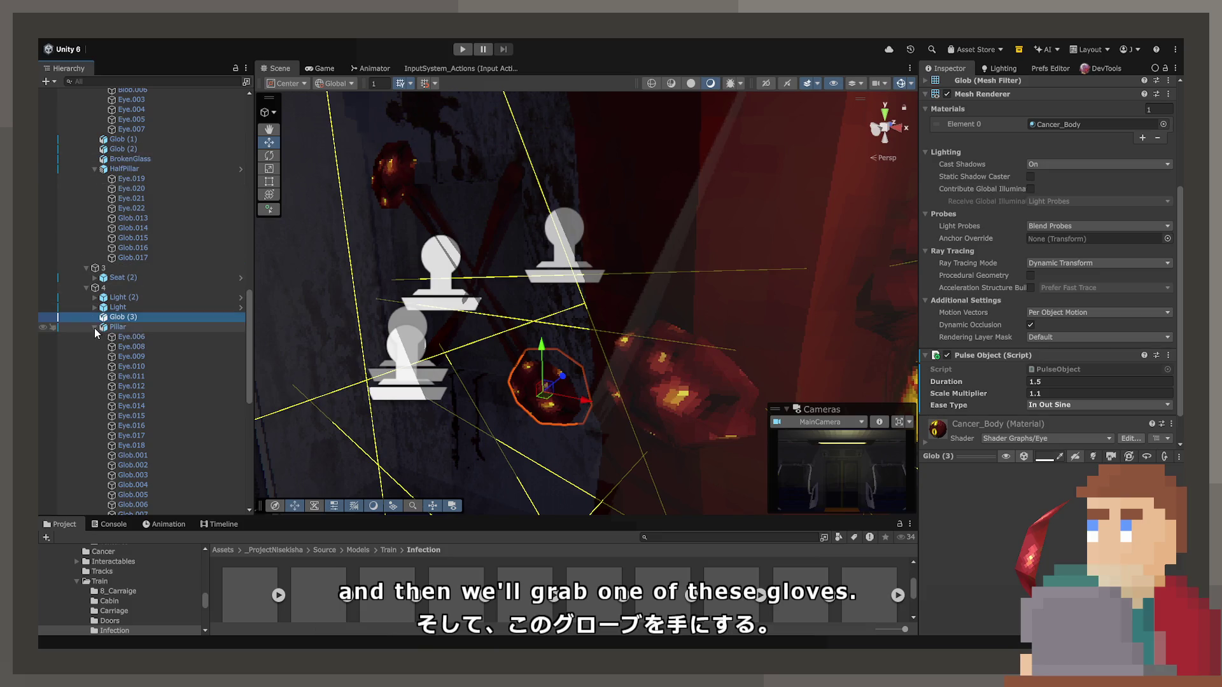
click(95, 327)
Reset Glob (3)'s Z rotation to 0 and set X to -90 so it faces down
drag(547, 353, 564, 358)
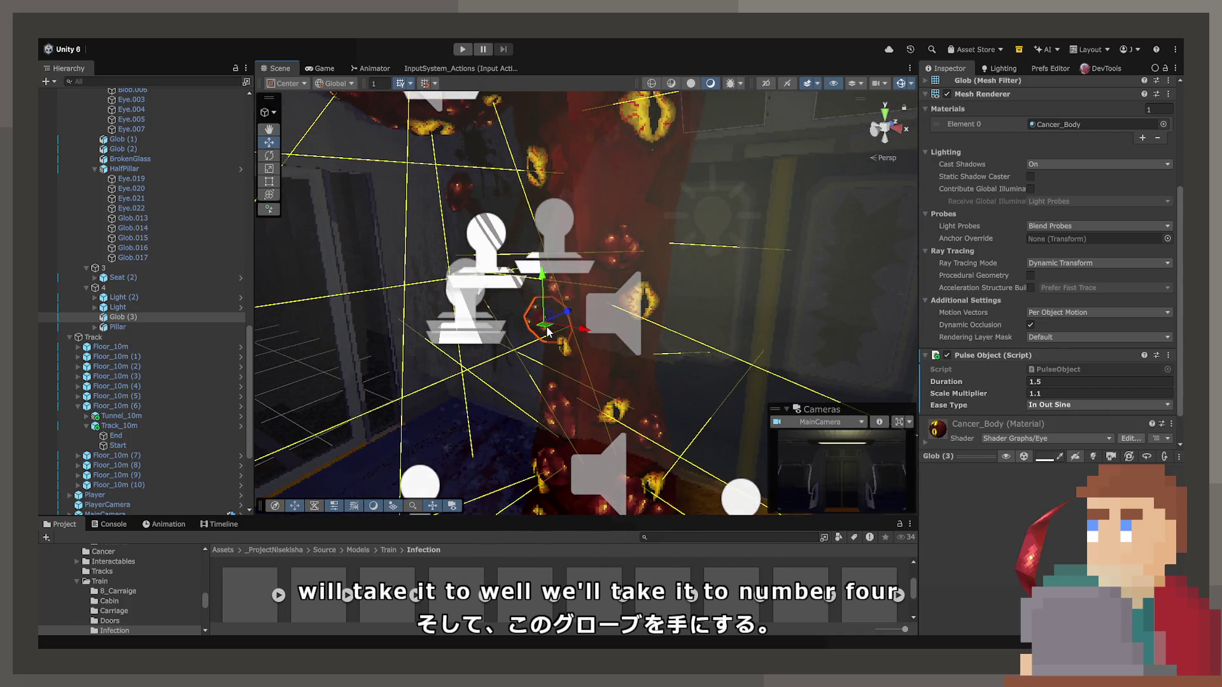
scroll(993, 128, up, 4)
click(1148, 185)
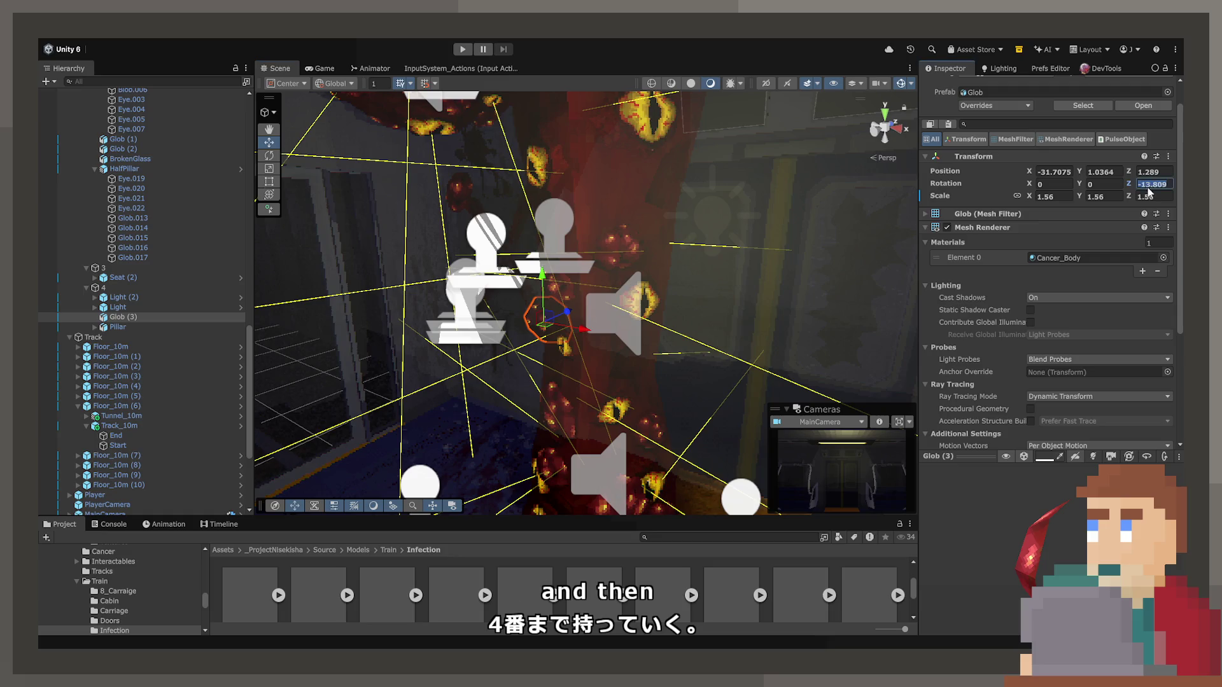
text(0)
drag(1079, 183, 962, 206)
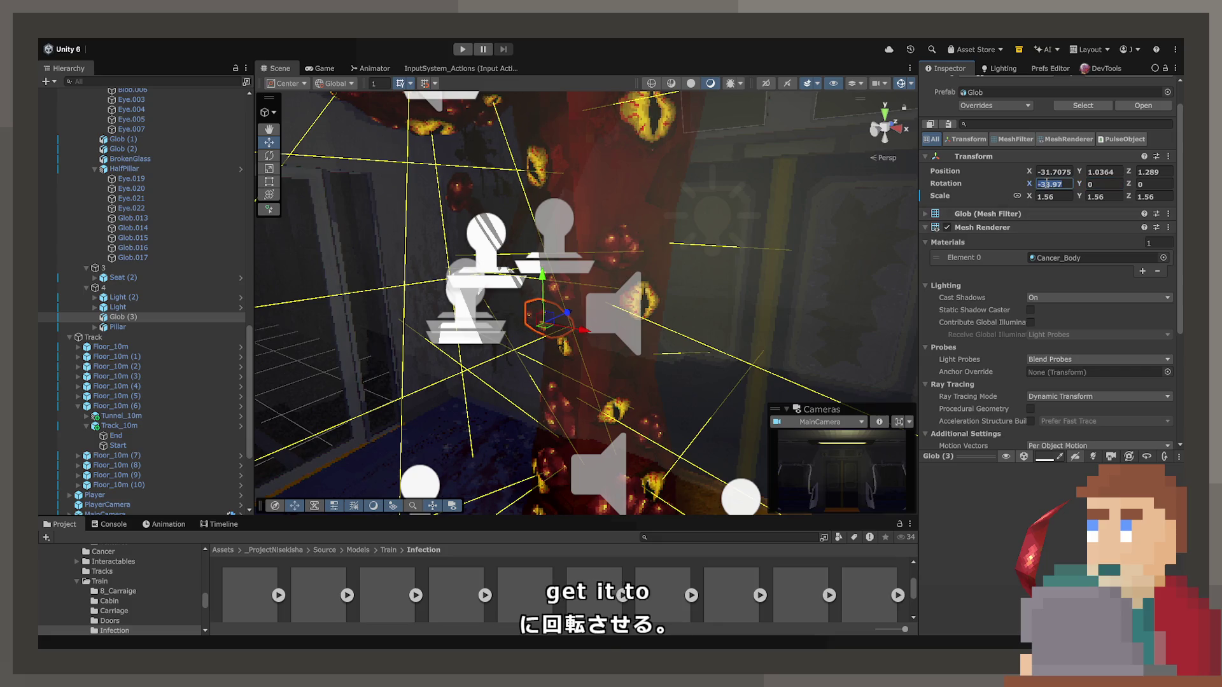
text(0)
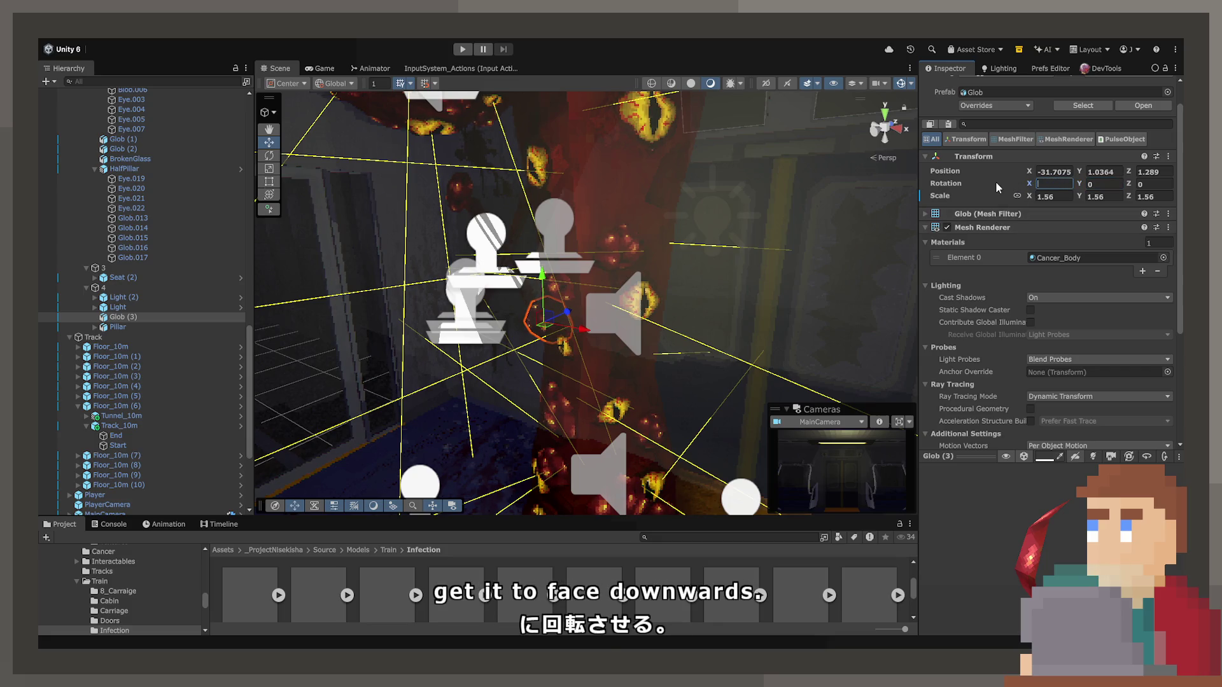
key(Home)
text(-)
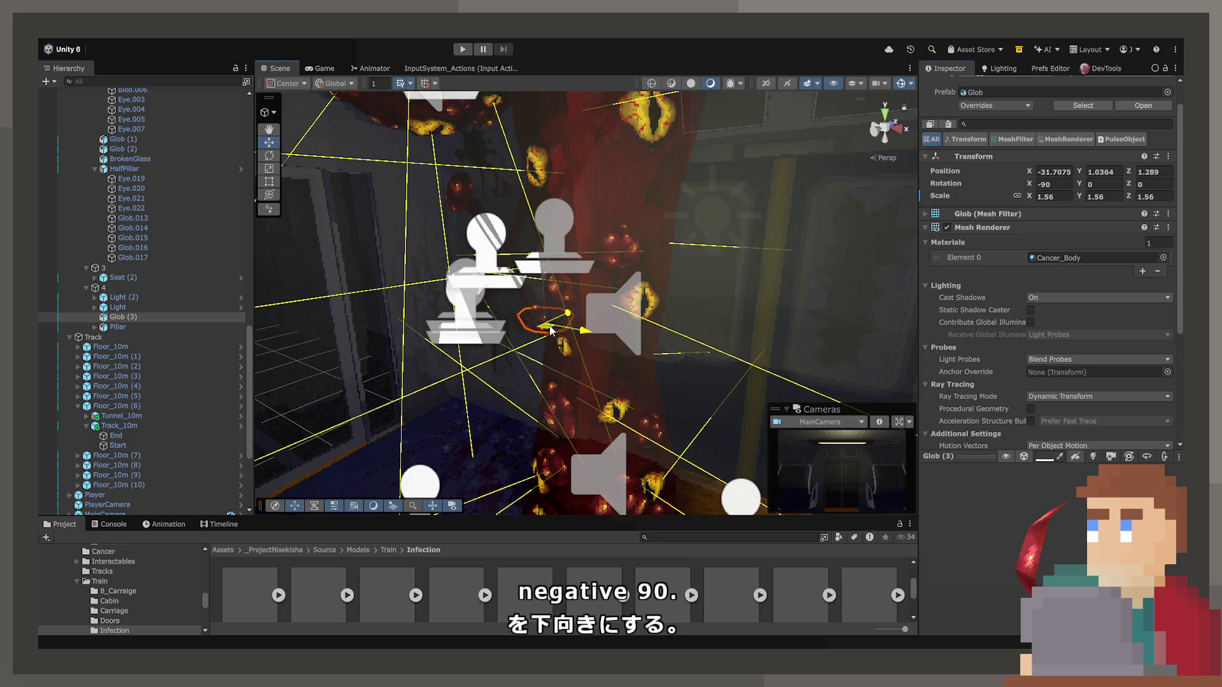
Lift Glob (3) up toward the carriage ceiling
drag(666, 371, 665, 239)
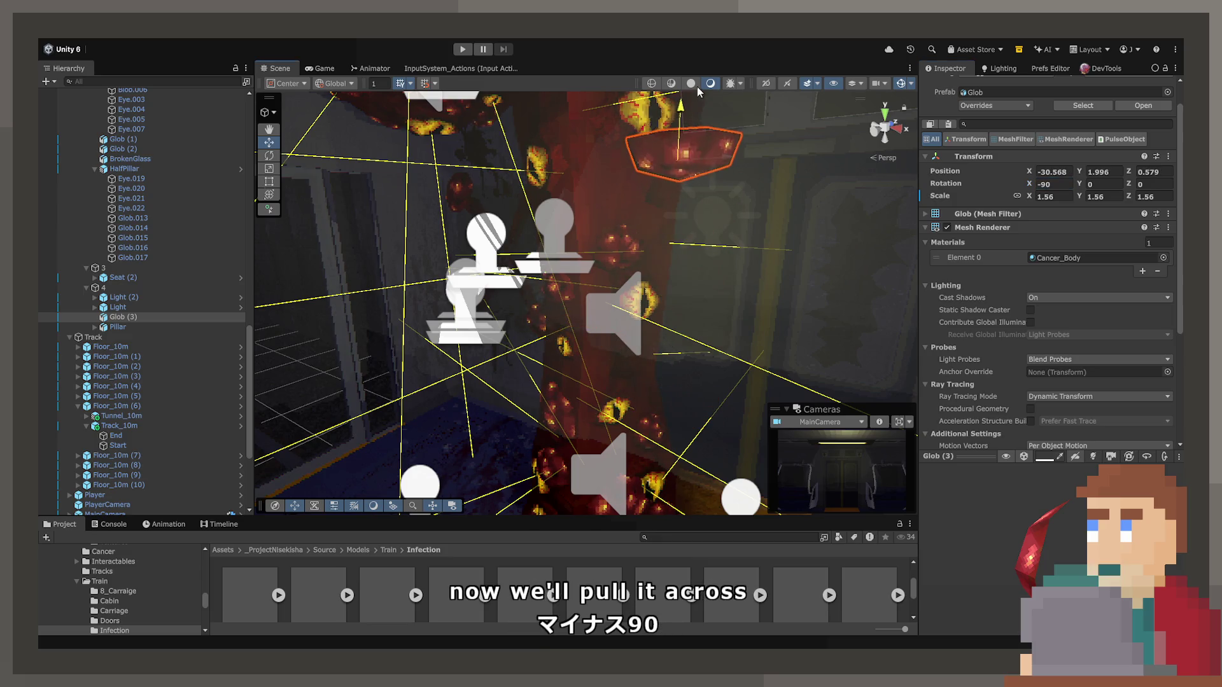
drag(698, 91, 697, 79)
key(f)
mouse_move(552, 247)
mouse_down()
mouse_move(570, 174)
mouse_move(544, 125)
mouse_up()
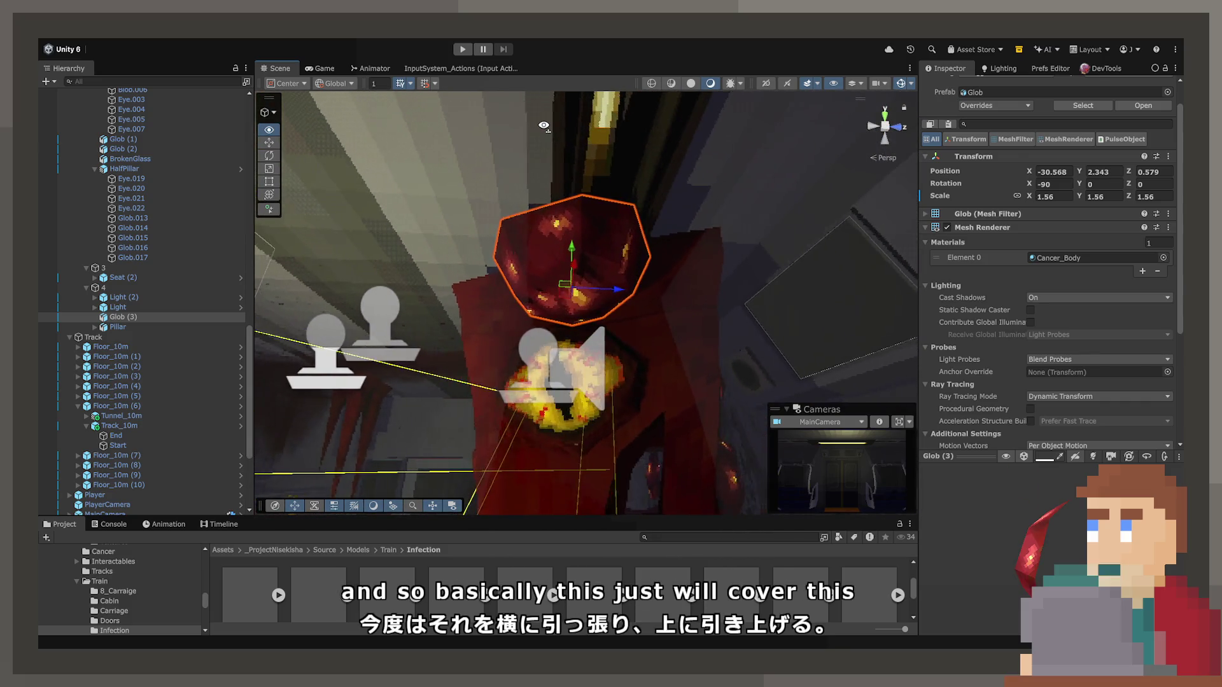
scroll(543, 125, up, 2)
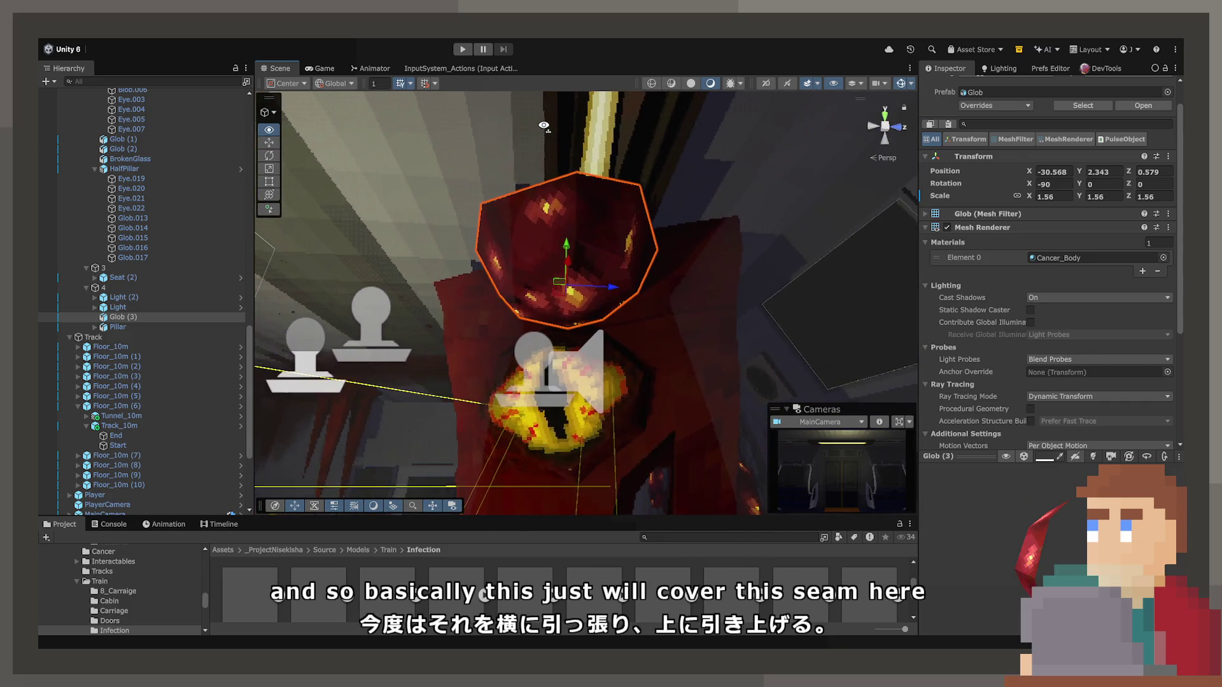
Tilt Glob (3) over the red pillar's seam and raise it slightly
click(269, 155)
drag(564, 265, 635, 258)
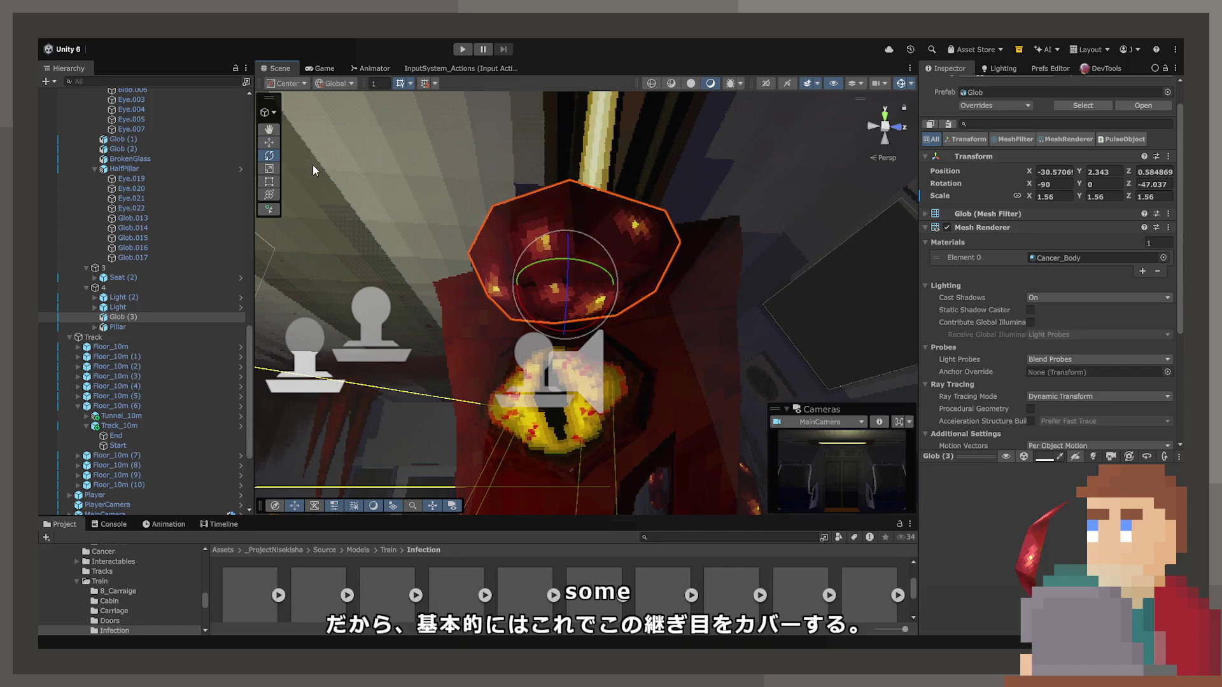
mouse_move(567, 245)
mouse_down()
mouse_move(569, 210)
mouse_move(705, 162)
mouse_move(598, 168)
mouse_move(446, 136)
mouse_move(556, 205)
mouse_up()
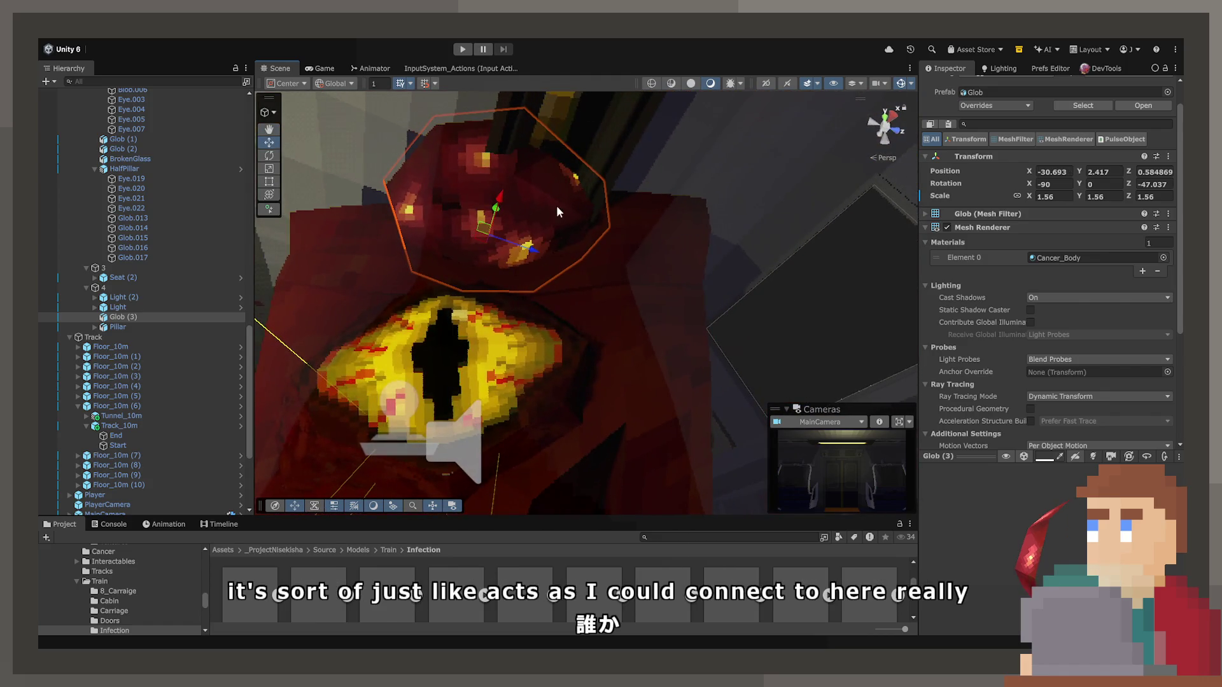
drag(487, 227, 518, 238)
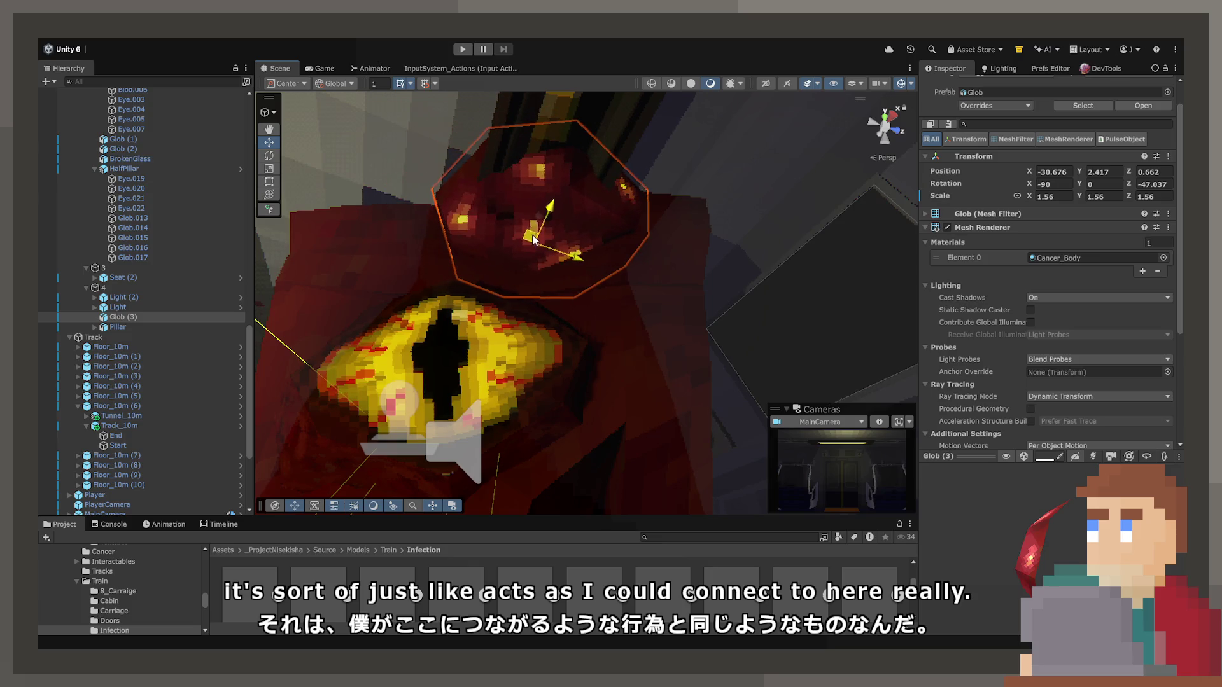
click(630, 306)
mouse_move(630, 306)
mouse_down()
mouse_move(626, 351)
mouse_move(586, 242)
mouse_move(570, 312)
mouse_up()
click(586, 242)
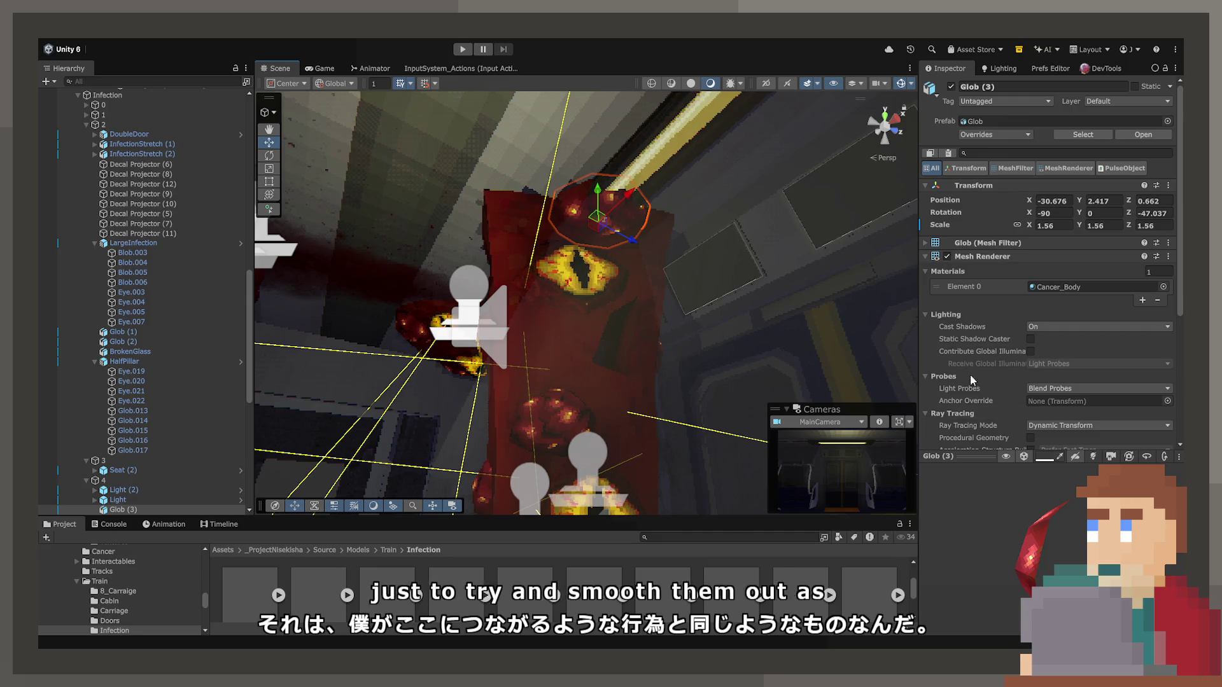
Change Glob (3)'s Pulse Object Duration from 1.5 to 2, then select Carriage_End2
scroll(1050, 318, down, 5)
click(1056, 344)
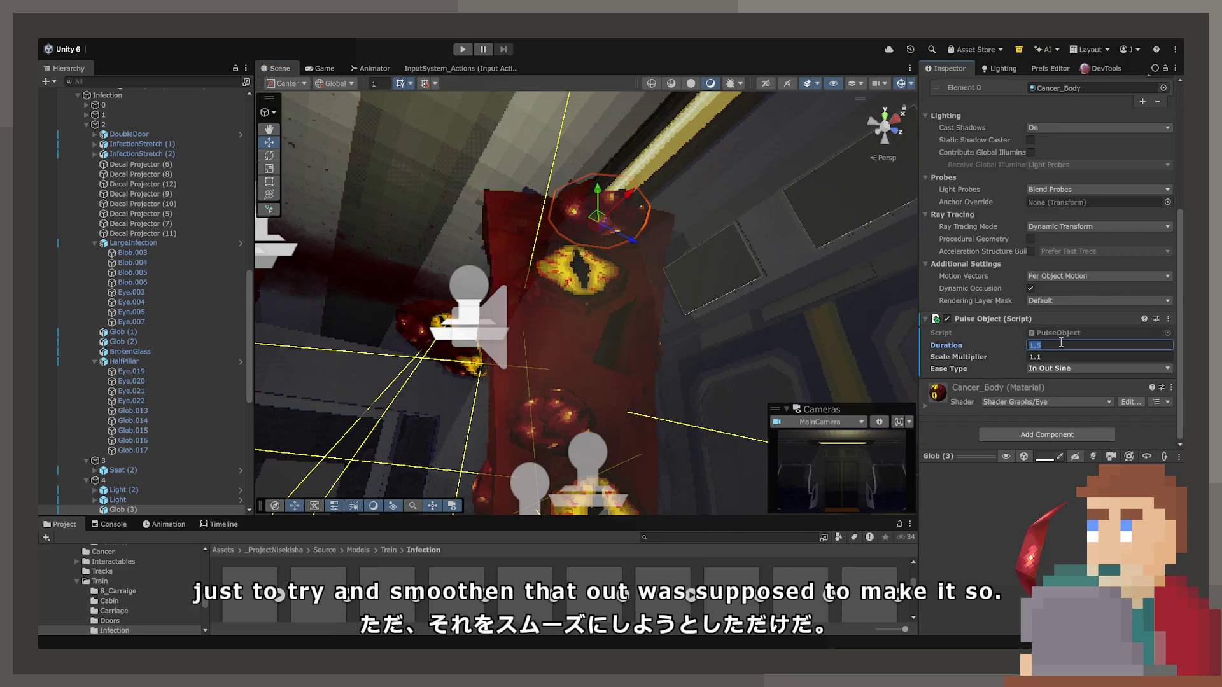
text(2)
mouse_move(618, 185)
mouse_down()
mouse_move(517, 286)
mouse_move(679, 279)
mouse_move(579, 325)
mouse_move(680, 262)
mouse_move(652, 275)
mouse_up()
click(541, 280)
click(517, 286)
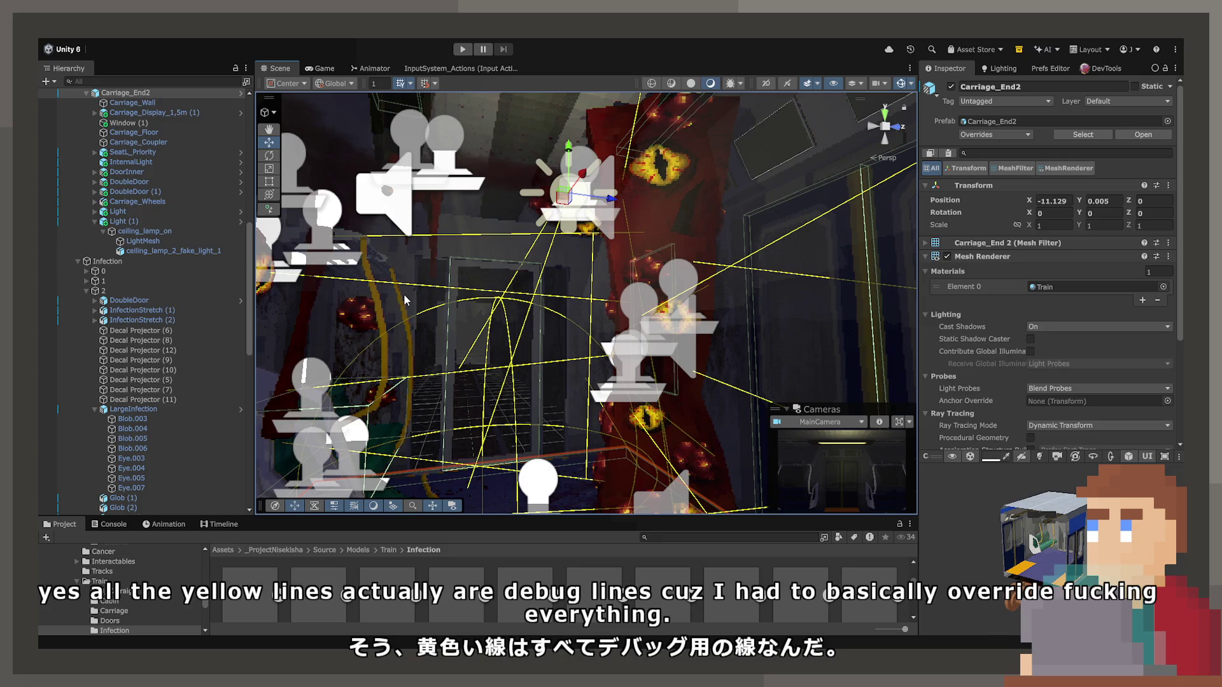
Collapse Carriage_End2 and infection group 2, frame group 3, and select the carriage Seat
scroll(112, 240, up, 4)
click(87, 204)
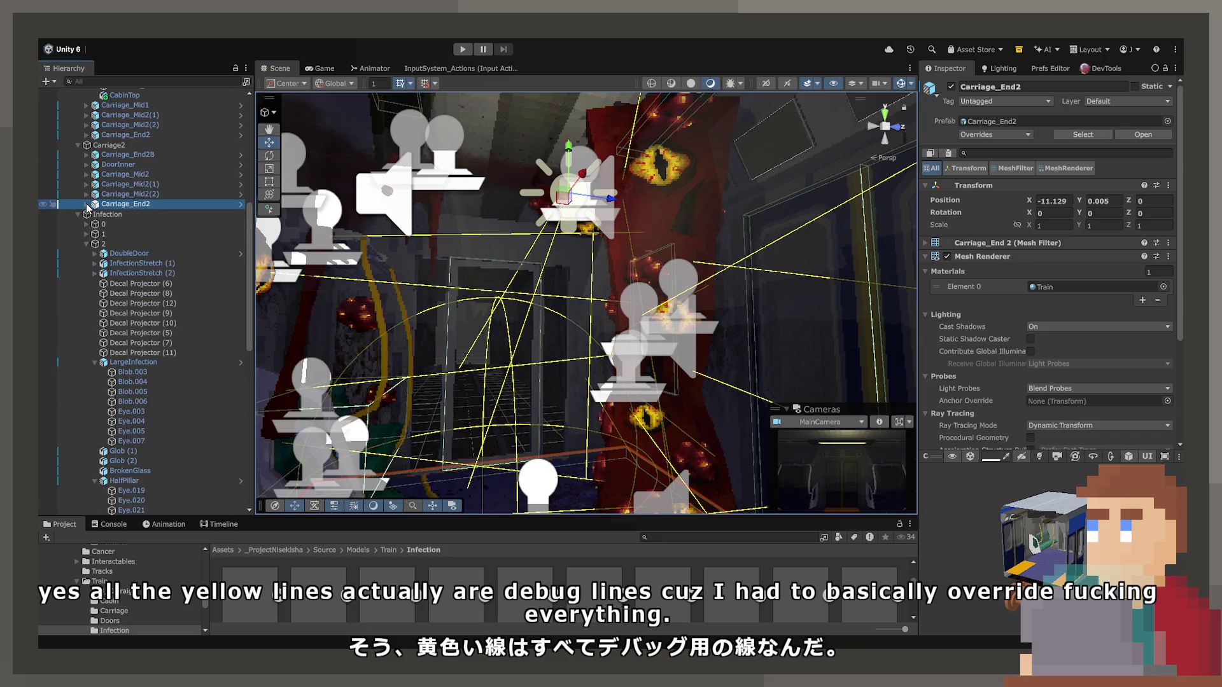
click(88, 246)
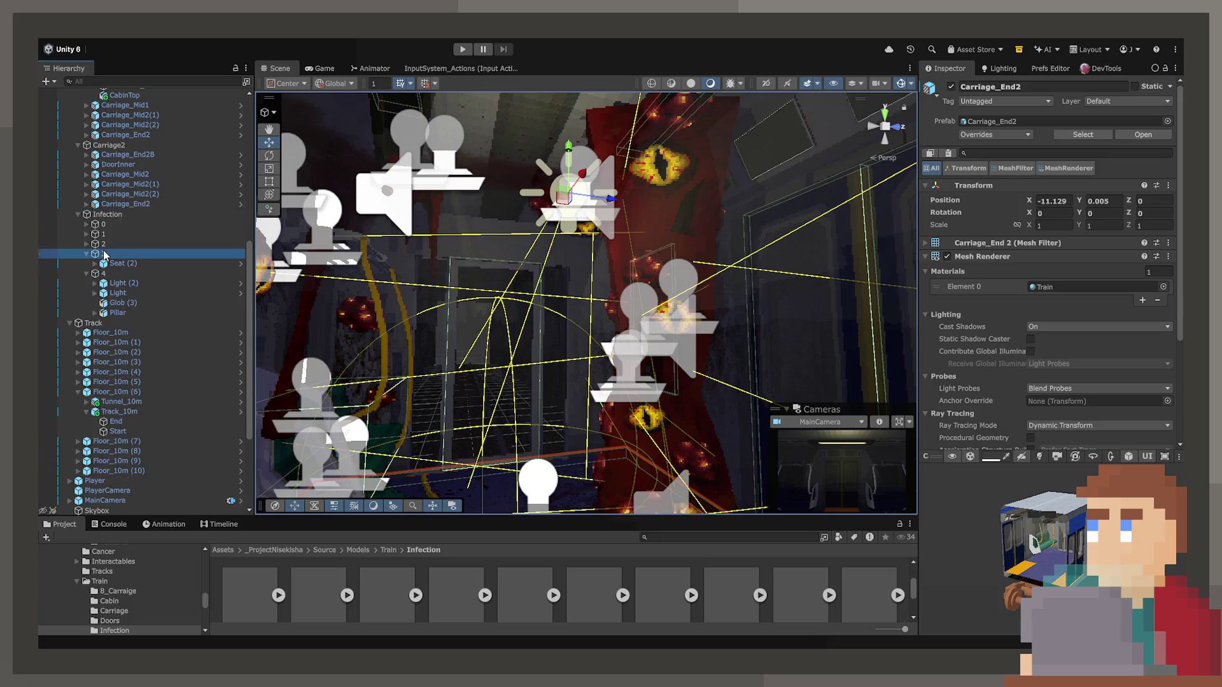
click(102, 253)
key(f)
drag(727, 374, 570, 357)
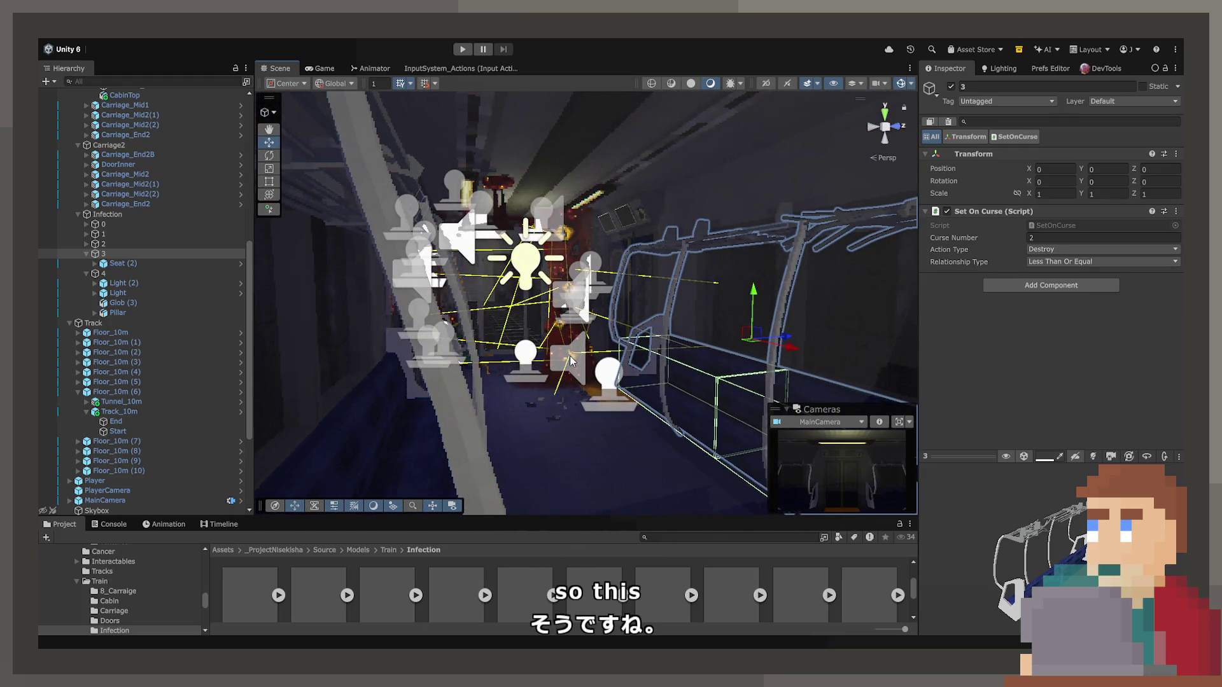
mouse_move(570, 359)
mouse_down()
mouse_move(598, 409)
mouse_move(600, 356)
mouse_move(402, 278)
mouse_up()
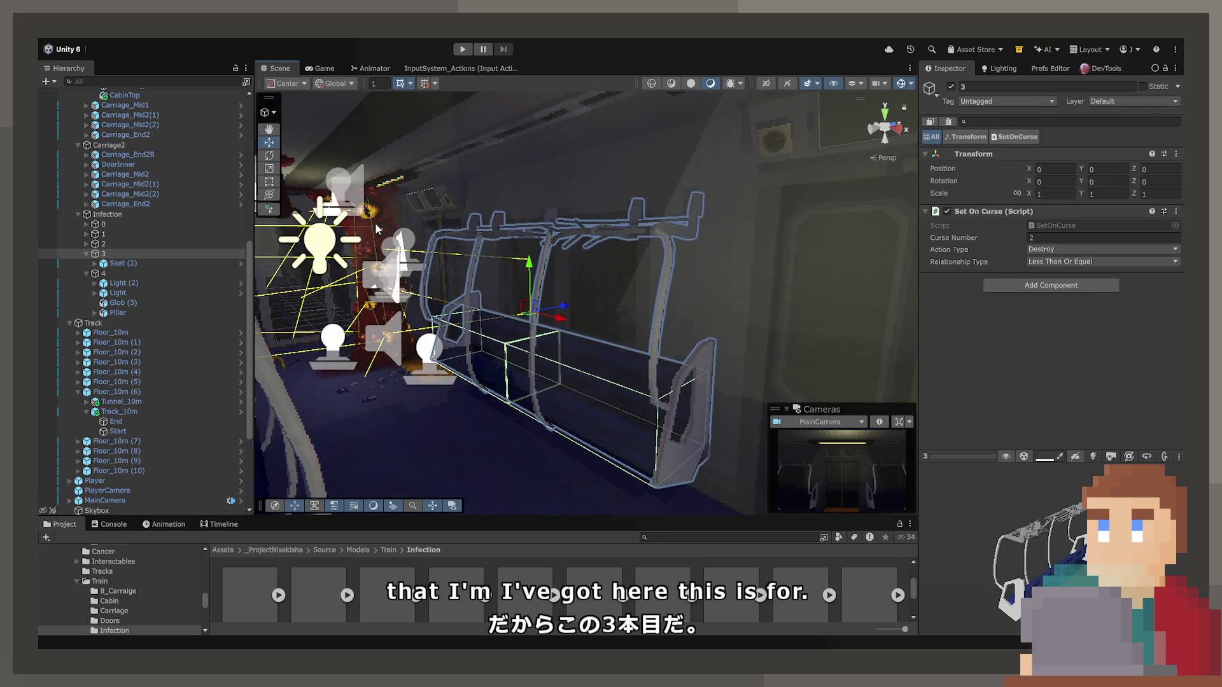
mouse_move(636, 331)
mouse_down()
mouse_move(560, 347)
mouse_move(513, 289)
mouse_up()
click(512, 288)
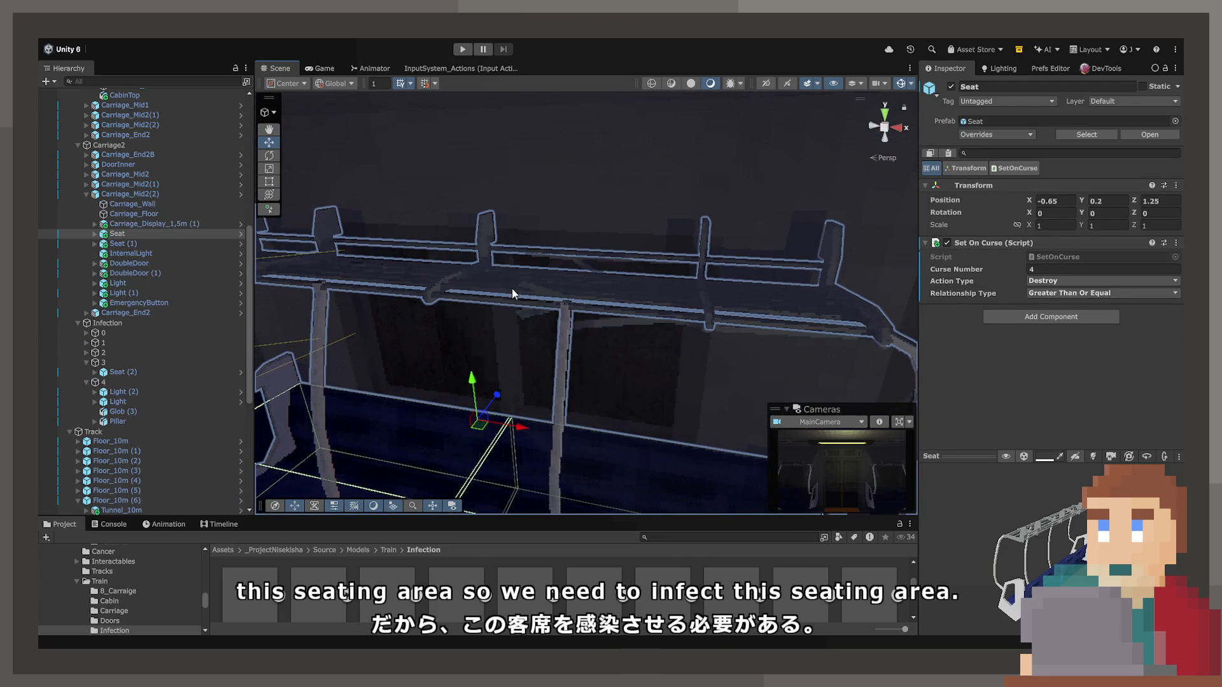
Hide the original Seat and select the infected Seat (2)
click(43, 233)
mouse_move(522, 318)
mouse_down()
mouse_move(496, 318)
mouse_move(514, 328)
mouse_move(542, 389)
mouse_move(596, 397)
mouse_move(564, 409)
mouse_move(554, 409)
mouse_move(555, 387)
mouse_move(674, 277)
mouse_move(750, 273)
mouse_move(551, 284)
mouse_move(576, 309)
mouse_up()
click(514, 328)
Delete the Handles_R rods from Seat (2) and enlarge the Project panel
click(533, 277)
click(533, 278)
click(533, 277)
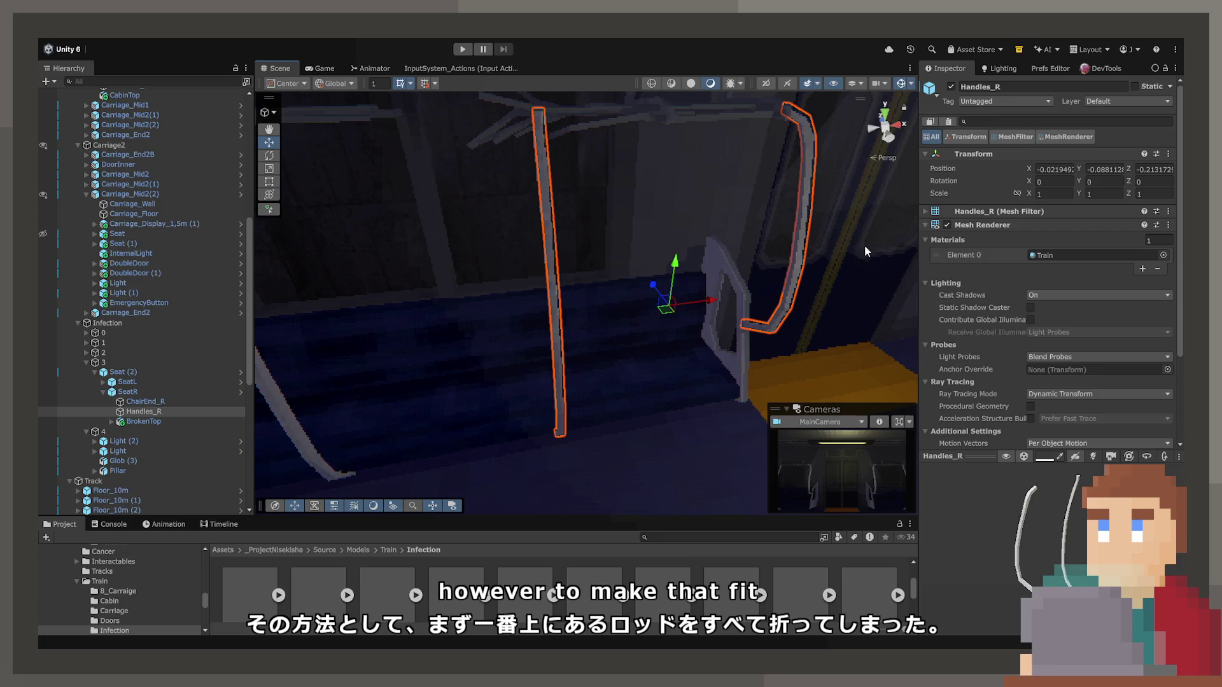
key(Delete)
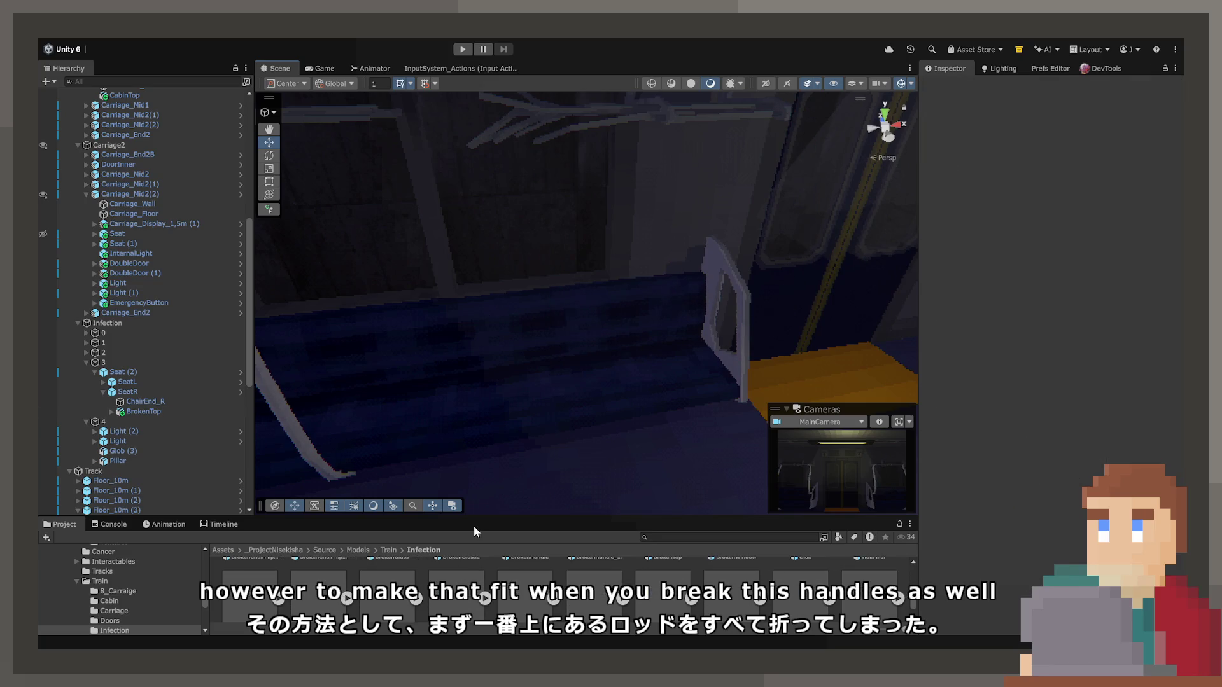
drag(476, 517, 489, 432)
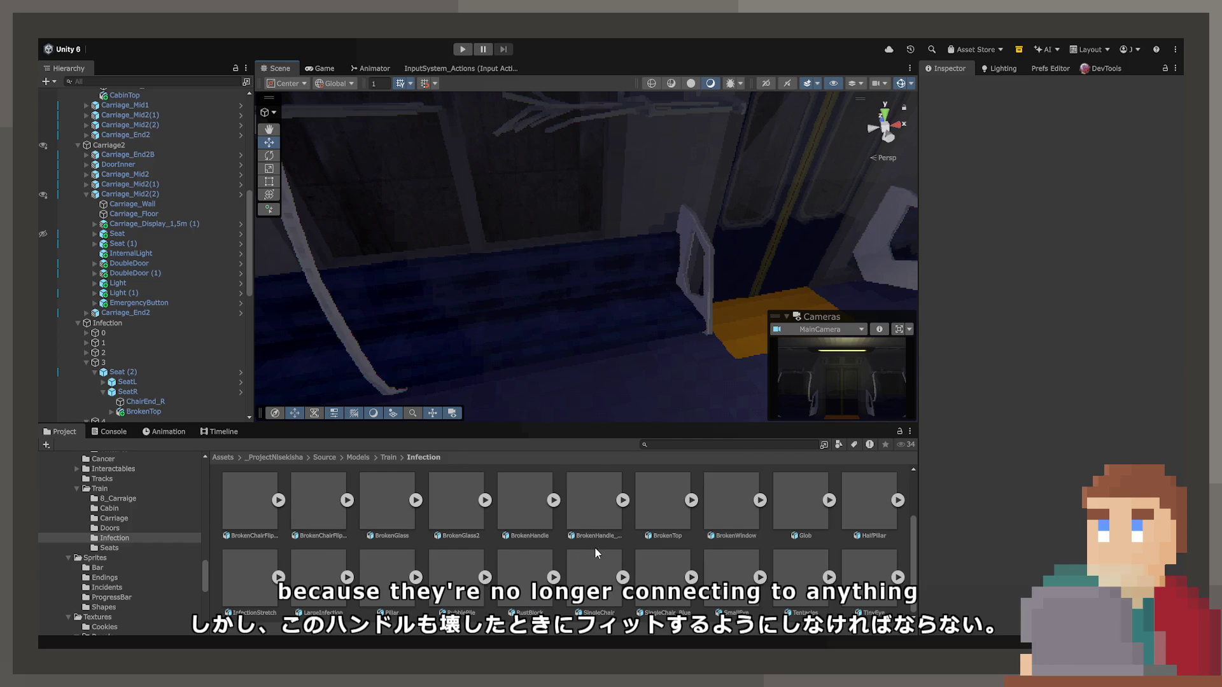
Browse the Infection models and drag BrokenHandle_White into the scene beside the seat
scroll(447, 536, up, 2)
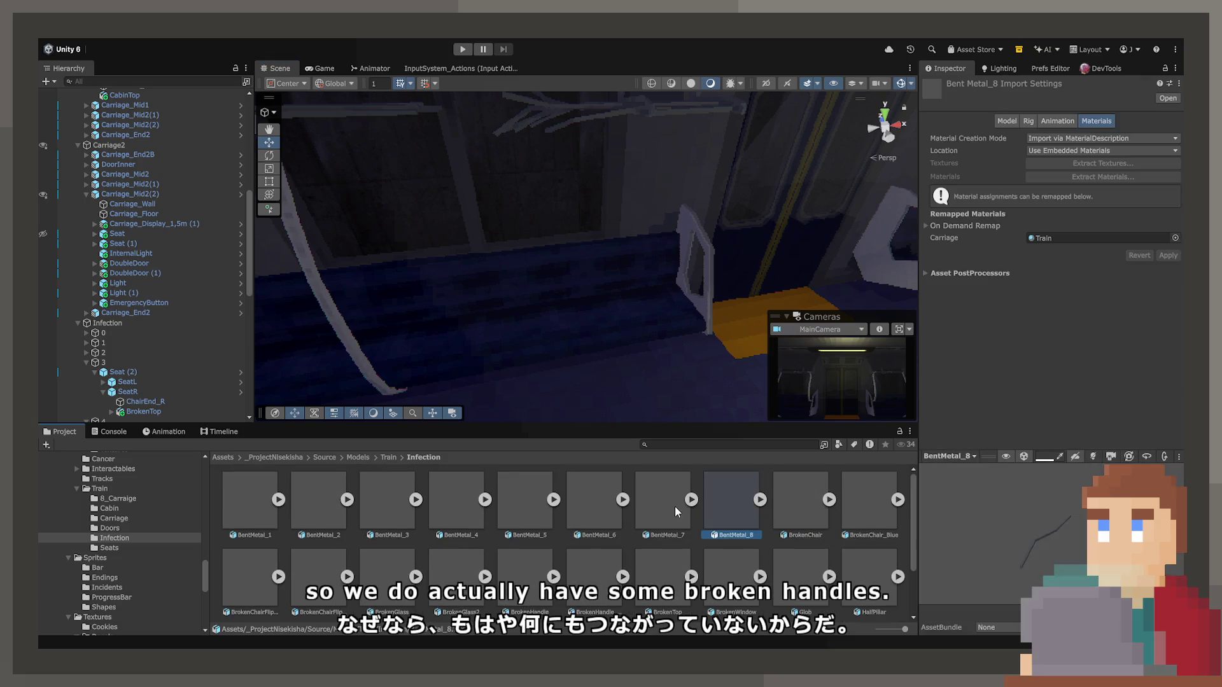
click(596, 516)
click(456, 518)
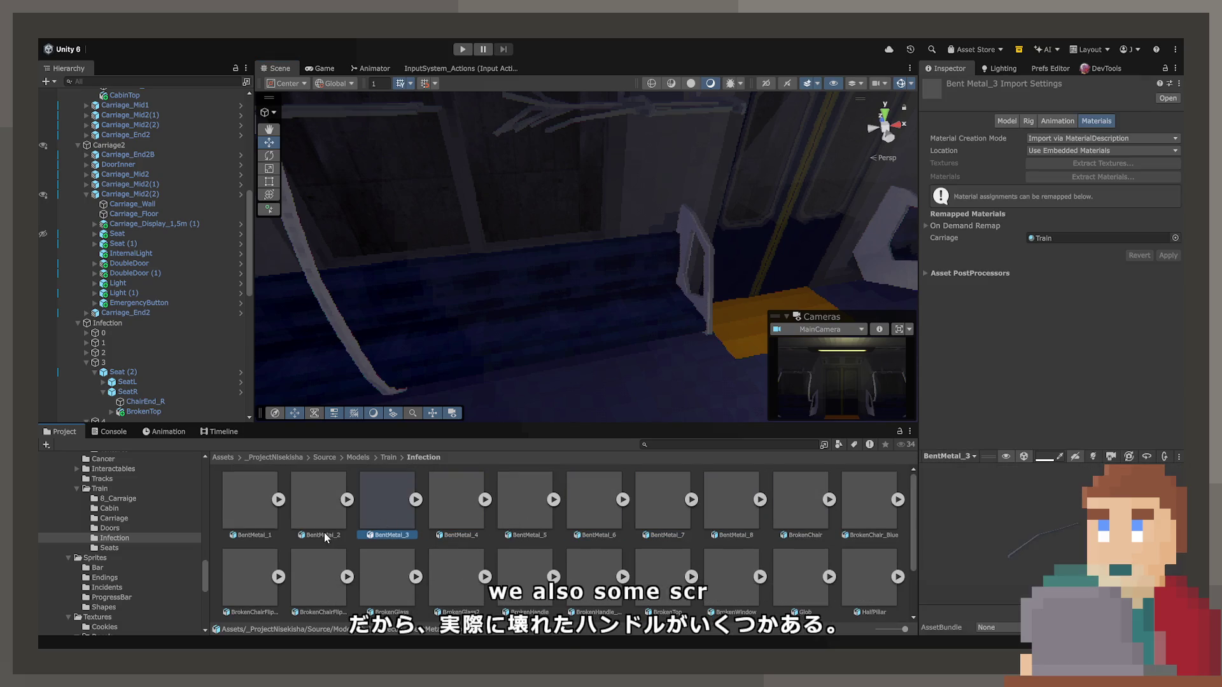
click(234, 516)
scroll(235, 516, down, 2)
click(534, 522)
click(608, 523)
mouse_move(630, 382)
mouse_down()
mouse_move(623, 356)
mouse_move(626, 394)
mouse_up()
mouse_move(612, 502)
mouse_down()
mouse_move(626, 350)
mouse_move(587, 345)
mouse_up()
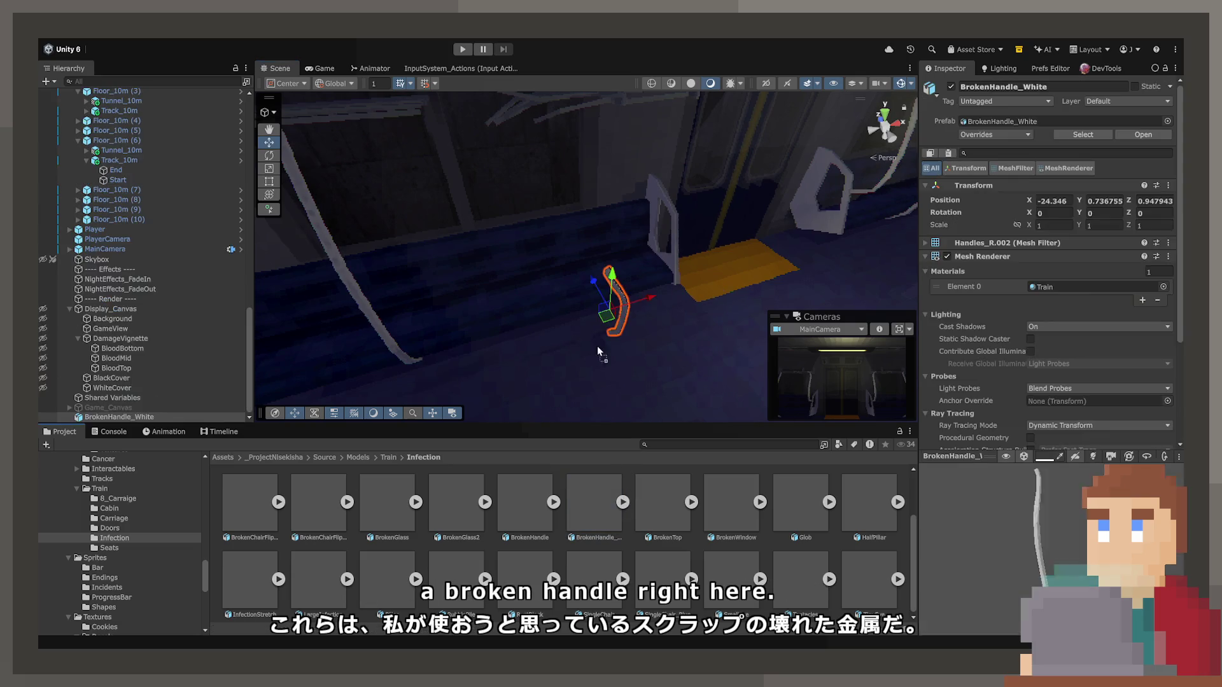
mouse_move(526, 318)
mouse_down()
mouse_move(534, 275)
mouse_move(509, 236)
mouse_move(506, 261)
mouse_up()
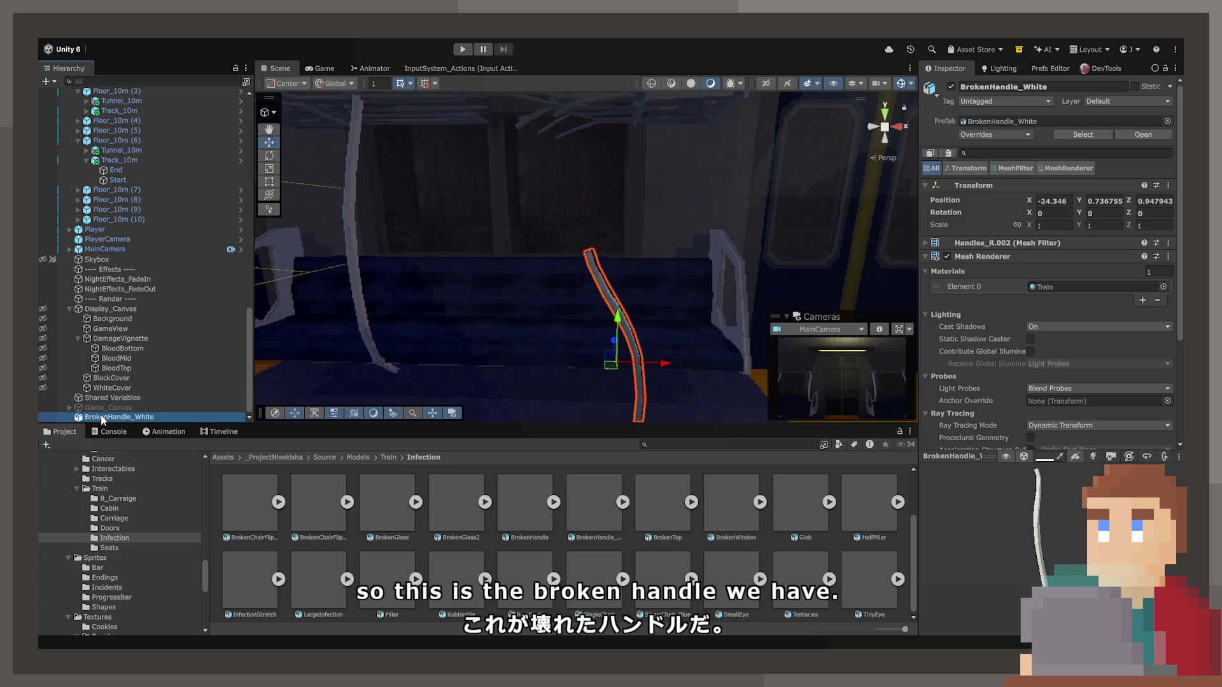
Parent BrokenHandle_White under SeatR in the Hierarchy
scroll(83, 268, up, 3)
click(70, 206)
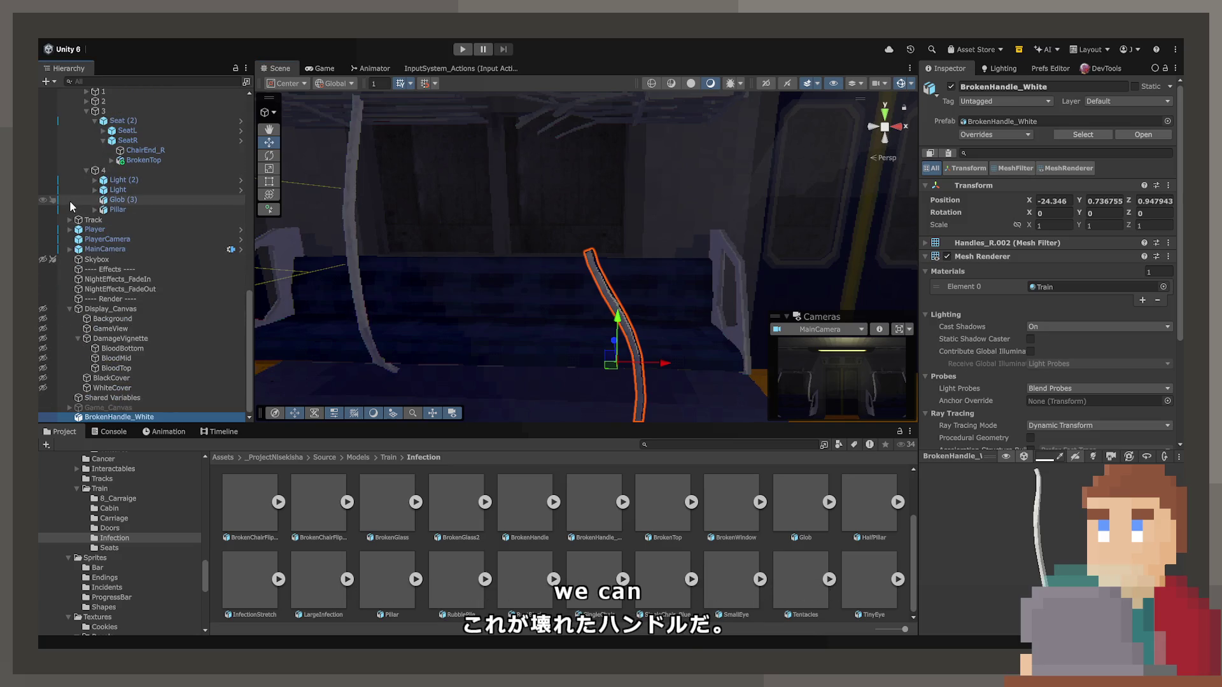
mouse_move(130, 197)
mouse_down()
mouse_move(136, 165)
mouse_move(119, 132)
mouse_up()
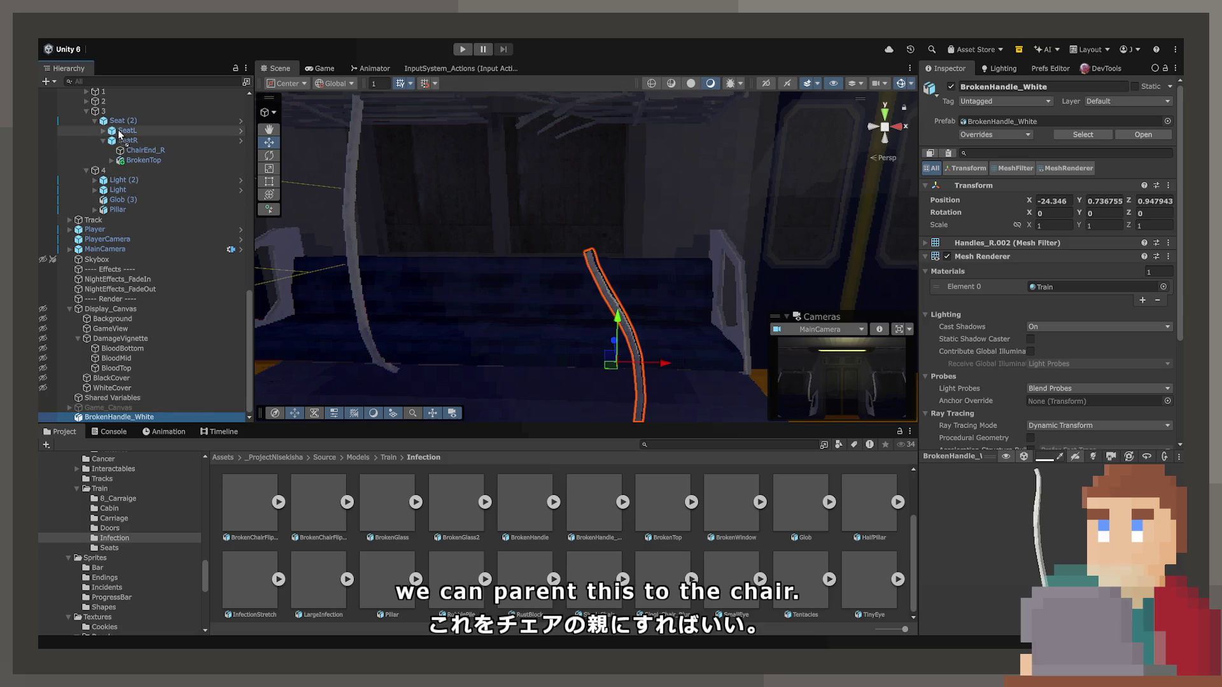
drag(419, 240, 558, 286)
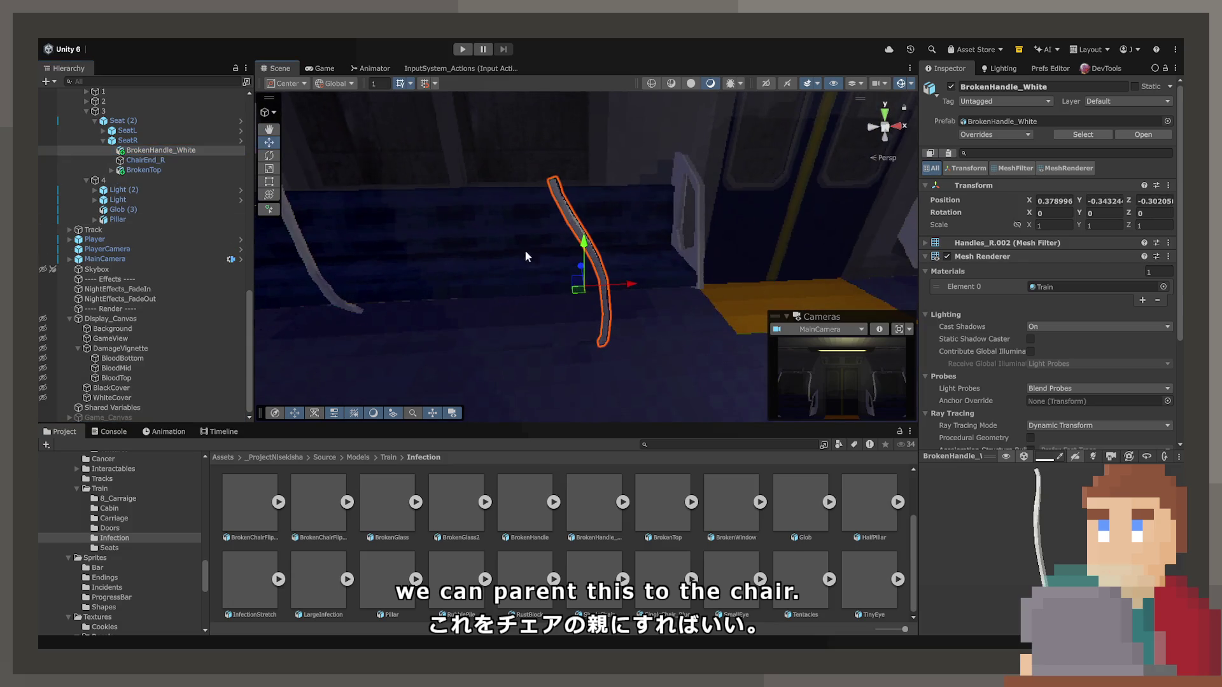
Rotate BrokenHandle_White so it lies down on the carriage floor
mouse_move(573, 241)
mouse_down()
mouse_move(473, 306)
mouse_move(643, 316)
mouse_move(313, 169)
mouse_move(584, 281)
mouse_move(437, 162)
mouse_move(609, 184)
mouse_move(582, 188)
mouse_move(616, 347)
mouse_move(649, 380)
mouse_move(623, 161)
mouse_move(606, 212)
mouse_up()
key(f)
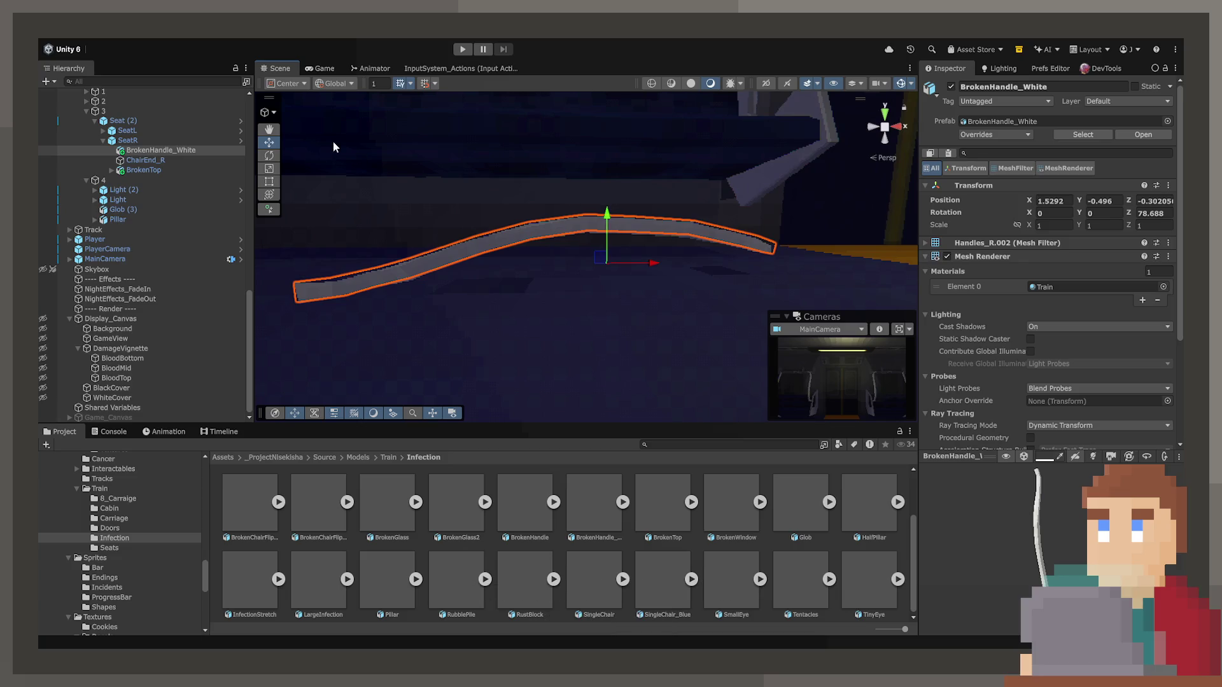
click(269, 155)
click(532, 218)
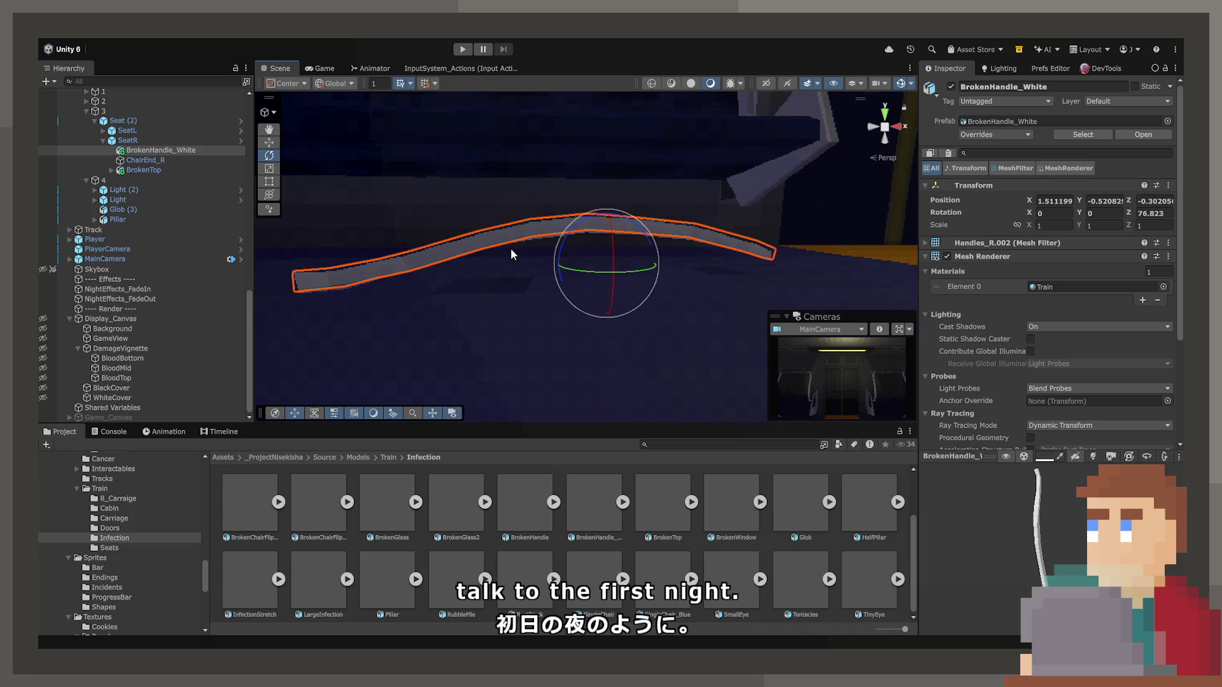
mouse_move(573, 306)
mouse_down()
mouse_move(654, 327)
mouse_move(688, 321)
mouse_up()
Slide and turn the handle into place beside the seat, then duplicate it
click(269, 143)
mouse_move(561, 261)
mouse_down()
mouse_move(519, 242)
mouse_move(284, 316)
mouse_move(407, 318)
mouse_up()
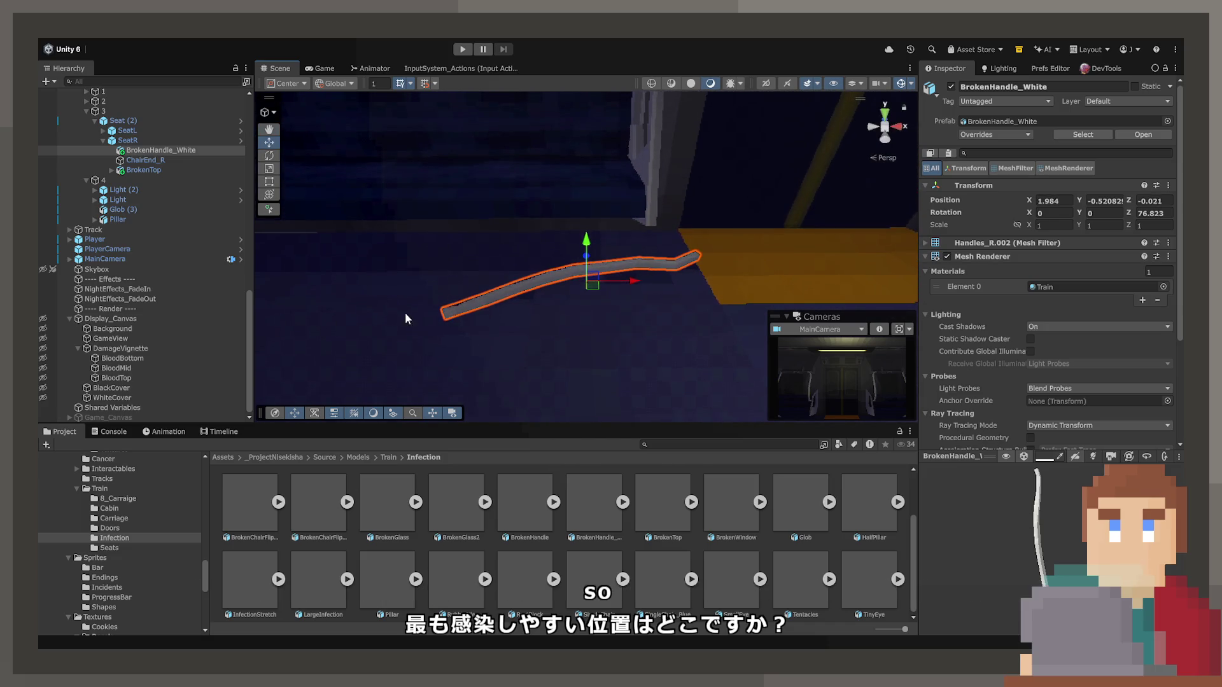
click(269, 155)
mouse_move(564, 305)
mouse_down()
mouse_move(604, 319)
mouse_move(611, 294)
mouse_move(483, 267)
mouse_move(257, 145)
mouse_up()
click(269, 143)
mouse_move(593, 358)
mouse_down()
mouse_move(518, 315)
mouse_move(538, 337)
mouse_move(635, 375)
mouse_move(655, 366)
mouse_up()
key(ctrl+d)
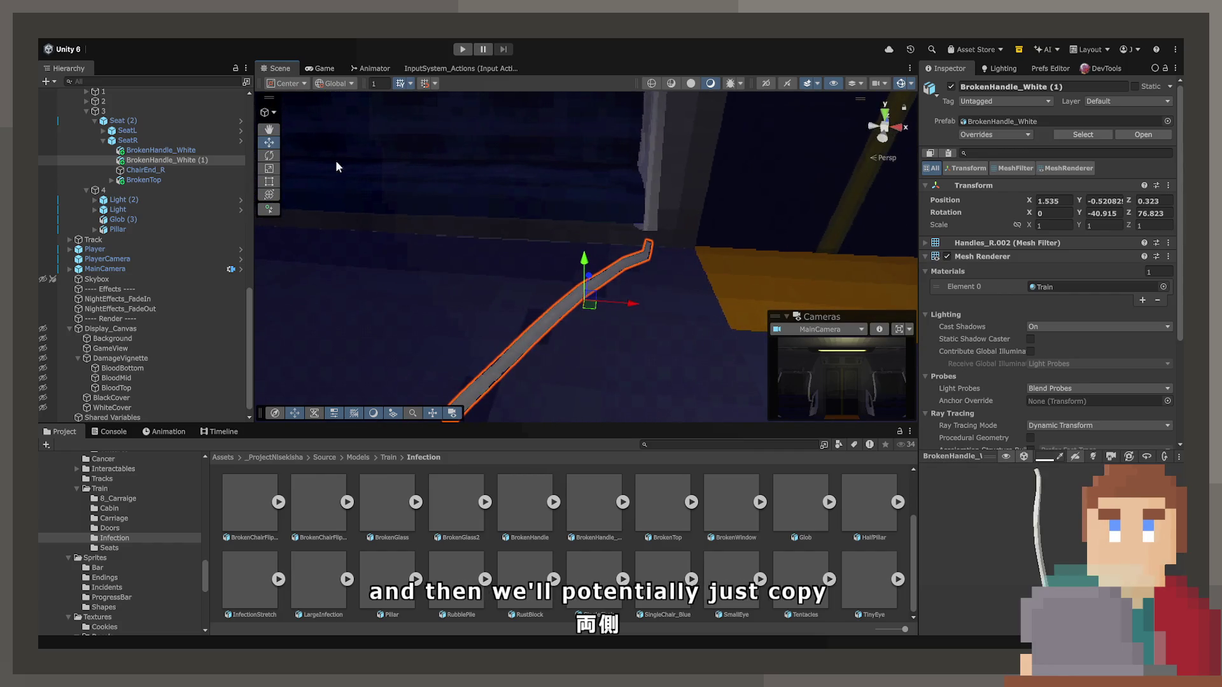
Lay the handle copy flat, move it left on the floor, and tilt it to a new angle
mouse_move(595, 275)
mouse_down()
mouse_move(575, 238)
mouse_move(576, 220)
mouse_move(585, 233)
mouse_move(575, 199)
mouse_move(608, 204)
mouse_move(623, 232)
mouse_move(639, 223)
mouse_move(627, 280)
mouse_up()
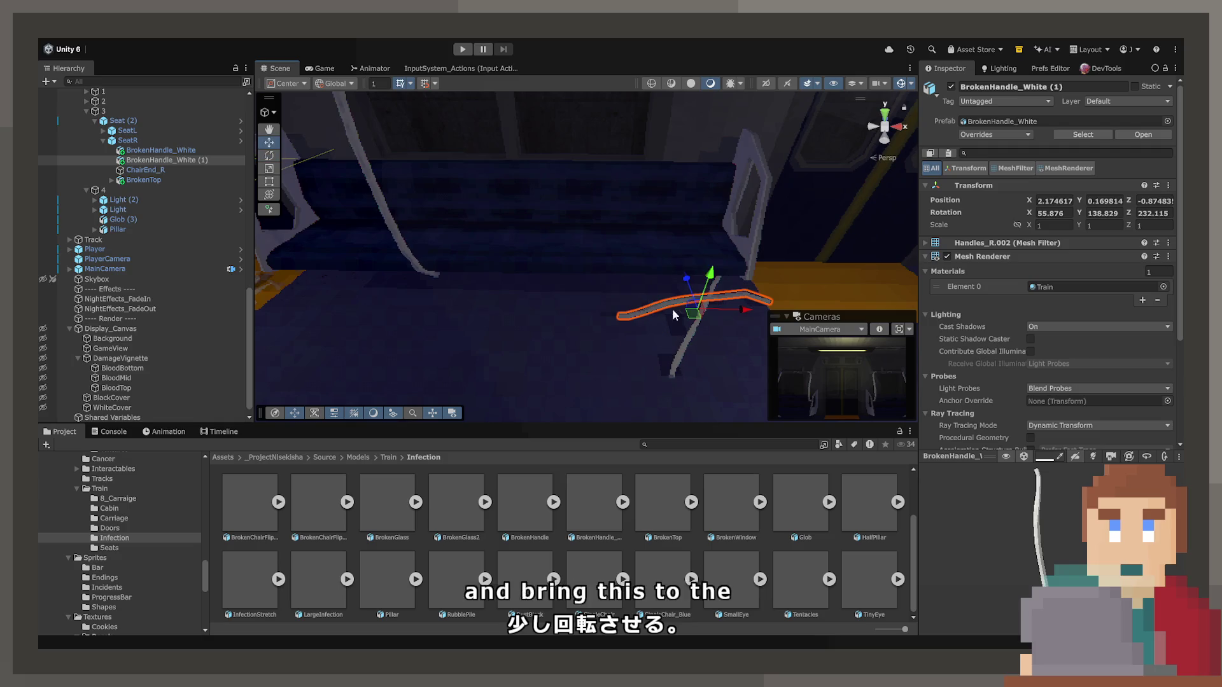
mouse_move(693, 320)
mouse_down()
mouse_move(545, 310)
mouse_move(538, 299)
mouse_move(573, 204)
mouse_move(569, 164)
mouse_move(591, 267)
mouse_move(459, 321)
mouse_move(474, 299)
mouse_up()
mouse_move(553, 250)
mouse_down()
mouse_move(492, 314)
mouse_move(412, 359)
mouse_up()
key(e)
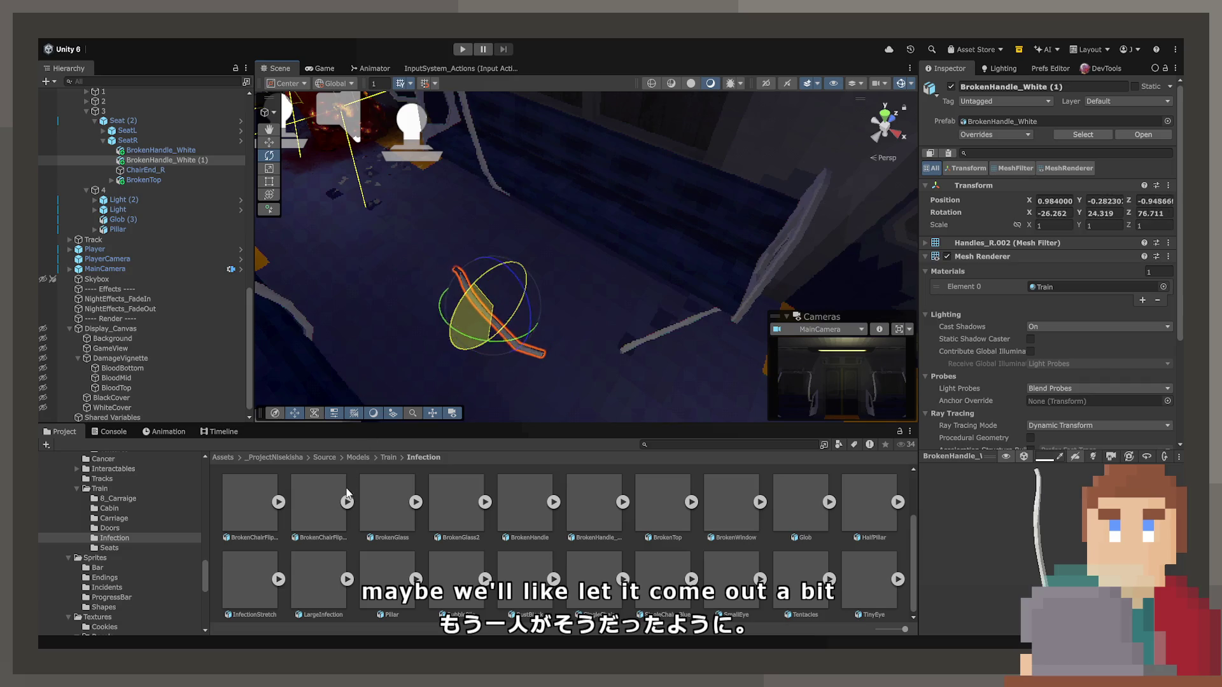
mouse_move(484, 299)
mouse_down()
mouse_move(521, 229)
mouse_move(417, 125)
mouse_move(418, 226)
mouse_move(443, 250)
mouse_move(640, 213)
mouse_move(708, 283)
mouse_move(708, 236)
mouse_move(728, 205)
mouse_move(666, 189)
mouse_move(608, 219)
mouse_up()
Select ChairEnd_R, switch to local axes, and rotate it to lie flat
click(688, 285)
click(688, 268)
click(688, 269)
mouse_move(608, 219)
mouse_down()
mouse_move(632, 272)
mouse_move(650, 242)
mouse_move(634, 210)
mouse_move(655, 246)
mouse_move(669, 355)
mouse_move(696, 332)
mouse_up()
key(ctrl+z)
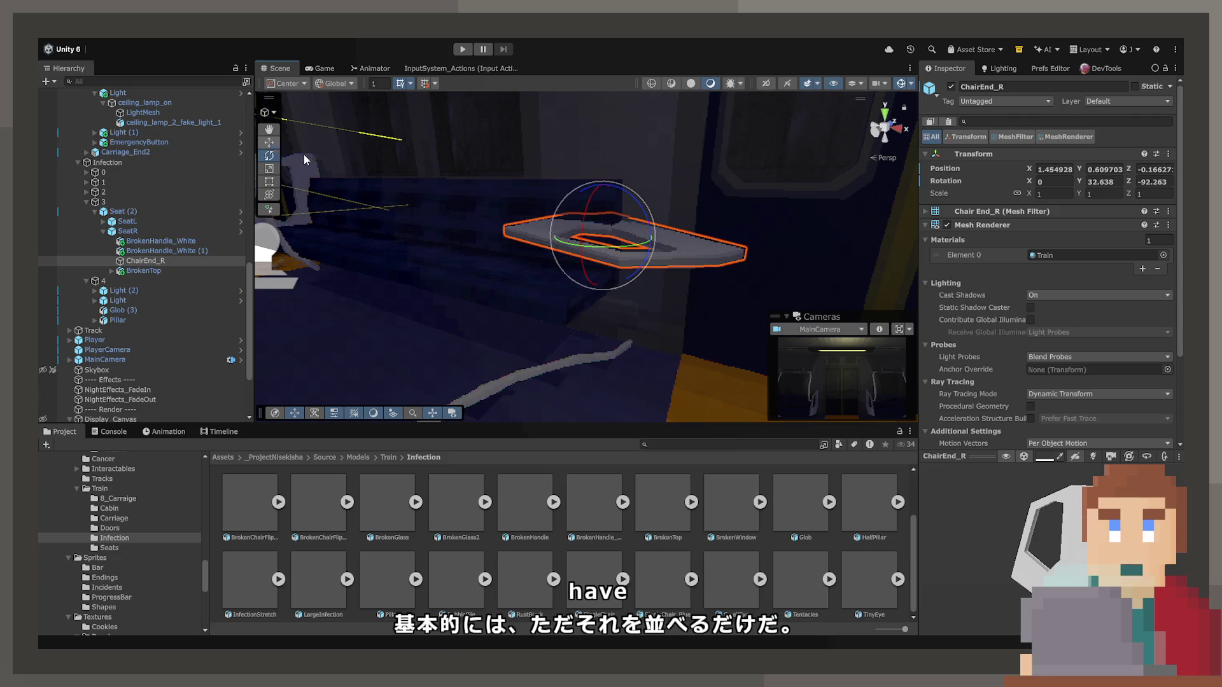
mouse_move(597, 193)
mouse_down()
mouse_move(607, 335)
mouse_move(687, 267)
mouse_move(741, 252)
mouse_up()
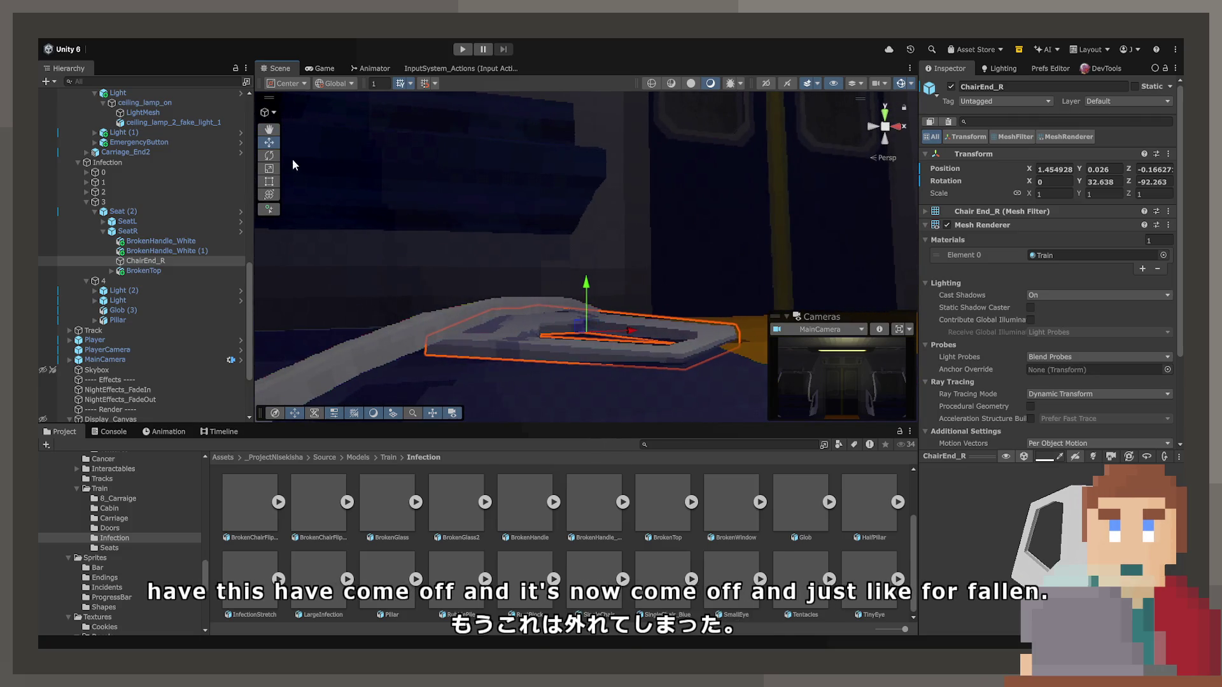
mouse_move(617, 319)
mouse_down()
mouse_move(624, 295)
mouse_move(516, 292)
mouse_up()
key(ctrl+z)
key(x)
drag(601, 252, 600, 253)
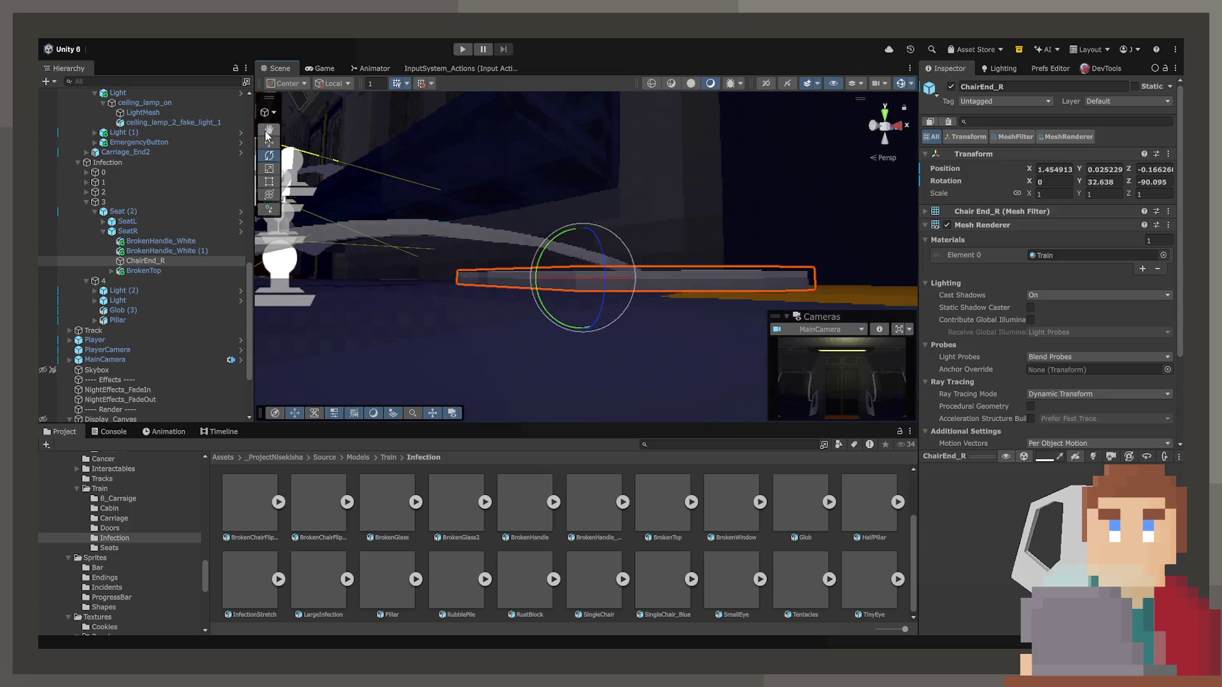
key(f)
key(e)
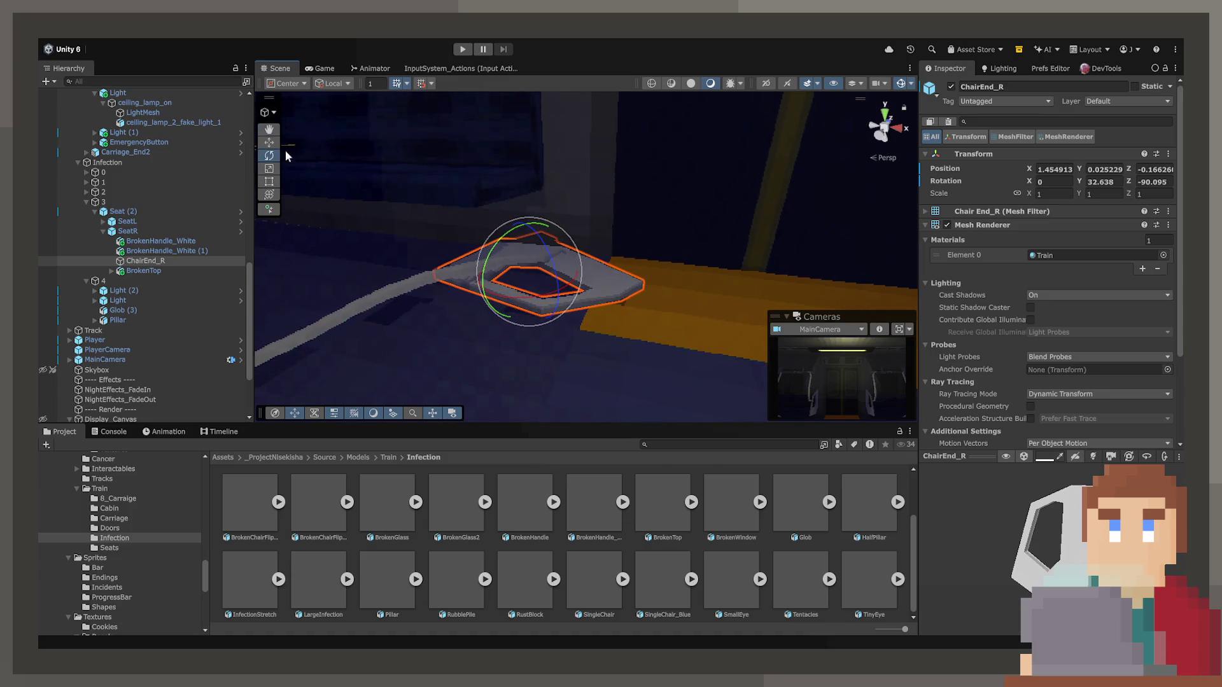
Slide and turn ChairEnd_R to position 1.508, 0.025, -0.386 with Y rotation -32.088
click(268, 142)
drag(573, 356, 587, 372)
mouse_move(611, 282)
mouse_down()
mouse_move(422, 264)
mouse_move(345, 191)
mouse_up()
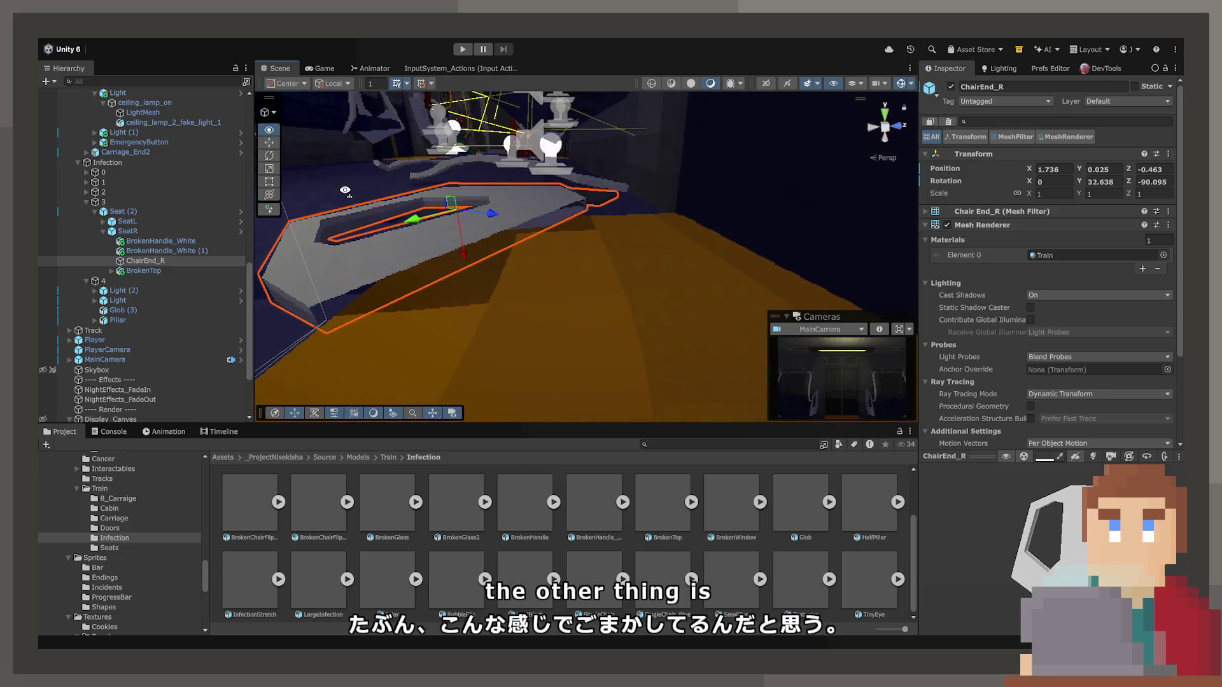
click(274, 159)
mouse_move(455, 221)
mouse_down()
mouse_move(540, 215)
mouse_move(571, 299)
mouse_move(563, 293)
mouse_up()
mouse_move(531, 385)
mouse_down()
mouse_move(550, 323)
mouse_move(535, 344)
mouse_move(458, 341)
mouse_move(641, 295)
mouse_move(597, 255)
mouse_up()
click(597, 254)
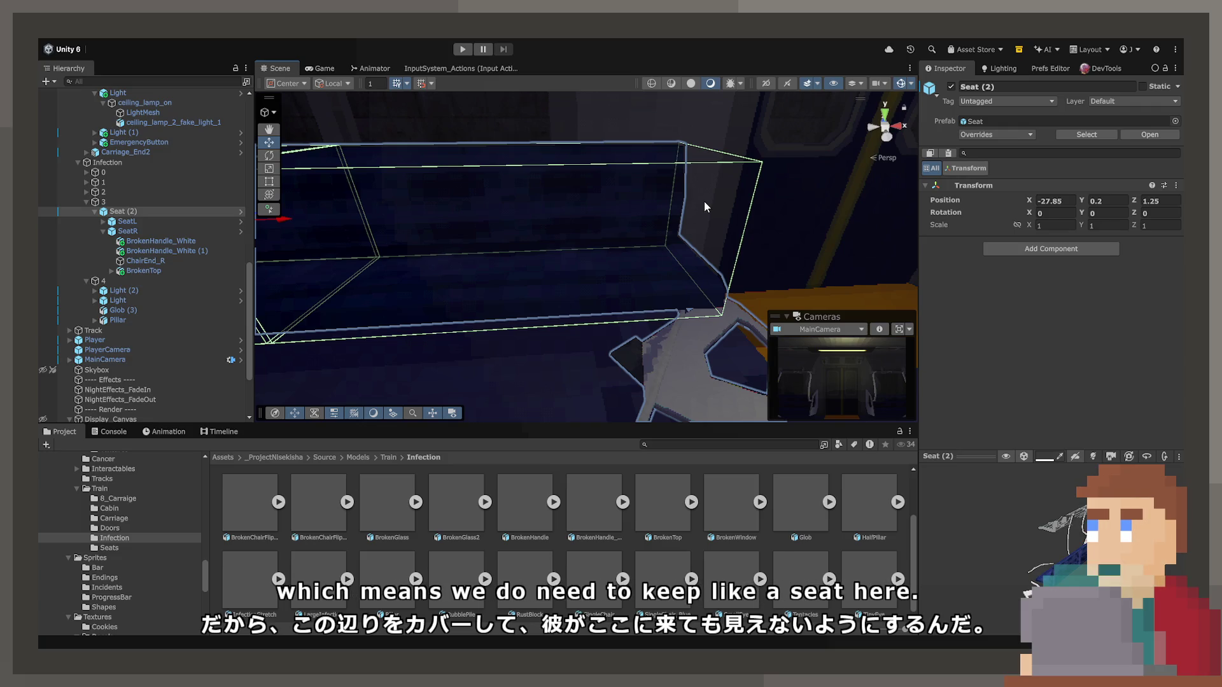
Frame Seat (2) and browse the Infection folder to the SingleChair_Blue model
key(f)
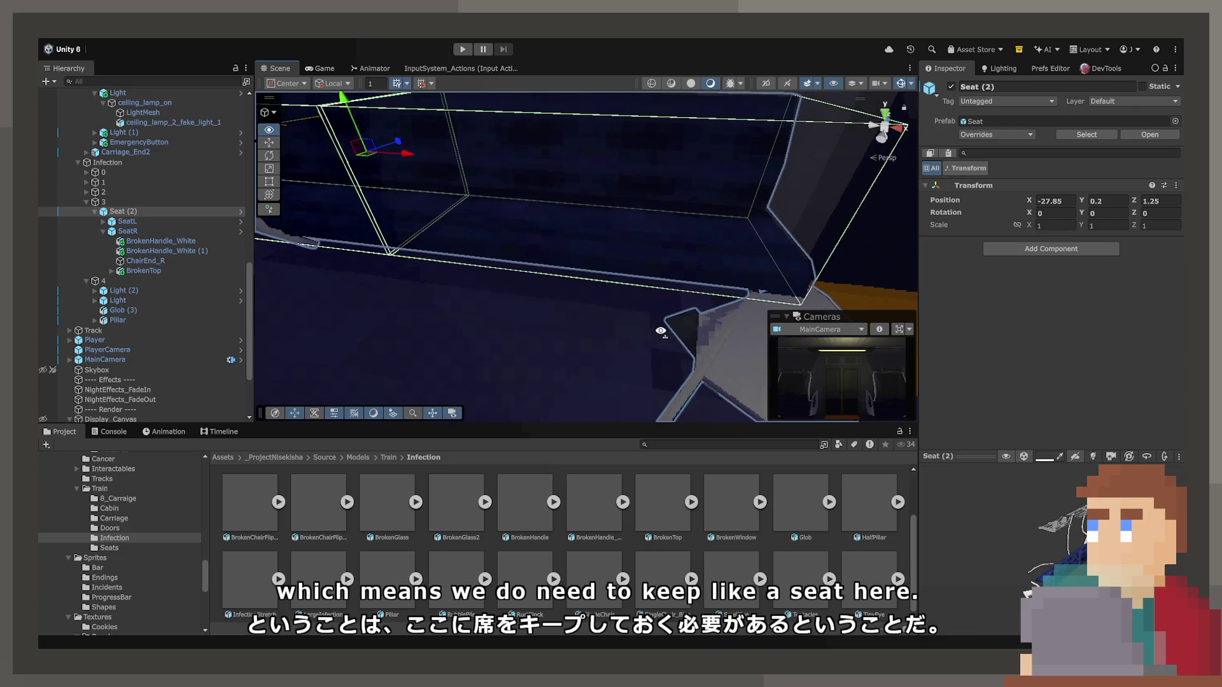
scroll(464, 555, down, 1)
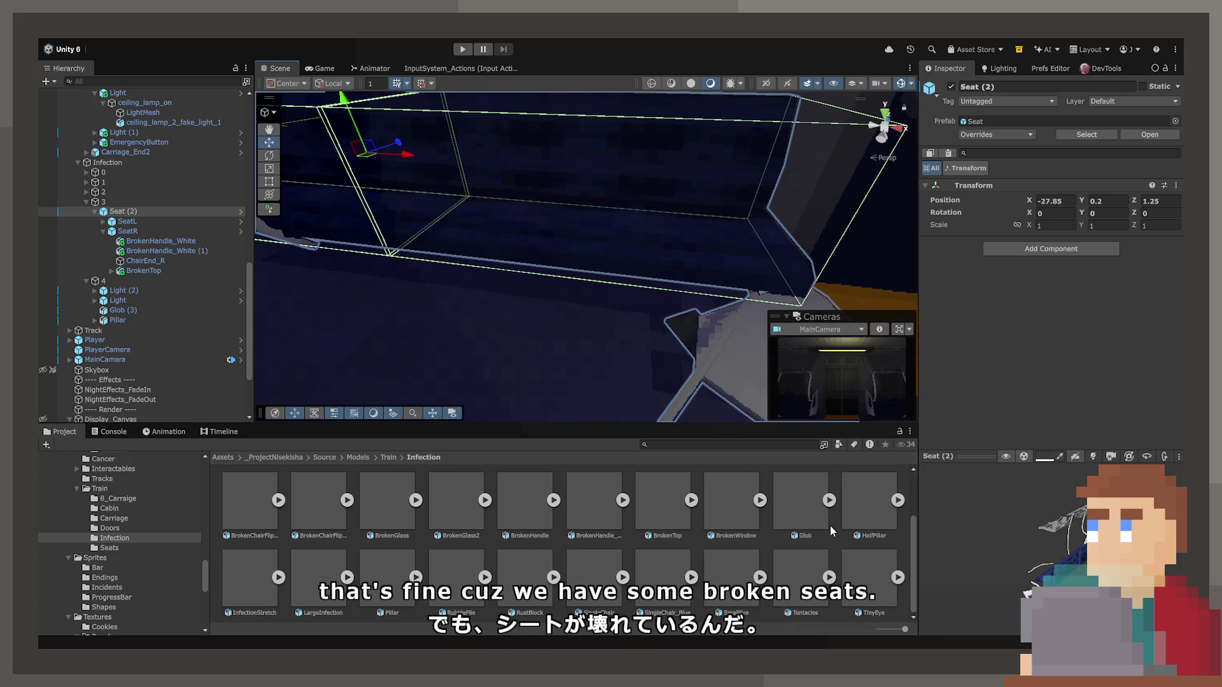
scroll(763, 566, up, 2)
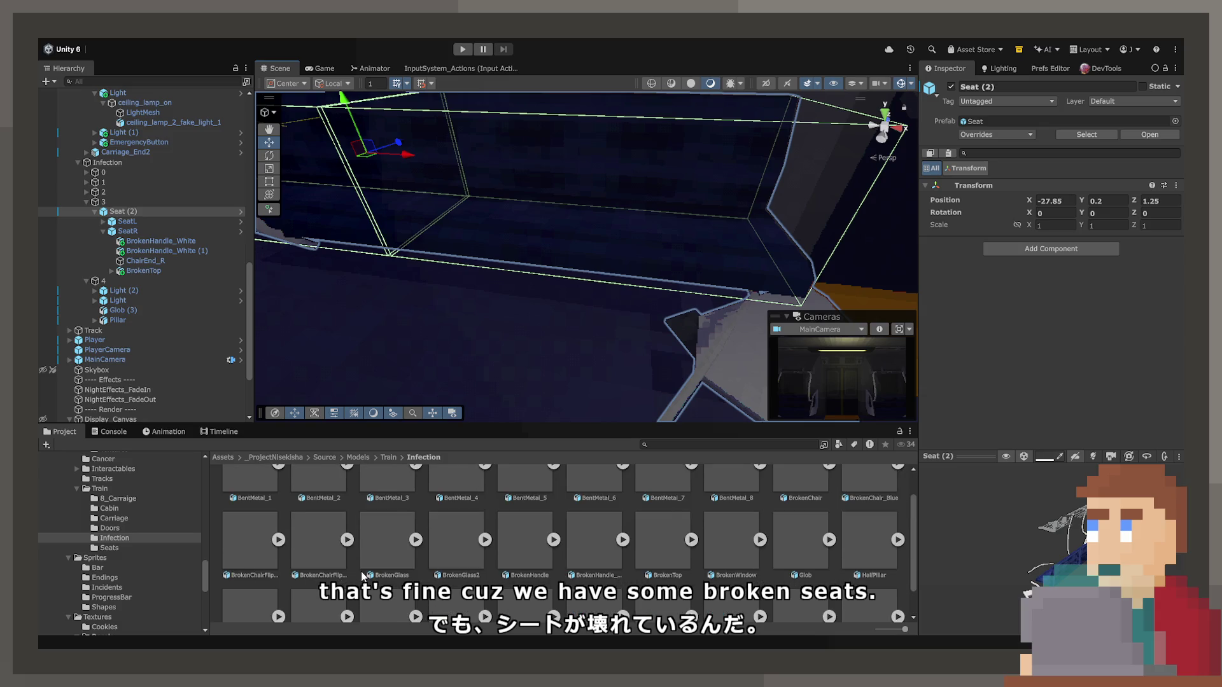
scroll(361, 576, down, 2)
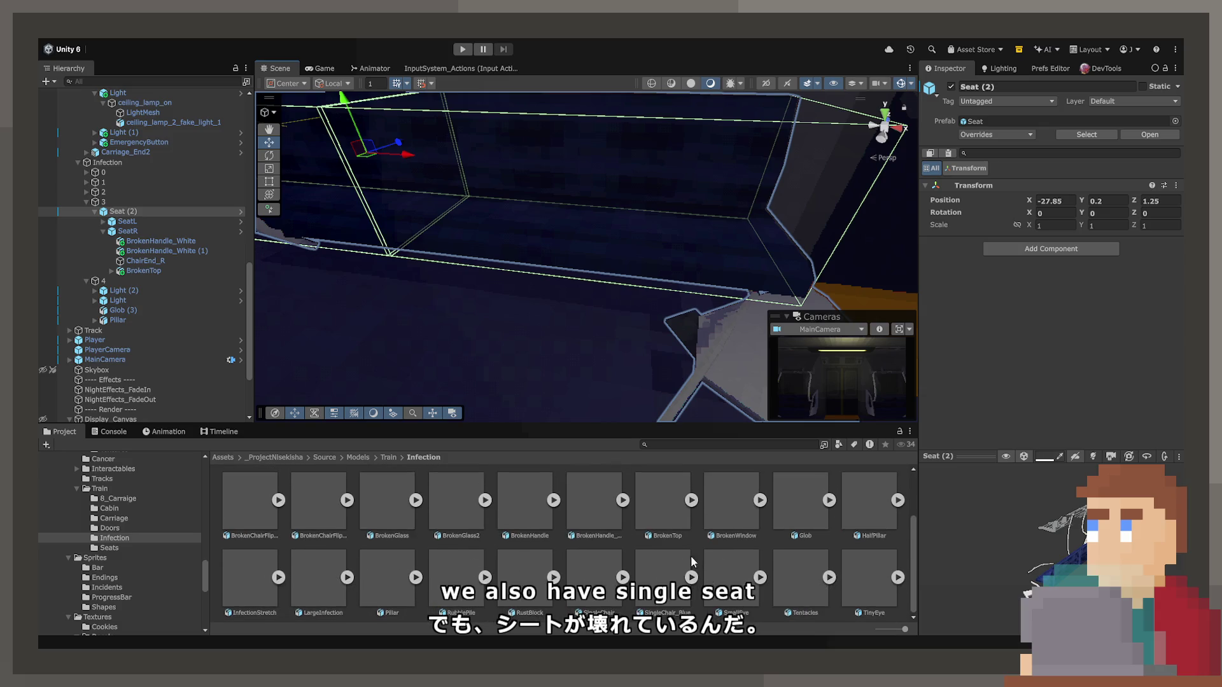
click(663, 605)
Place SingleChair_Blue inside Seat (2) and zero its X position
mouse_move(664, 407)
mouse_down()
mouse_move(688, 382)
mouse_move(622, 302)
mouse_up()
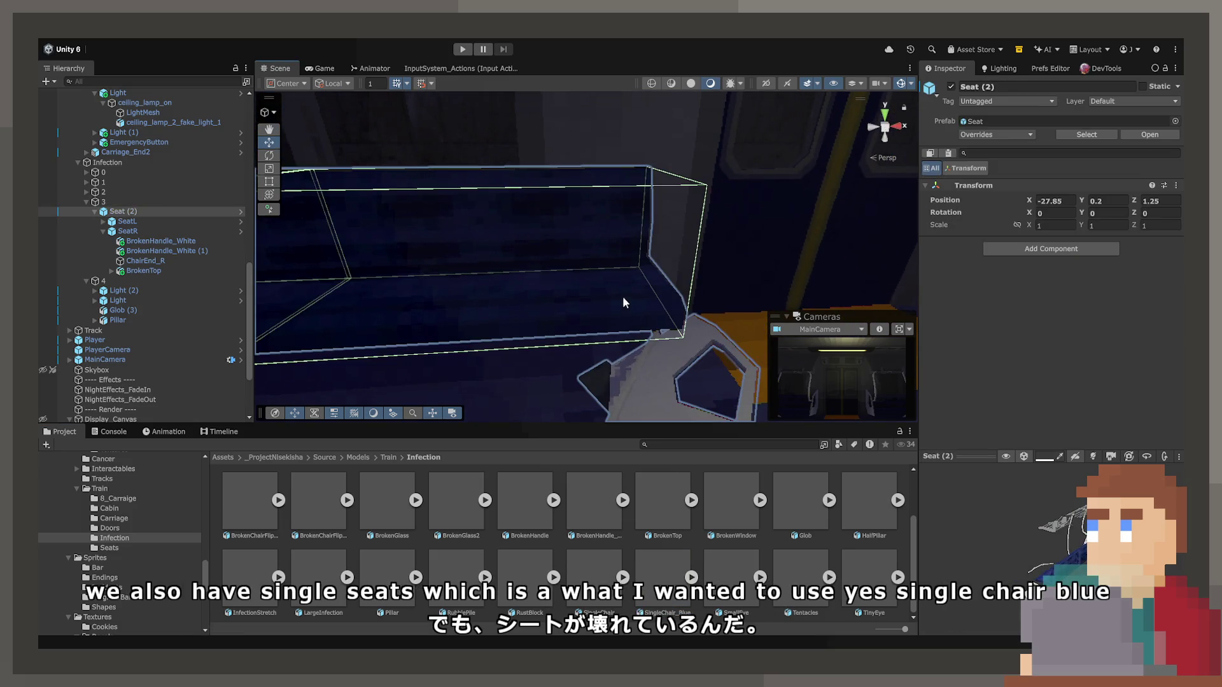
click(157, 221)
click(155, 212)
drag(631, 555, 147, 212)
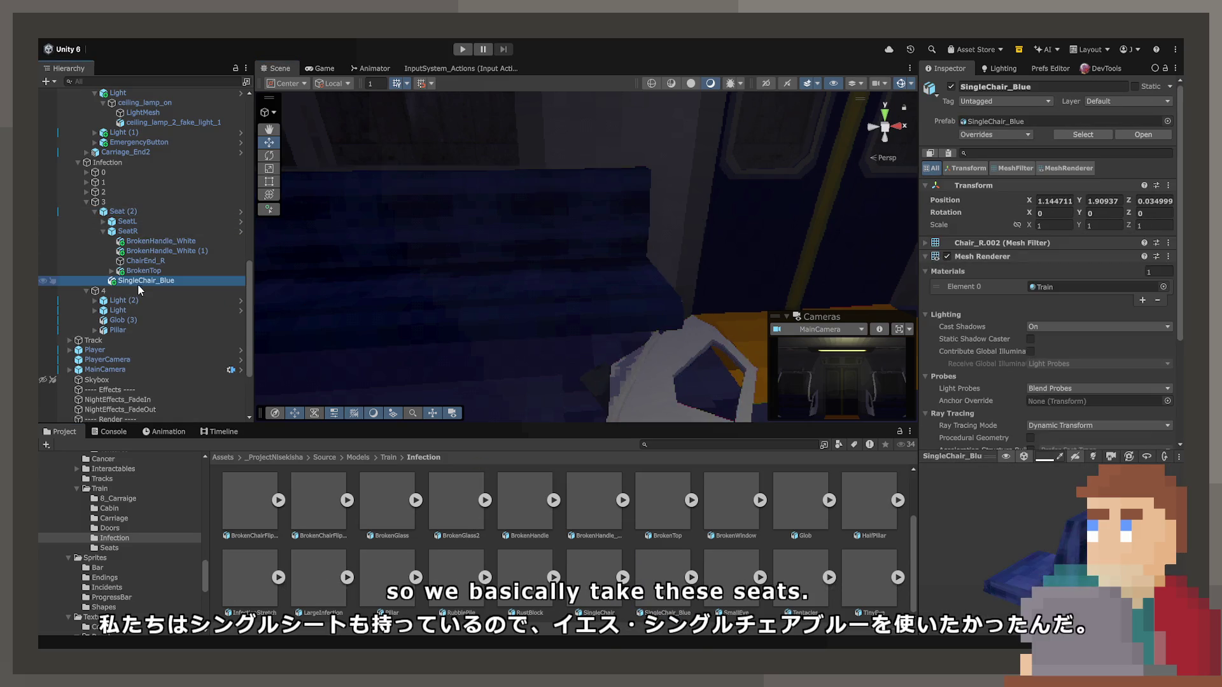
click(1066, 202)
click(1103, 201)
text(0)
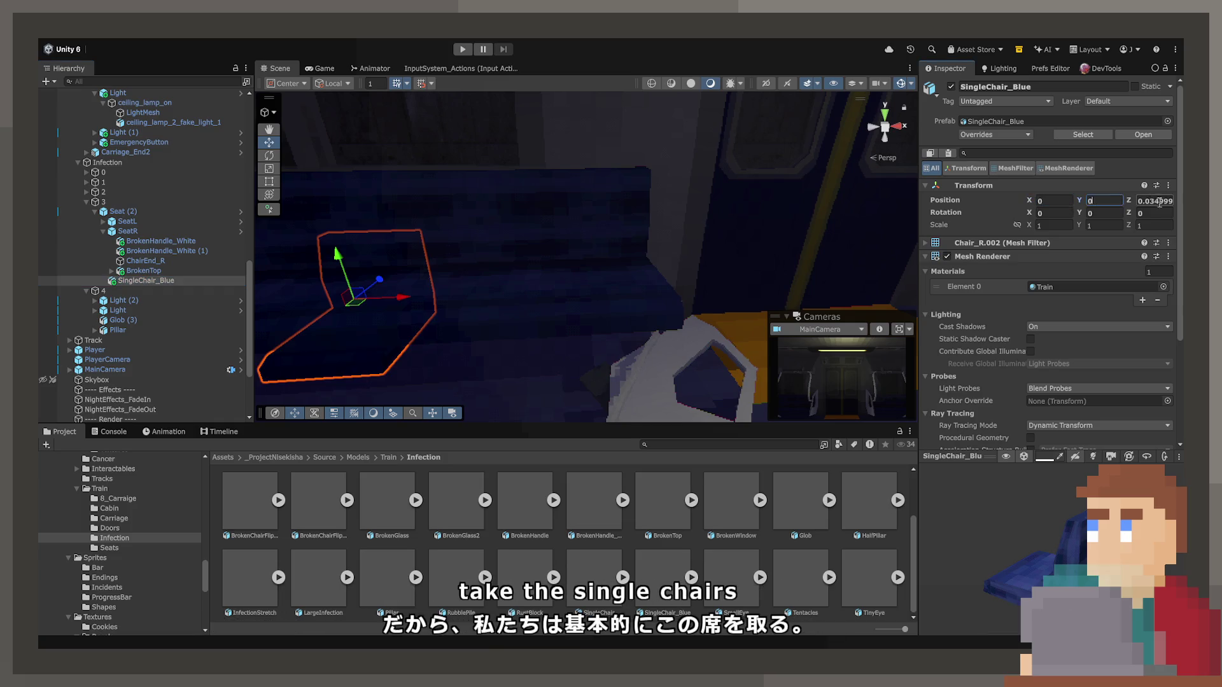
key(Return)
Slide the chair right and raise it slightly to 1.178, 0.343, -0.235
mouse_move(460, 290)
mouse_down()
mouse_move(673, 295)
mouse_move(658, 218)
mouse_move(698, 210)
mouse_move(519, 258)
mouse_up()
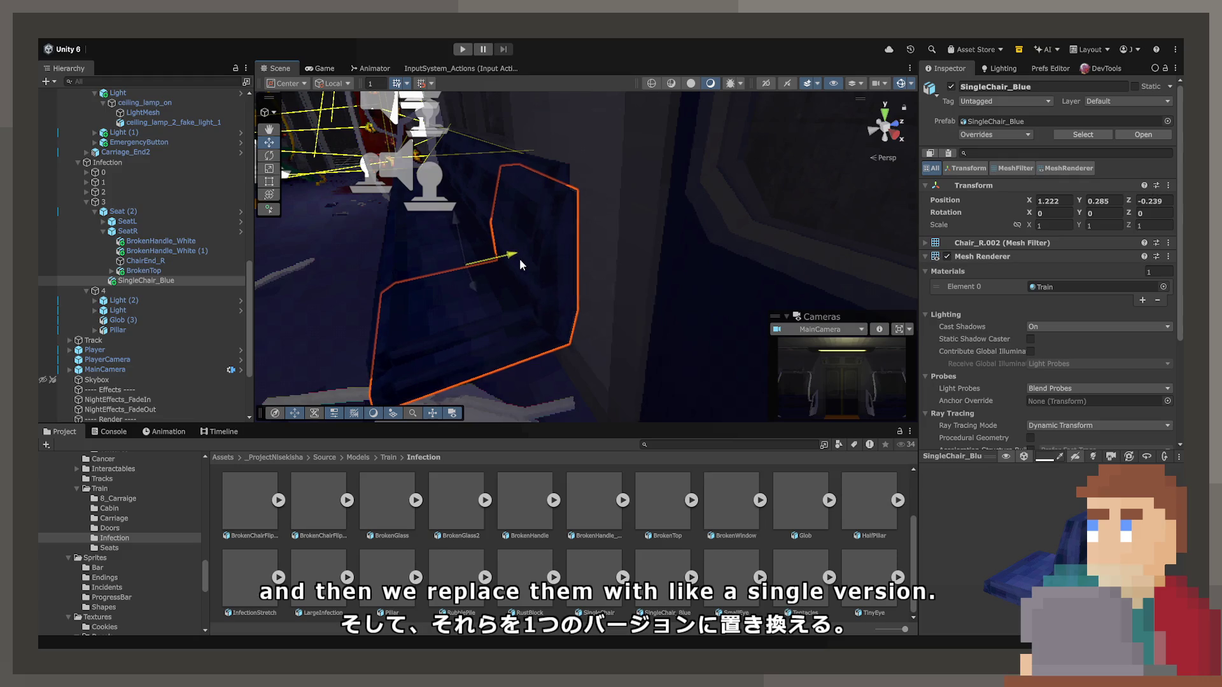
mouse_move(456, 226)
mouse_down()
mouse_move(457, 215)
mouse_move(504, 254)
mouse_move(662, 236)
mouse_move(575, 243)
mouse_up()
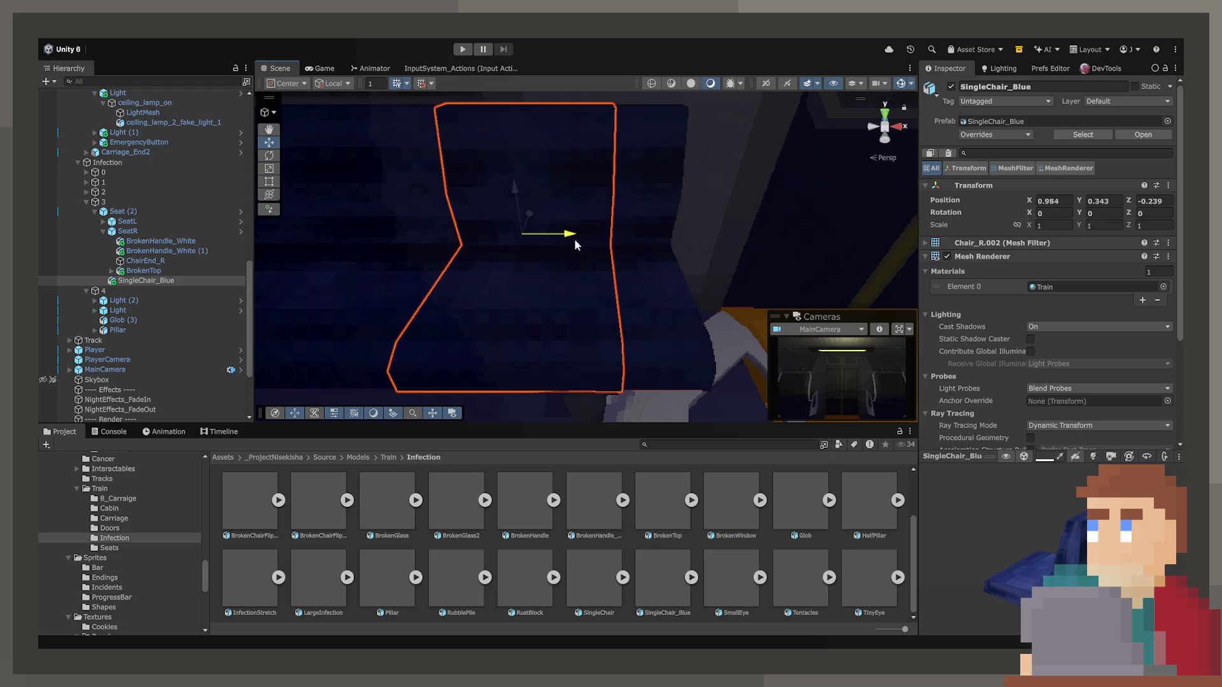
mouse_move(651, 238)
mouse_down()
mouse_move(406, 226)
mouse_move(507, 243)
mouse_move(523, 259)
mouse_move(771, 246)
mouse_up()
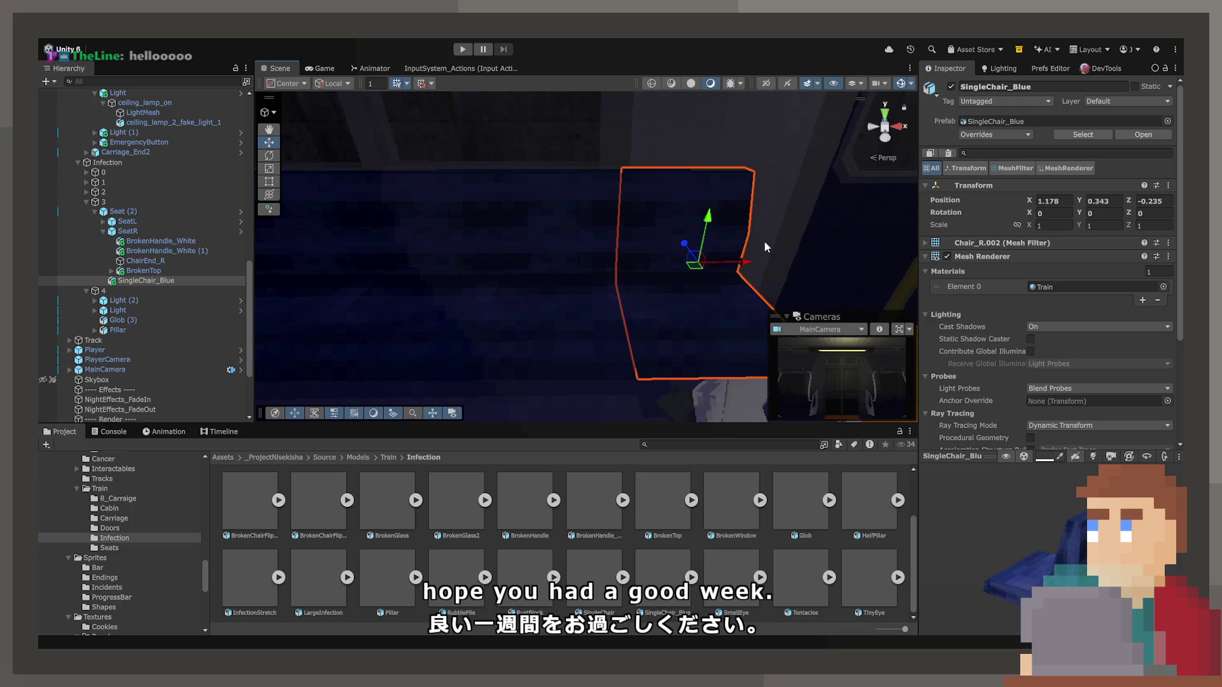
click(548, 248)
click(592, 270)
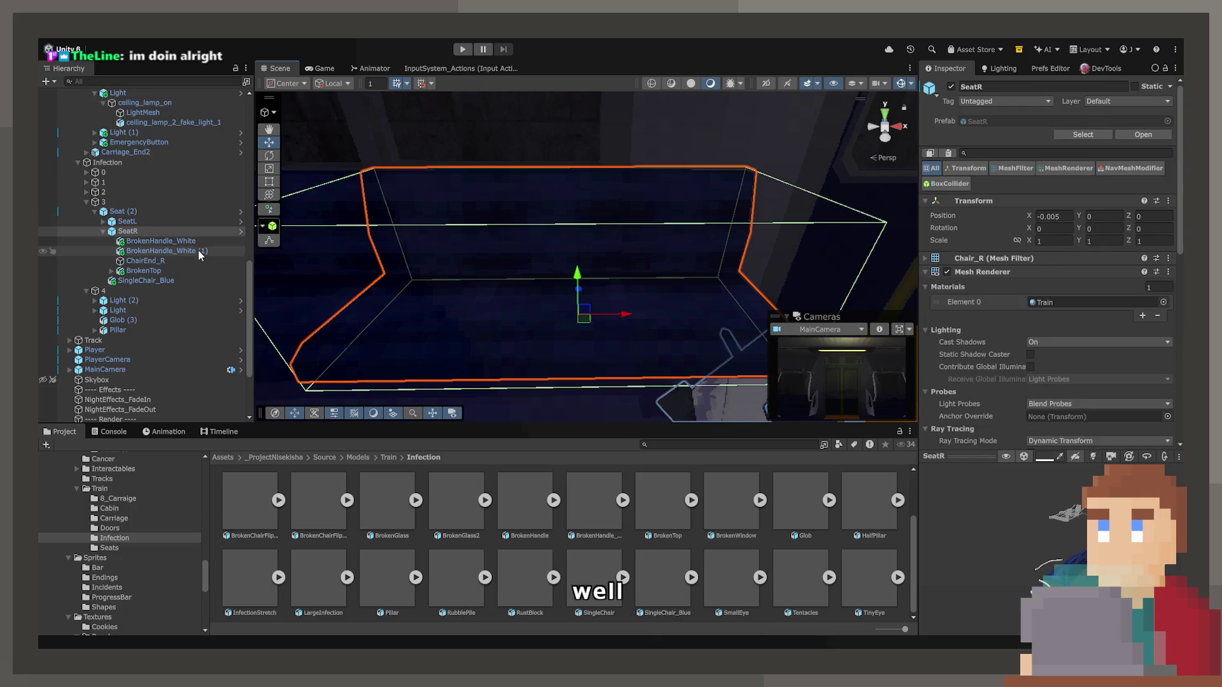
click(178, 280)
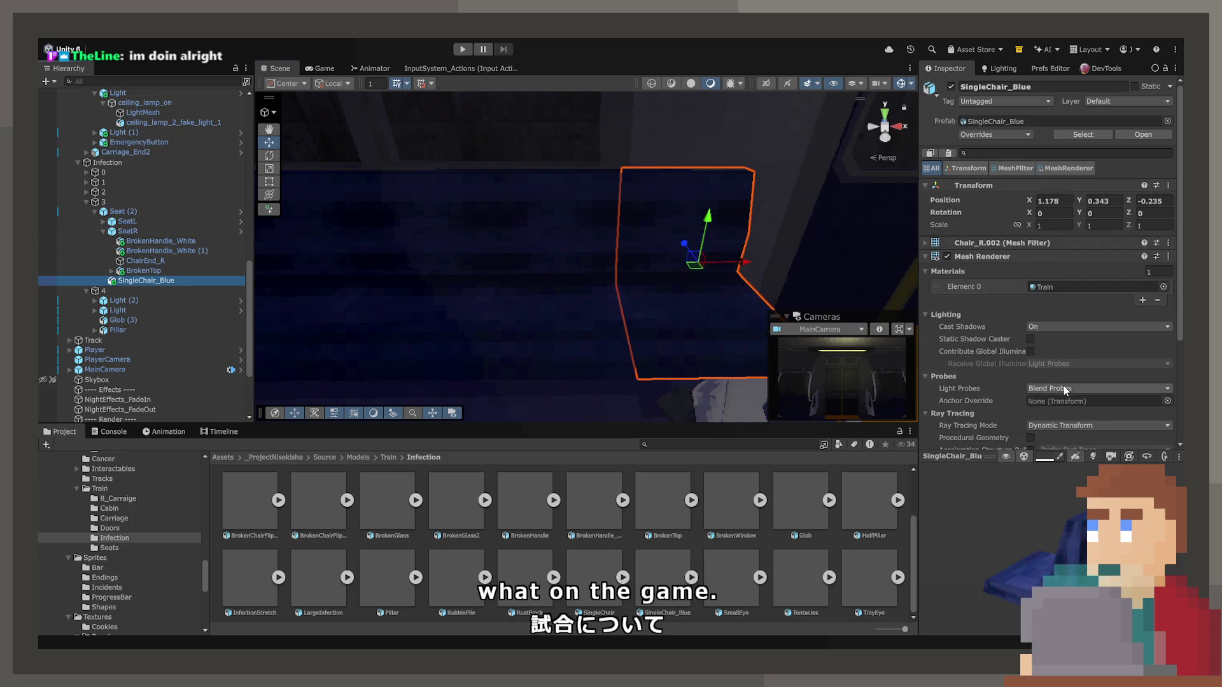
scroll(1065, 389, down, 4)
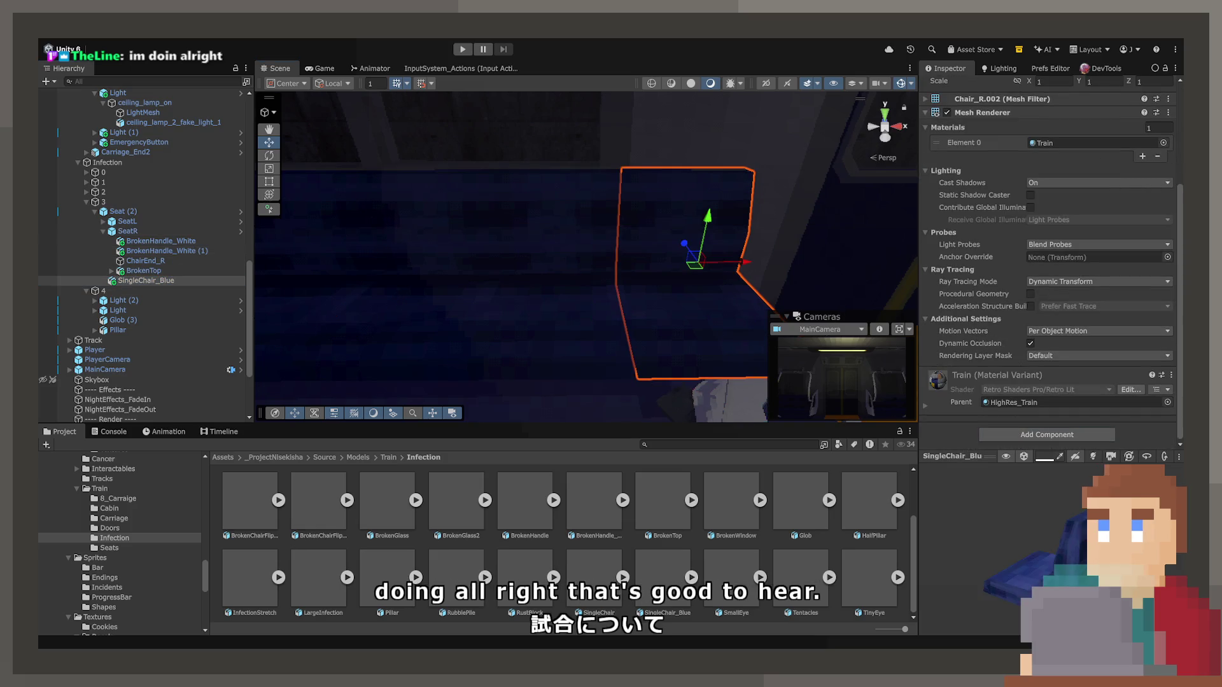
drag(691, 248, 509, 267)
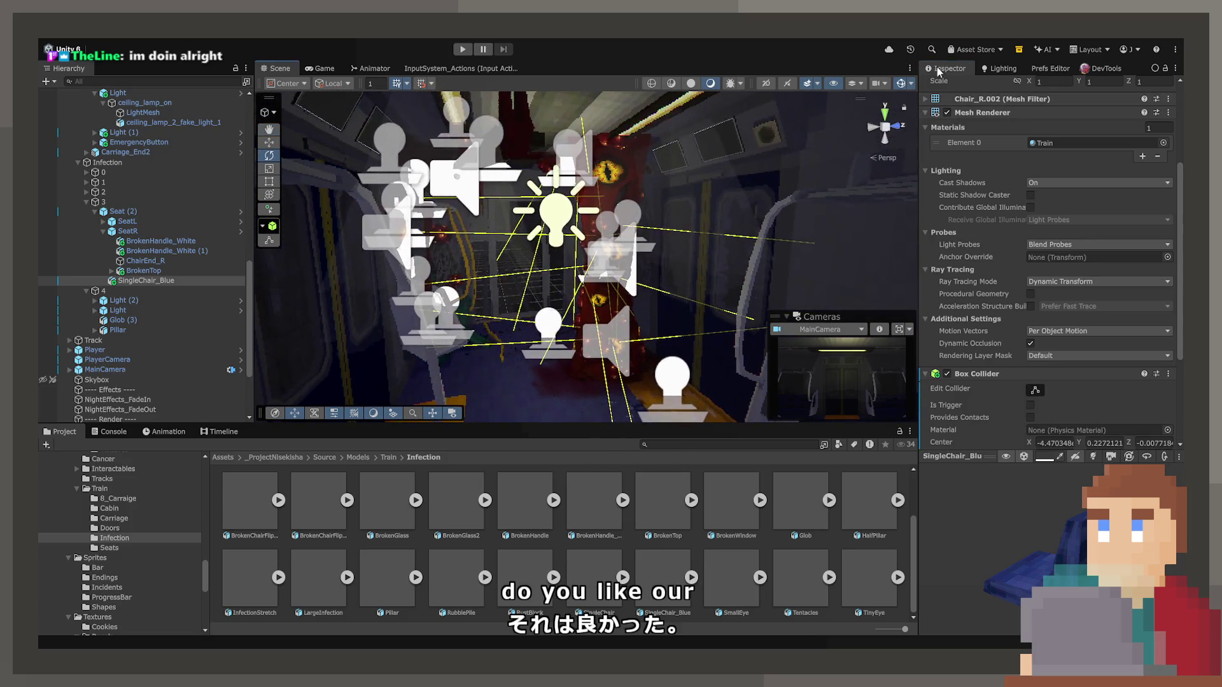
click(907, 83)
drag(675, 273, 633, 296)
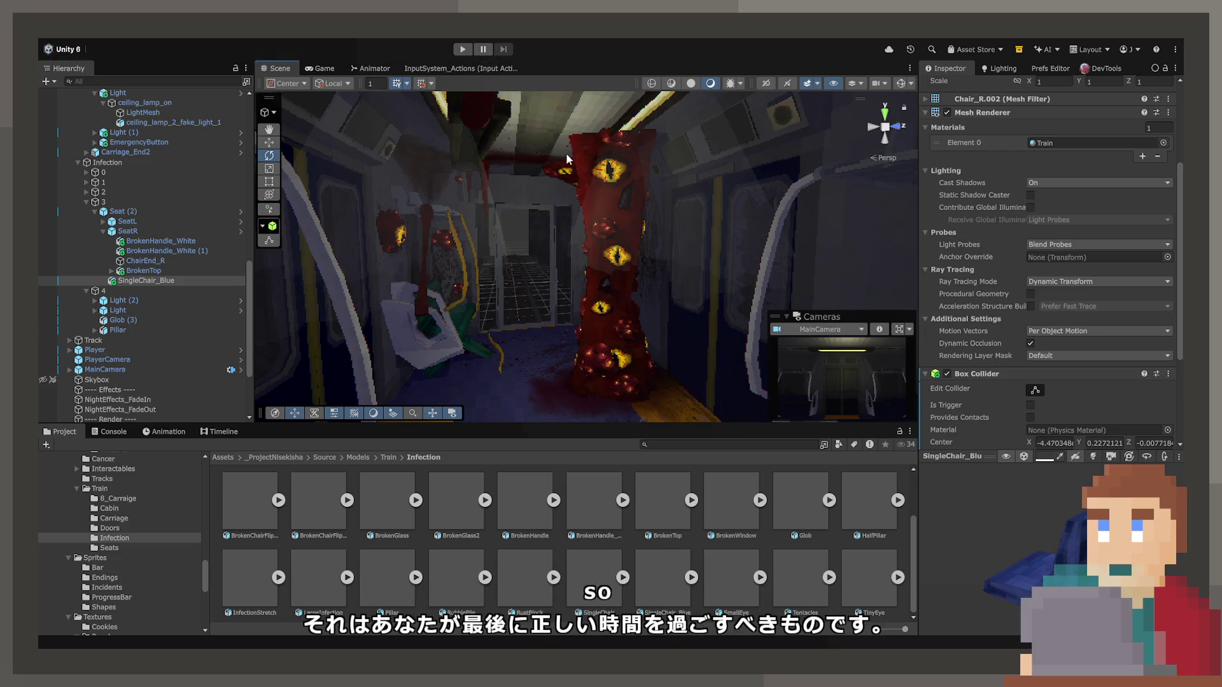
click(399, 305)
key(f)
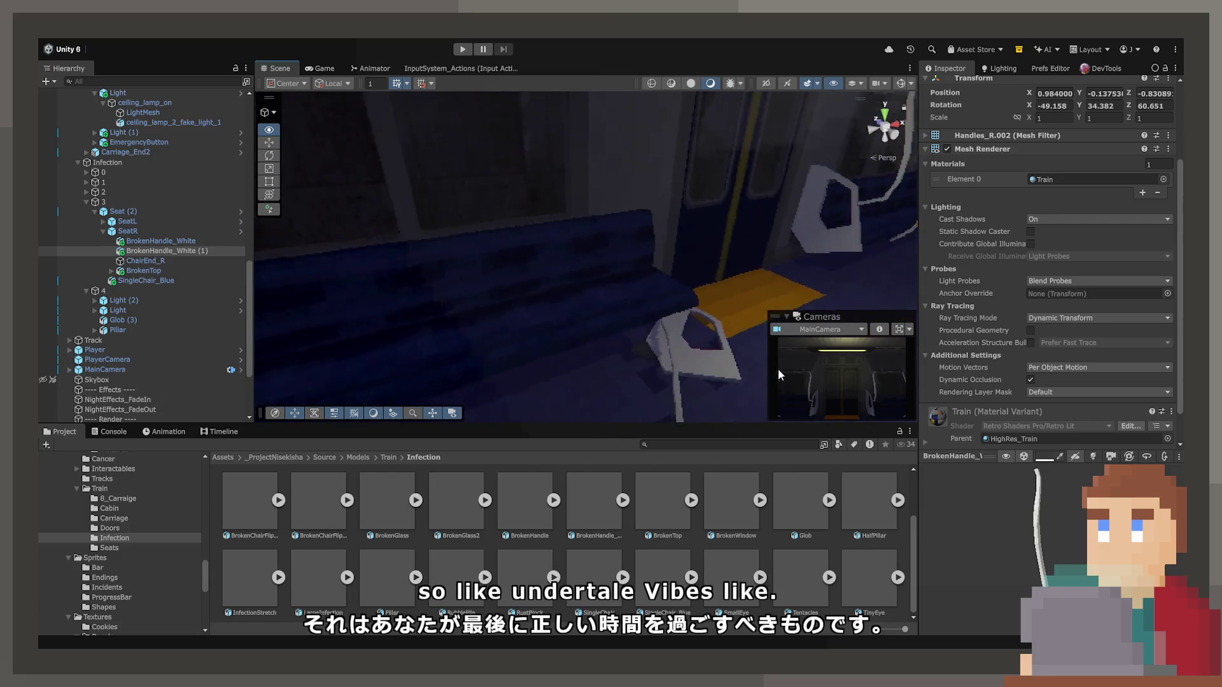
Frame the seat and select the SeatR bench half
drag(780, 374, 878, 191)
key(f)
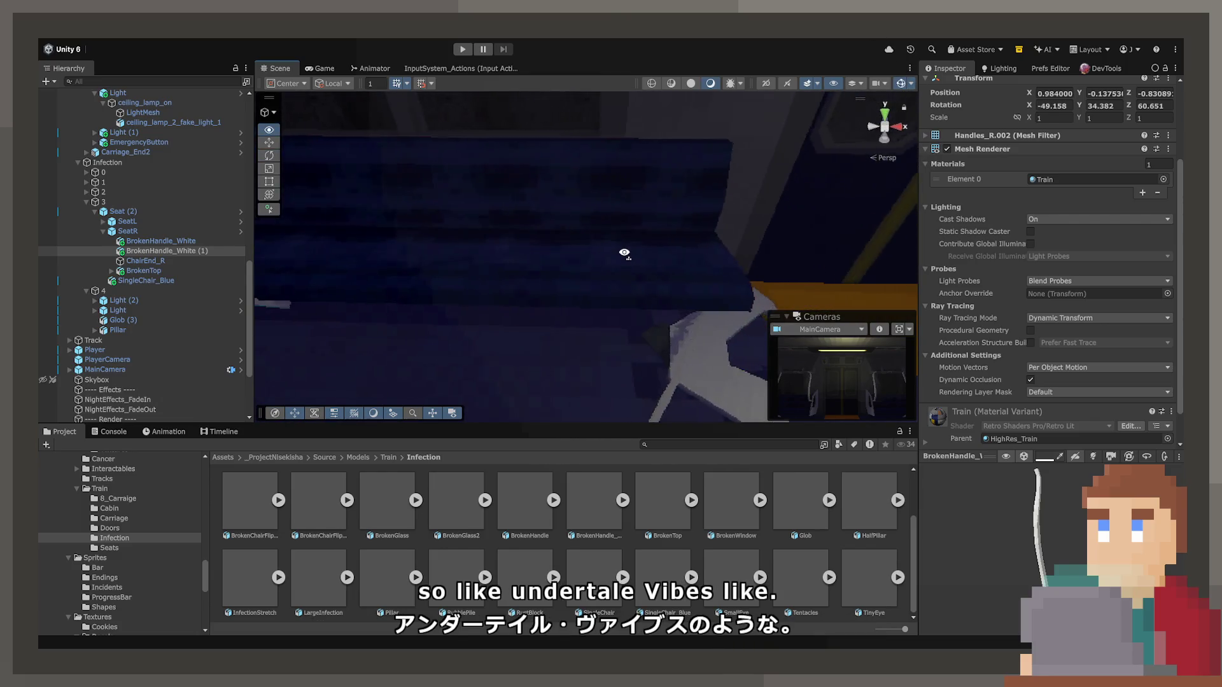
drag(751, 204, 445, 203)
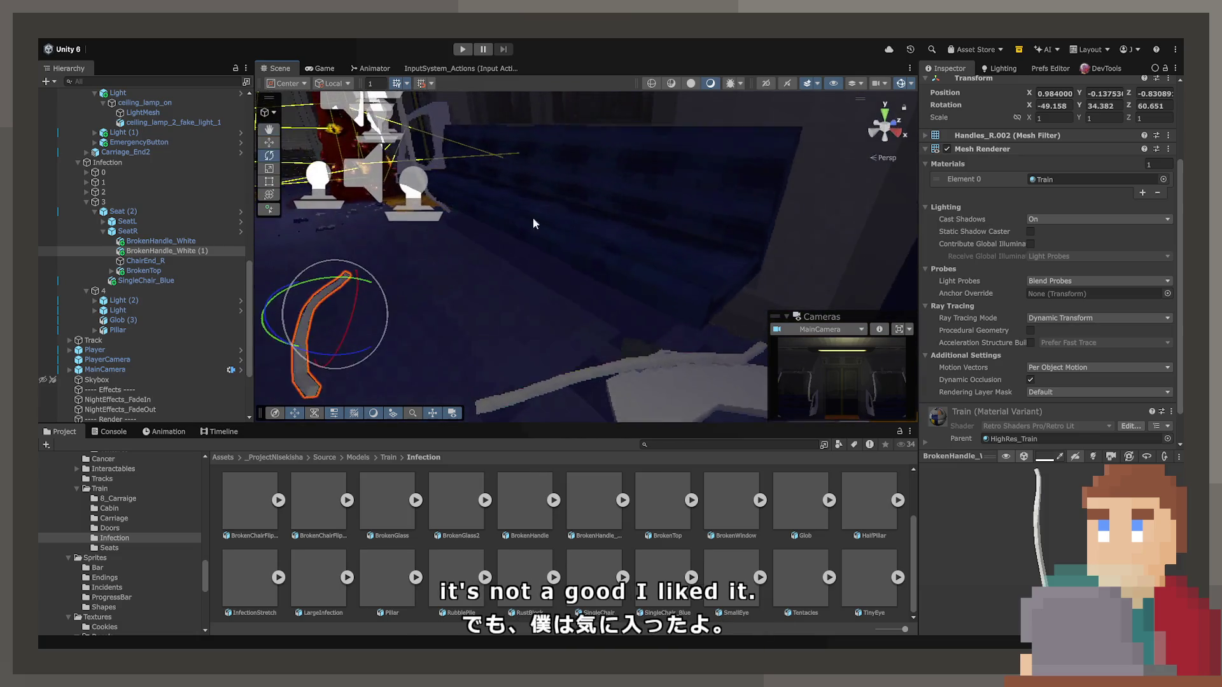
click(610, 239)
click(631, 231)
click(628, 263)
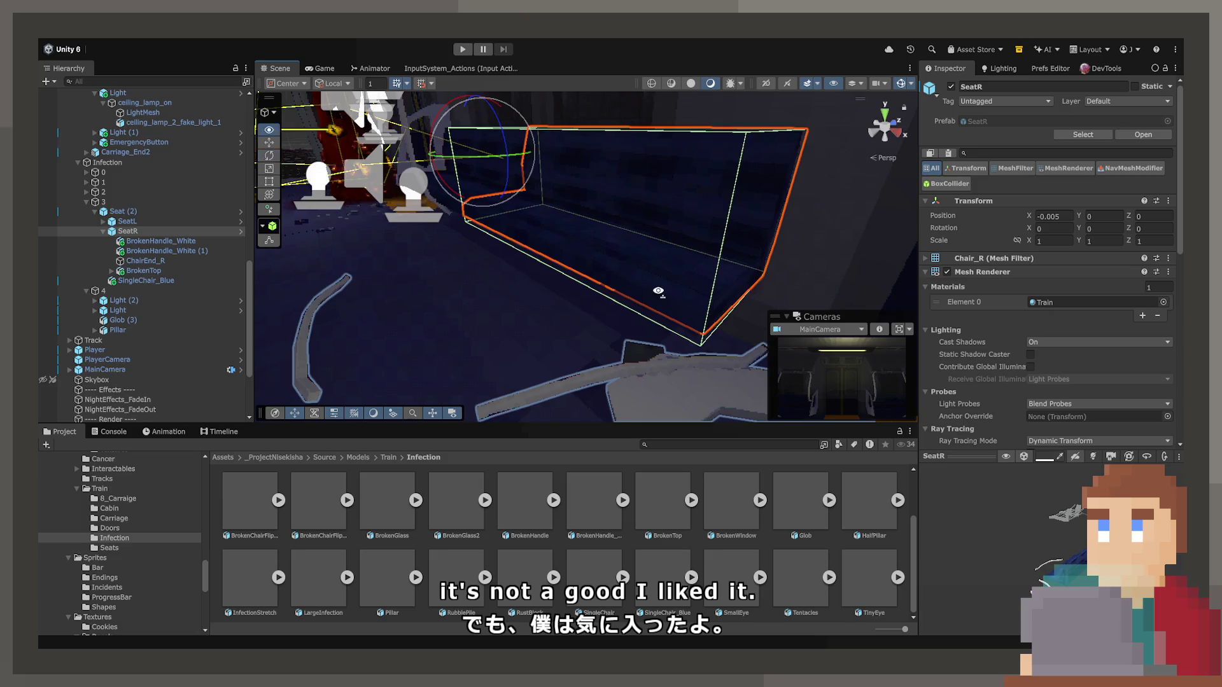
key(f)
click(166, 233)
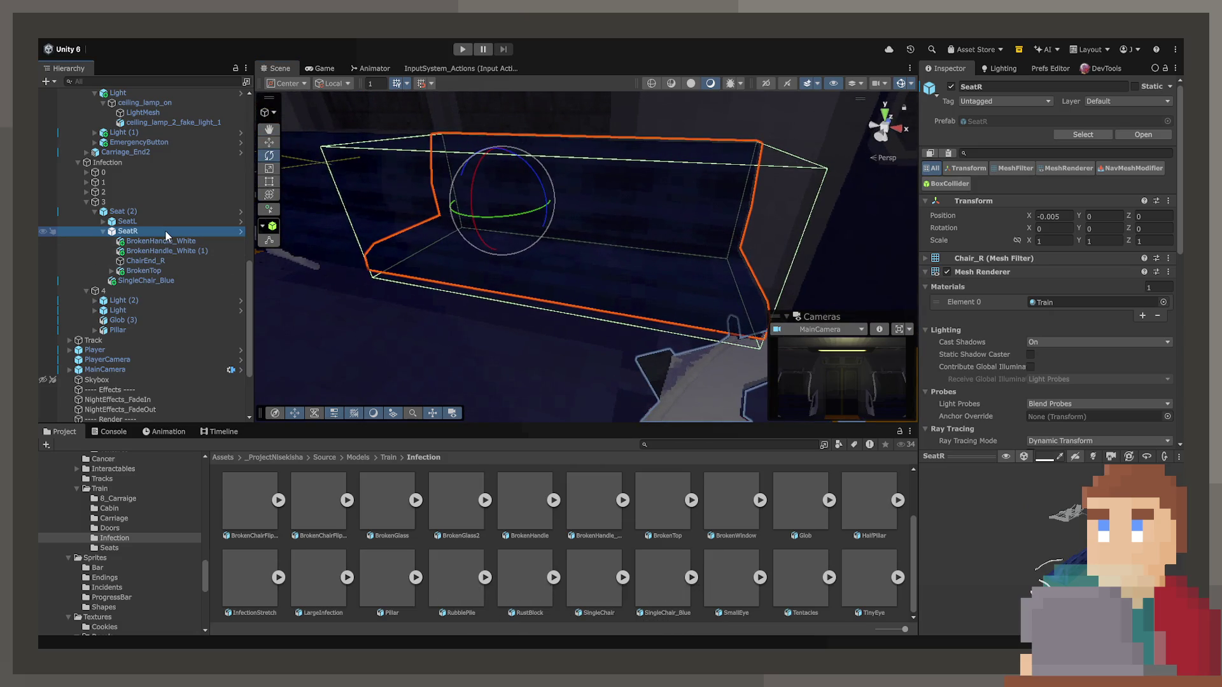
Remove SeatR's Mesh Renderer, Mesh Filter, NavMesh Modifier and Box Collider
click(1120, 312)
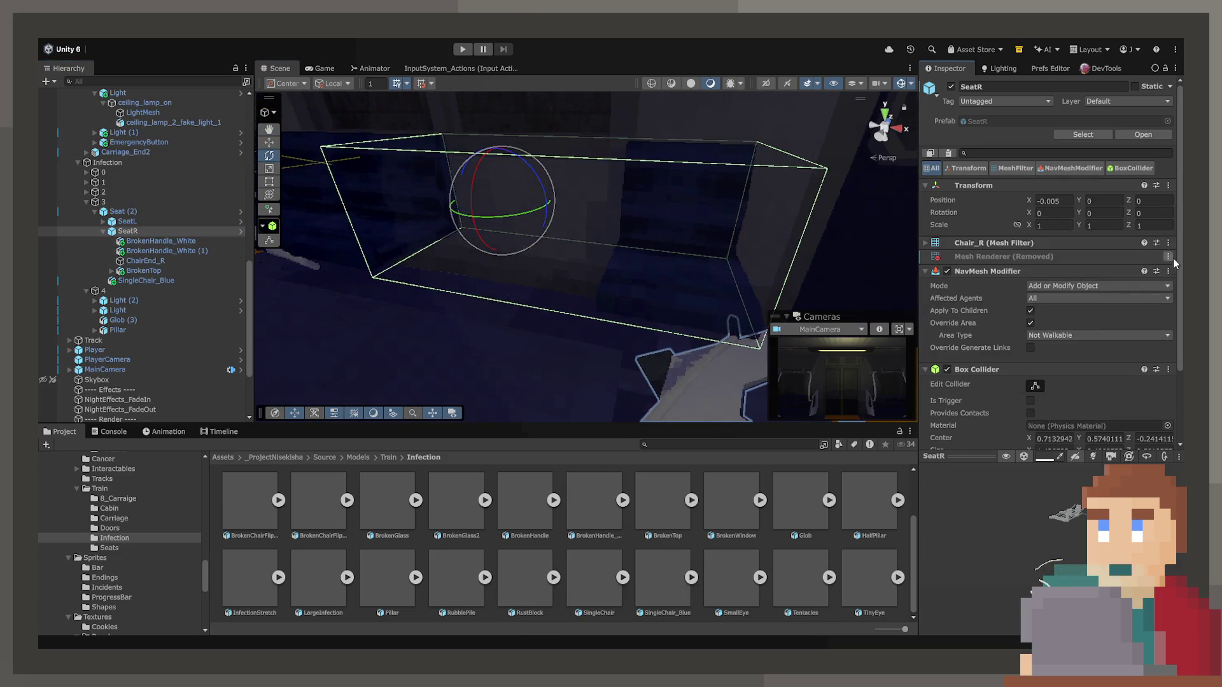
click(1168, 242)
click(1119, 298)
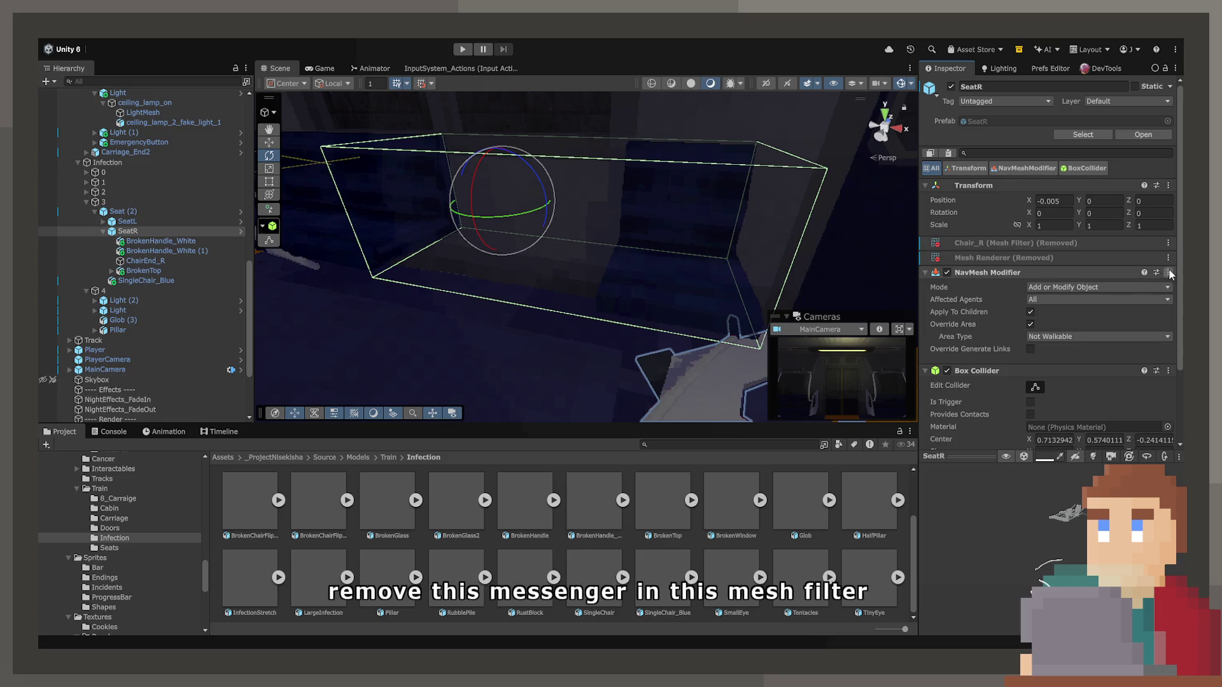
click(1131, 305)
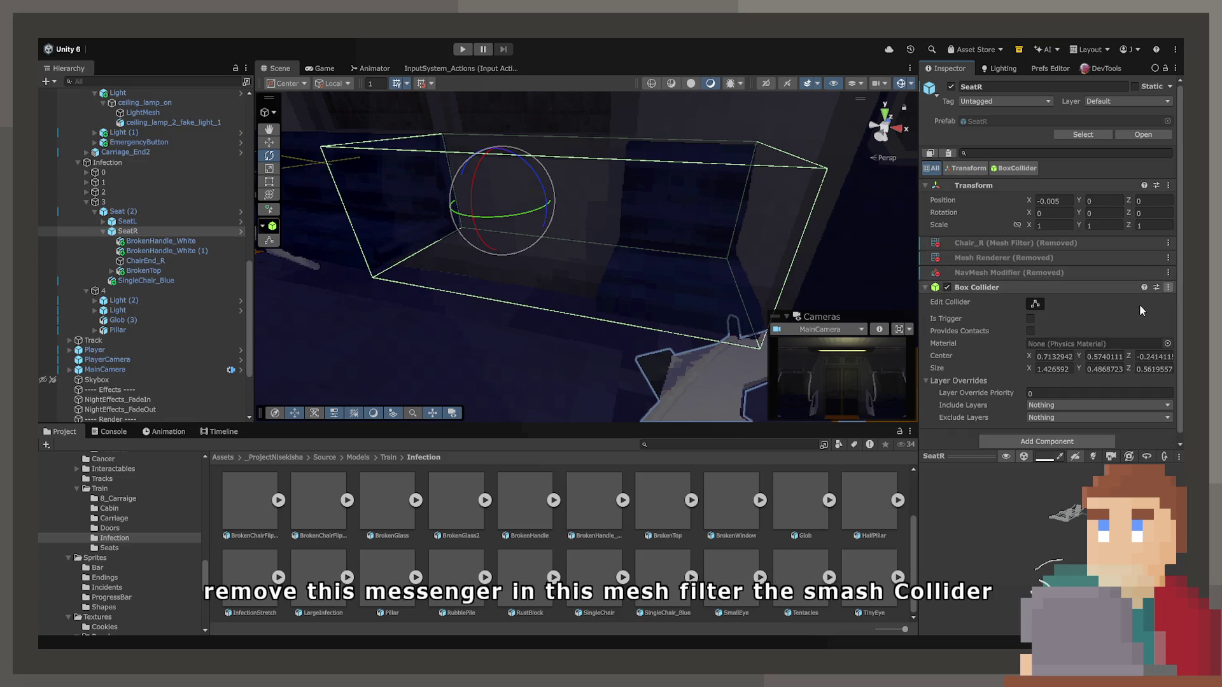
click(1167, 287)
click(1084, 311)
Select the SingleChair_Blue chair in the scene
mouse_move(789, 265)
mouse_down()
mouse_move(832, 257)
mouse_move(763, 306)
mouse_up()
click(680, 321)
click(680, 321)
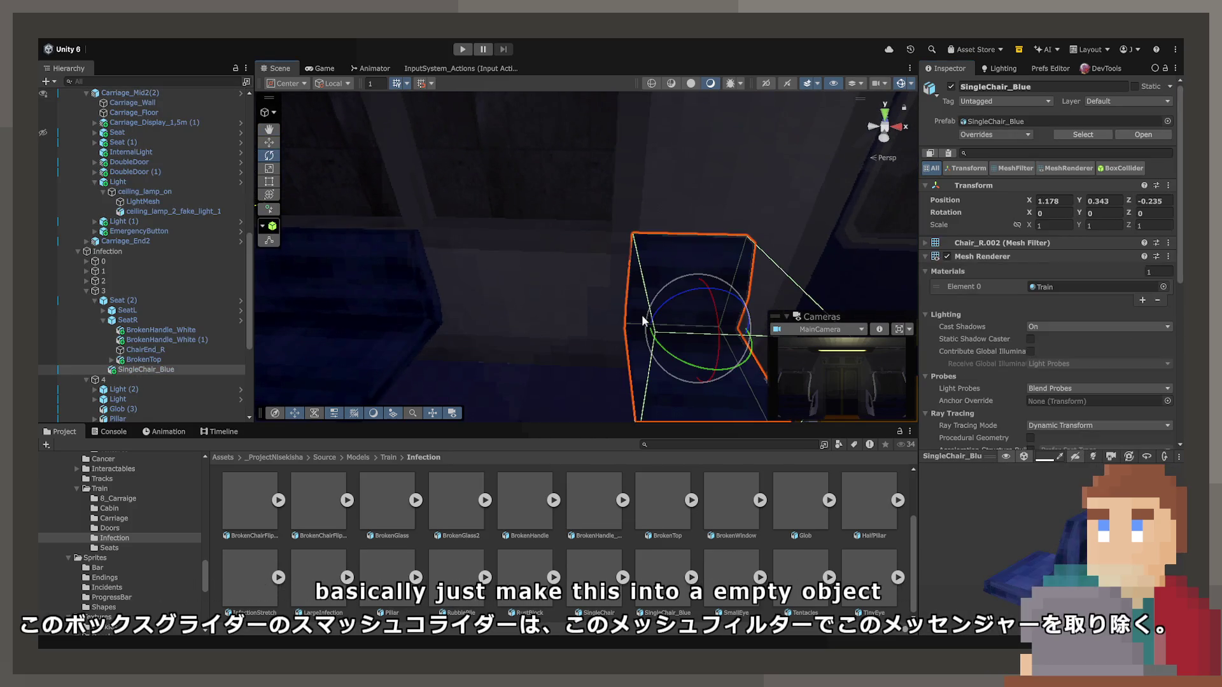
Add BrokenChair_Blue beneath SingleChair_Blue and zero its position
click(148, 372)
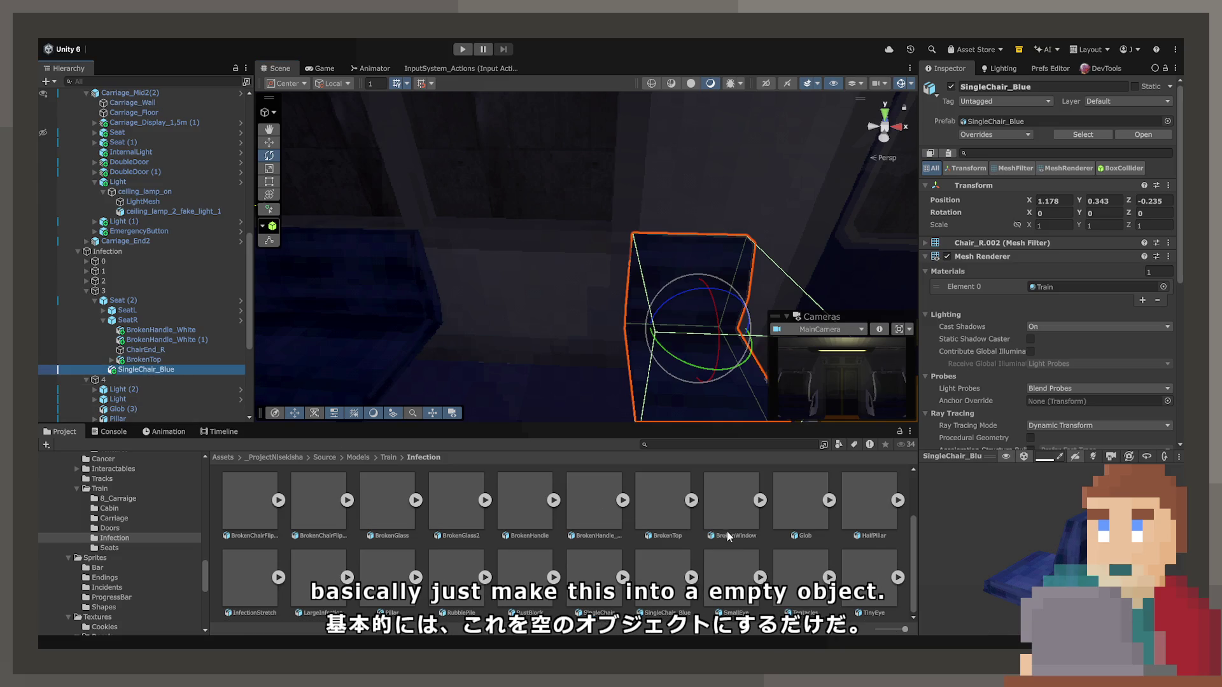
scroll(730, 530, up, 2)
click(778, 509)
drag(866, 509, 158, 372)
click(1053, 201)
text(0)
key(Tab)
text(0)
click(1155, 201)
text(0)
click(268, 142)
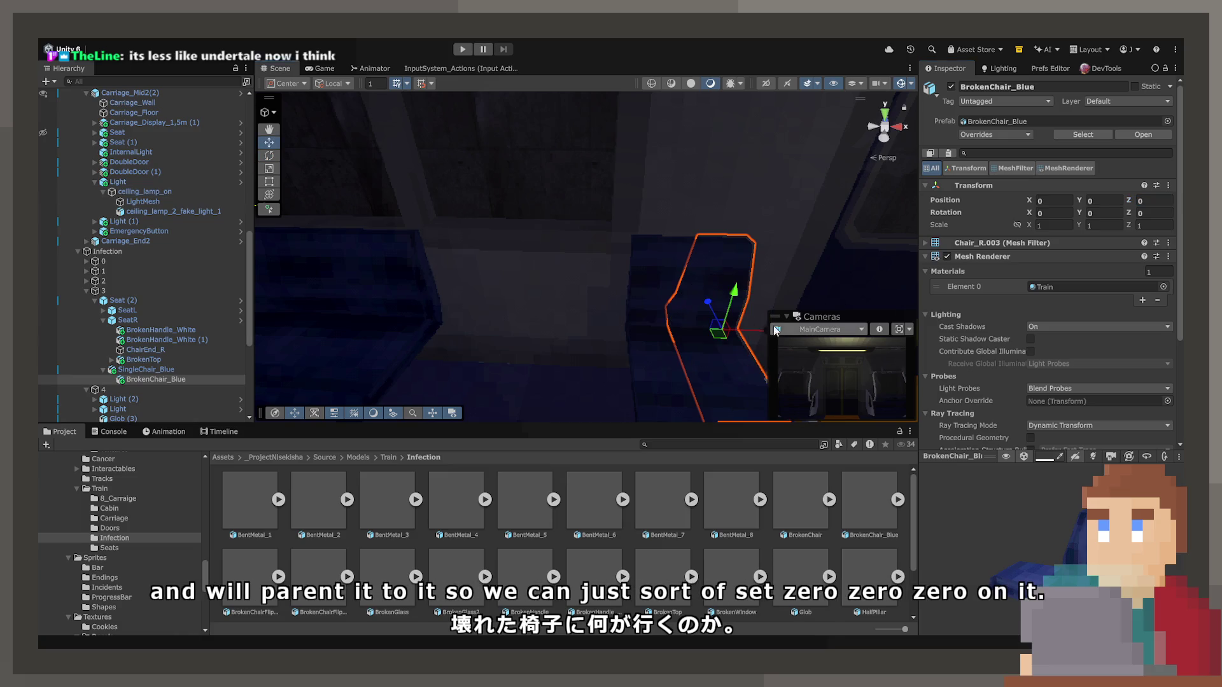
Slide the broken chair sideways along X and tilt it about 13.6° on Z
key(f)
mouse_move(722, 332)
mouse_down()
mouse_move(559, 331)
mouse_move(579, 331)
mouse_up()
click(268, 156)
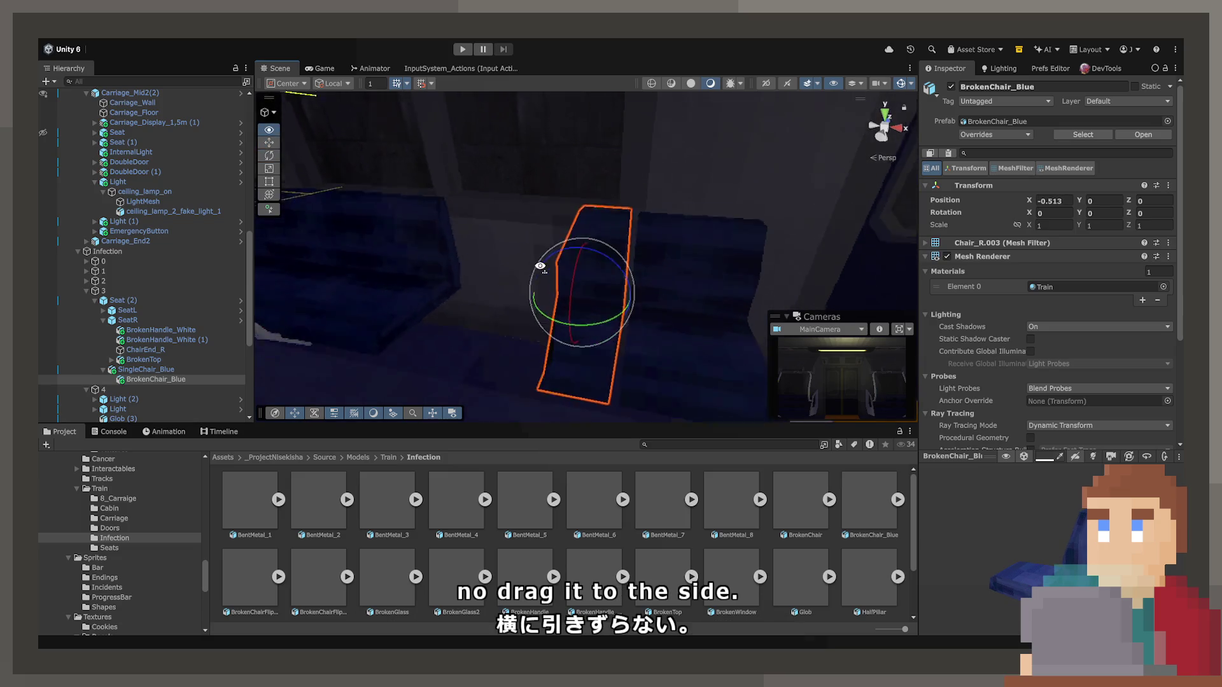
drag(611, 185, 607, 170)
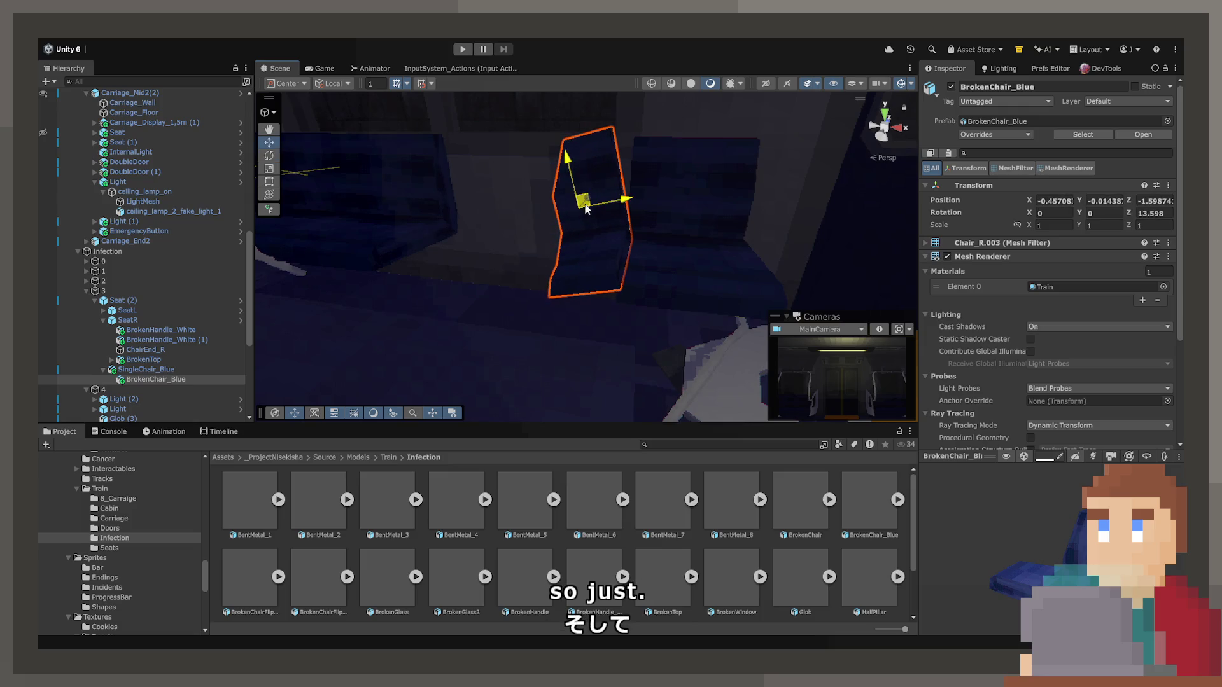
drag(578, 220, 576, 207)
Inspect the tilted chair from other angles and select the Seat (2) group
mouse_move(592, 261)
mouse_down()
mouse_move(623, 155)
mouse_move(540, 206)
mouse_move(564, 196)
mouse_move(564, 177)
mouse_move(617, 207)
mouse_up()
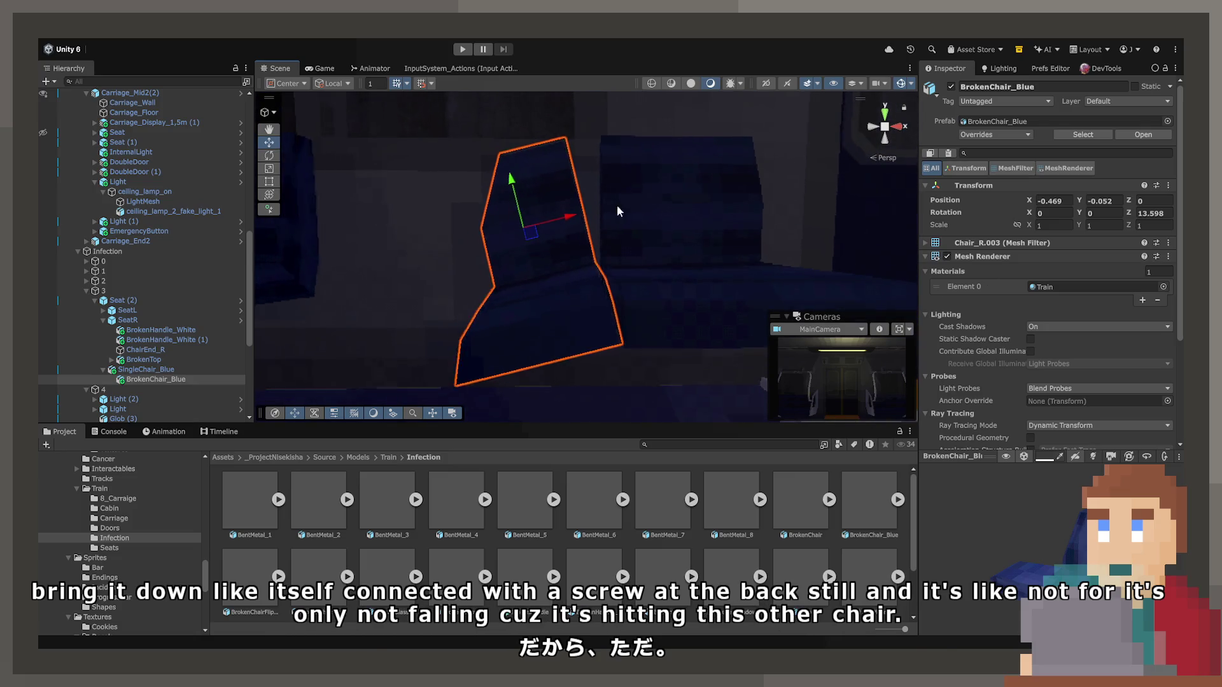
scroll(1002, 303, down, 4)
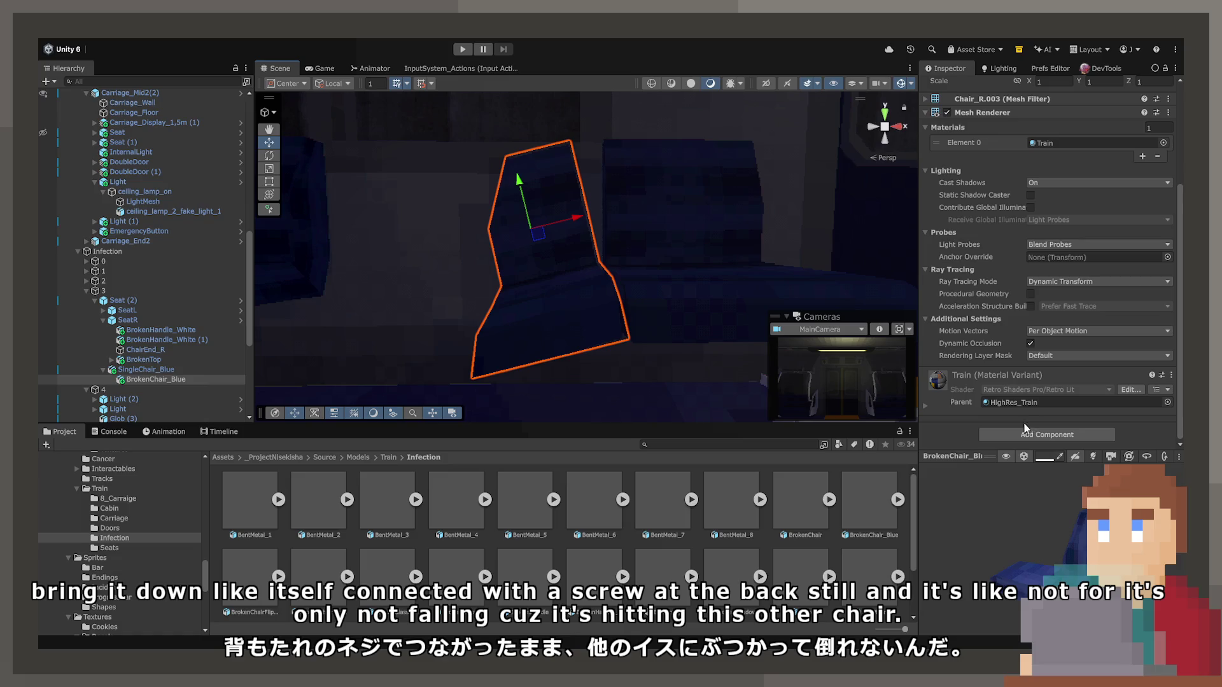
mouse_move(846, 274)
mouse_down()
mouse_move(793, 318)
mouse_move(732, 267)
mouse_move(561, 275)
mouse_move(513, 265)
mouse_move(787, 258)
mouse_move(458, 265)
mouse_move(545, 264)
mouse_move(436, 308)
mouse_move(533, 250)
mouse_move(519, 243)
mouse_move(603, 208)
mouse_move(548, 235)
mouse_move(653, 241)
mouse_move(480, 235)
mouse_move(439, 255)
mouse_move(350, 265)
mouse_move(400, 253)
mouse_up()
click(710, 232)
click(457, 267)
click(545, 265)
click(533, 250)
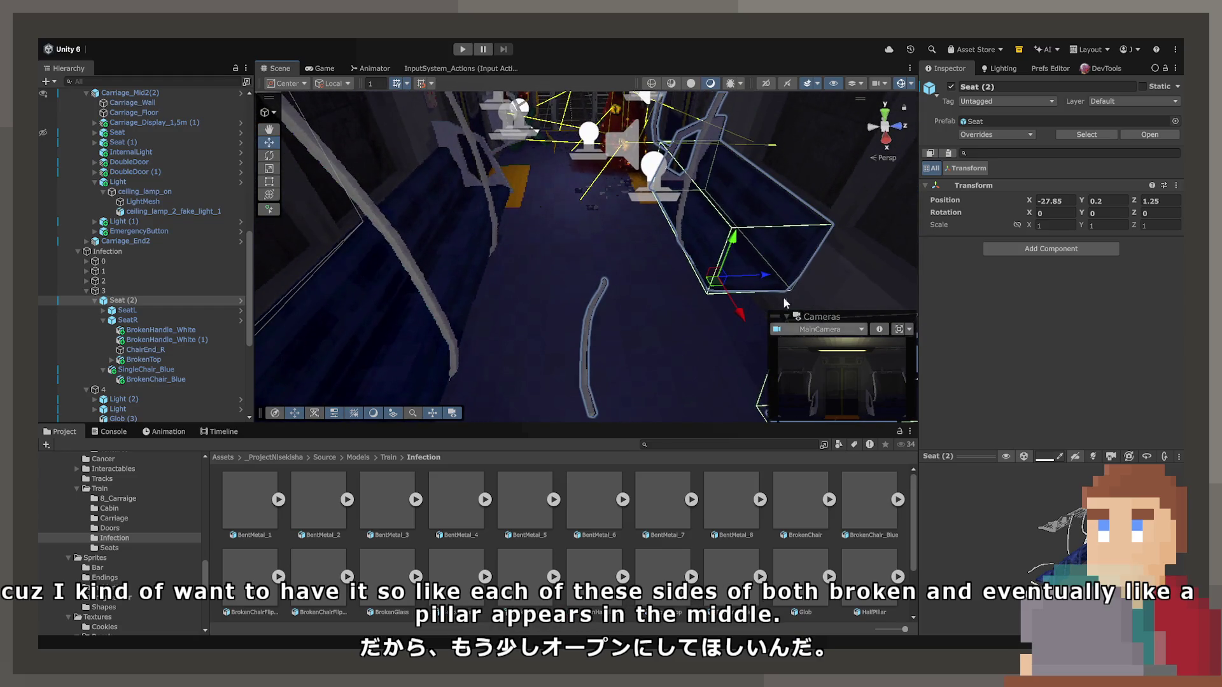
Add BrokenChairFlipped_Blue to the seat group and zero its height
click(552, 341)
mouse_move(577, 290)
mouse_down()
mouse_move(551, 207)
mouse_move(959, 242)
mouse_move(869, 250)
mouse_move(867, 264)
mouse_move(1098, 229)
mouse_move(878, 259)
mouse_up()
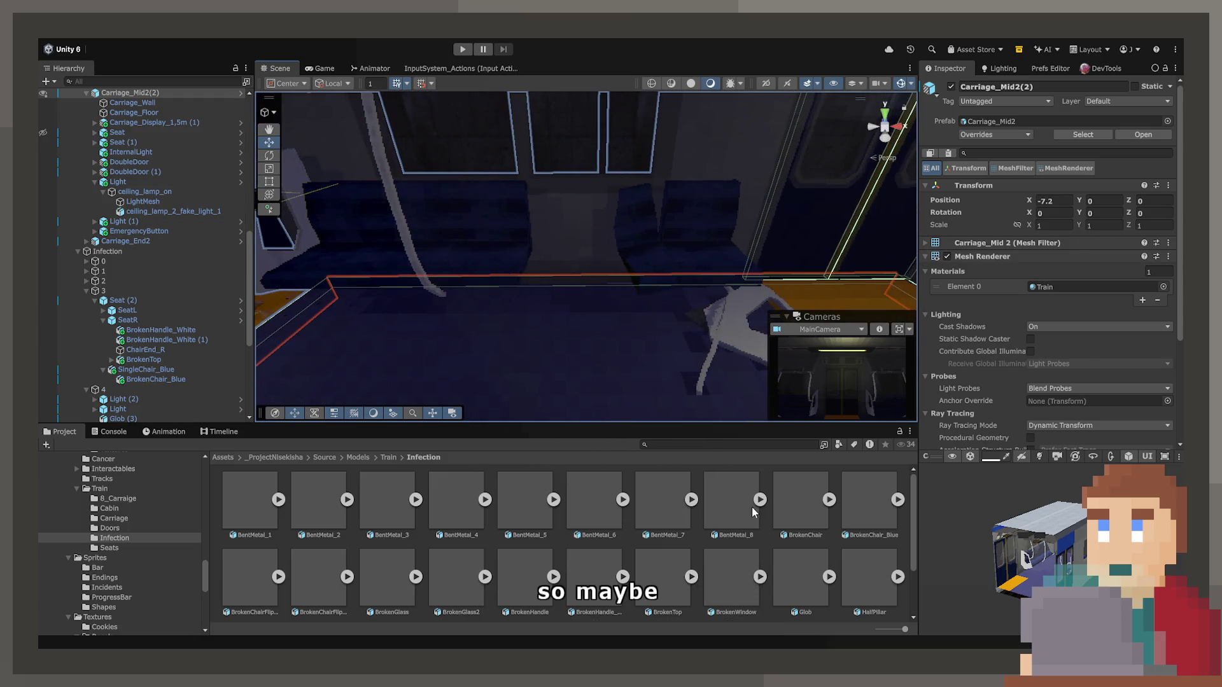
click(275, 585)
click(318, 576)
drag(625, 304, 159, 379)
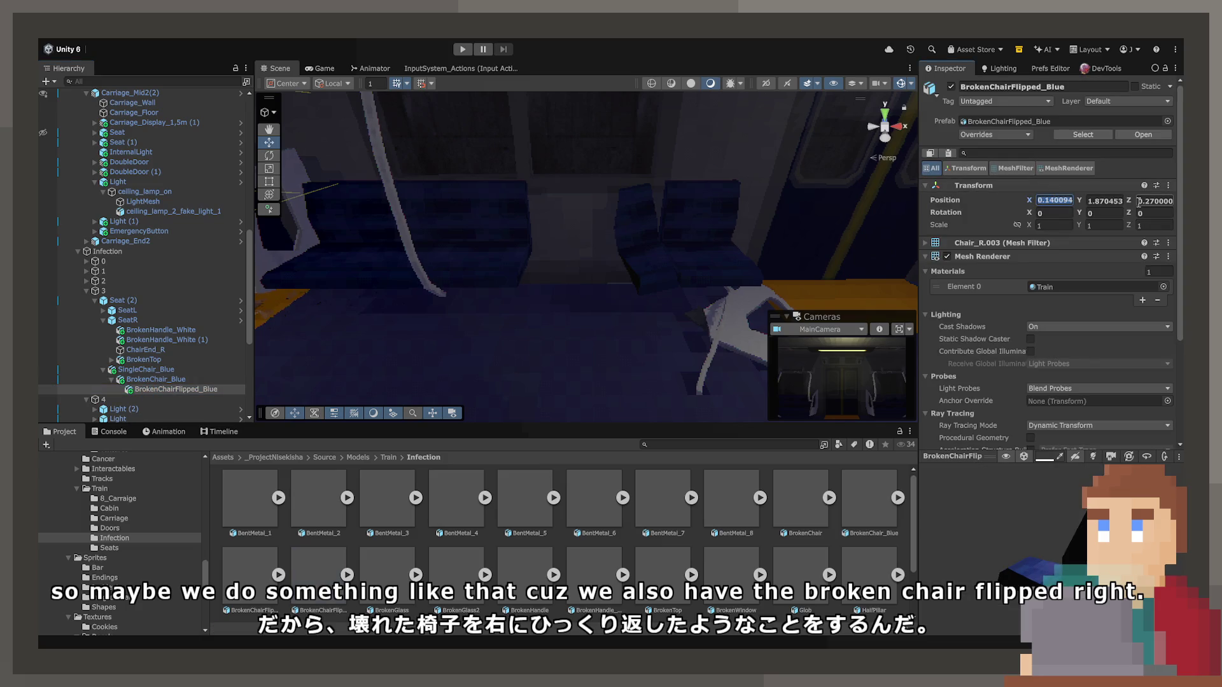
text(0)
key(Return)
drag(541, 190, 636, 166)
Rotate the flipped chair 90° on Z, place it under SeatR, and lower it onto the floor
key(e)
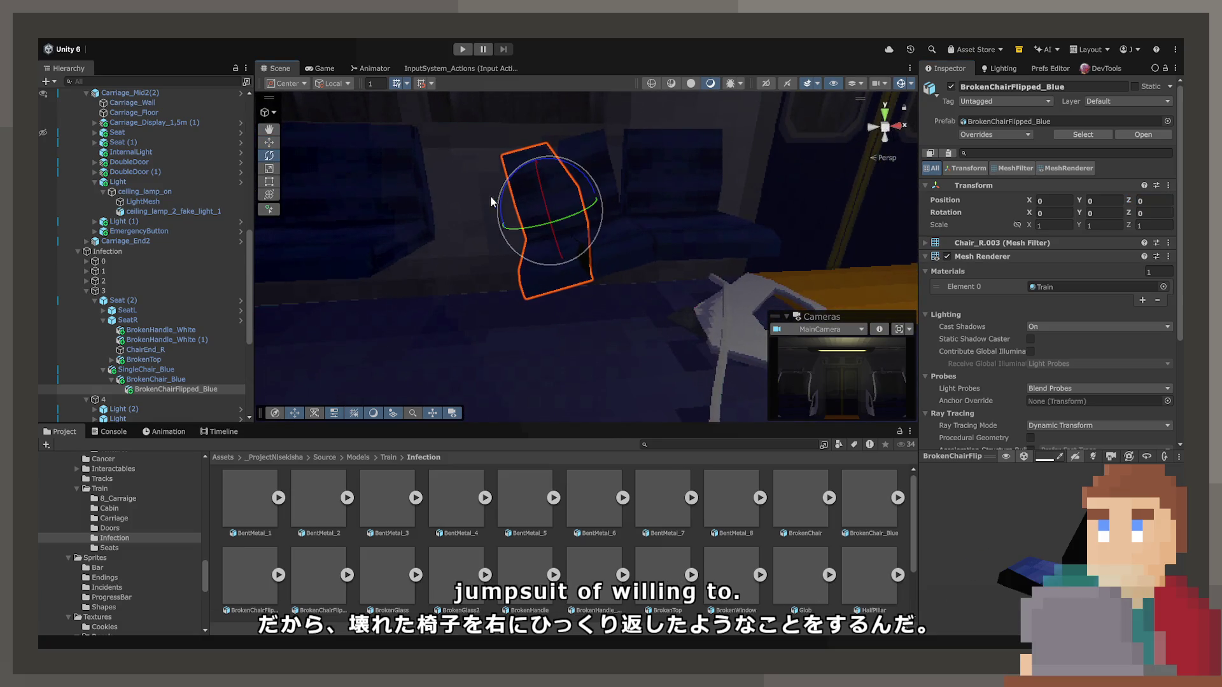
mouse_move(512, 183)
mouse_down()
mouse_move(477, 242)
mouse_move(468, 290)
mouse_move(462, 276)
mouse_move(527, 192)
mouse_move(446, 255)
mouse_up()
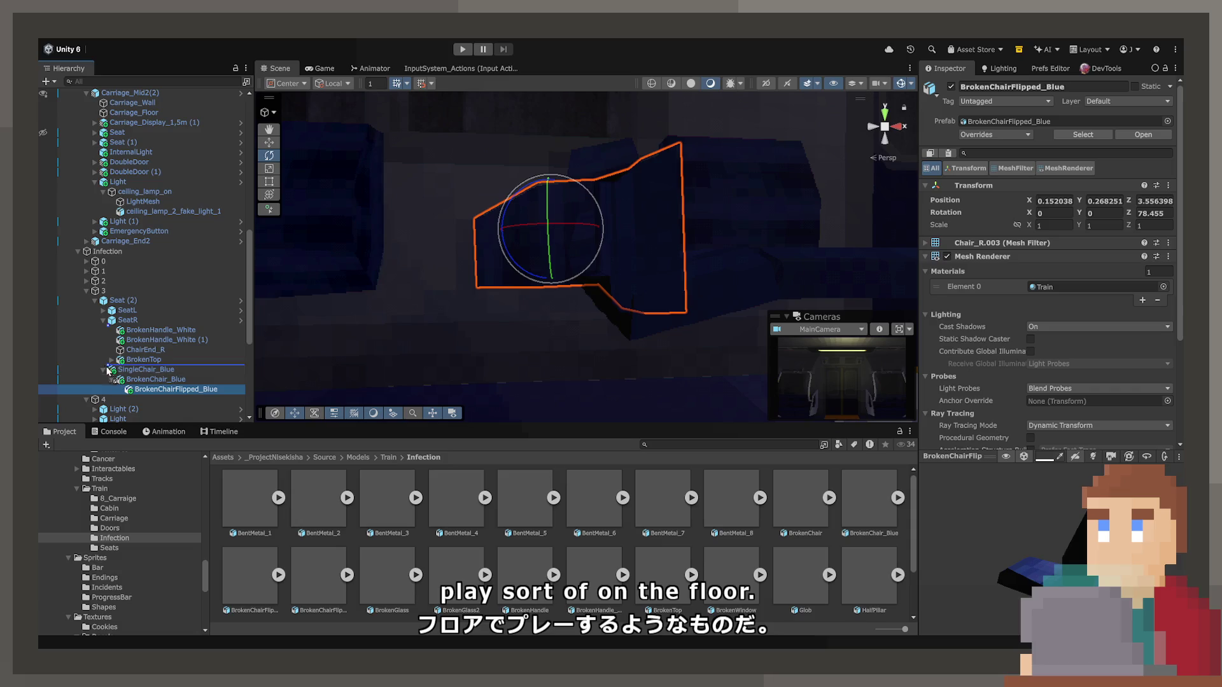
drag(150, 394, 124, 365)
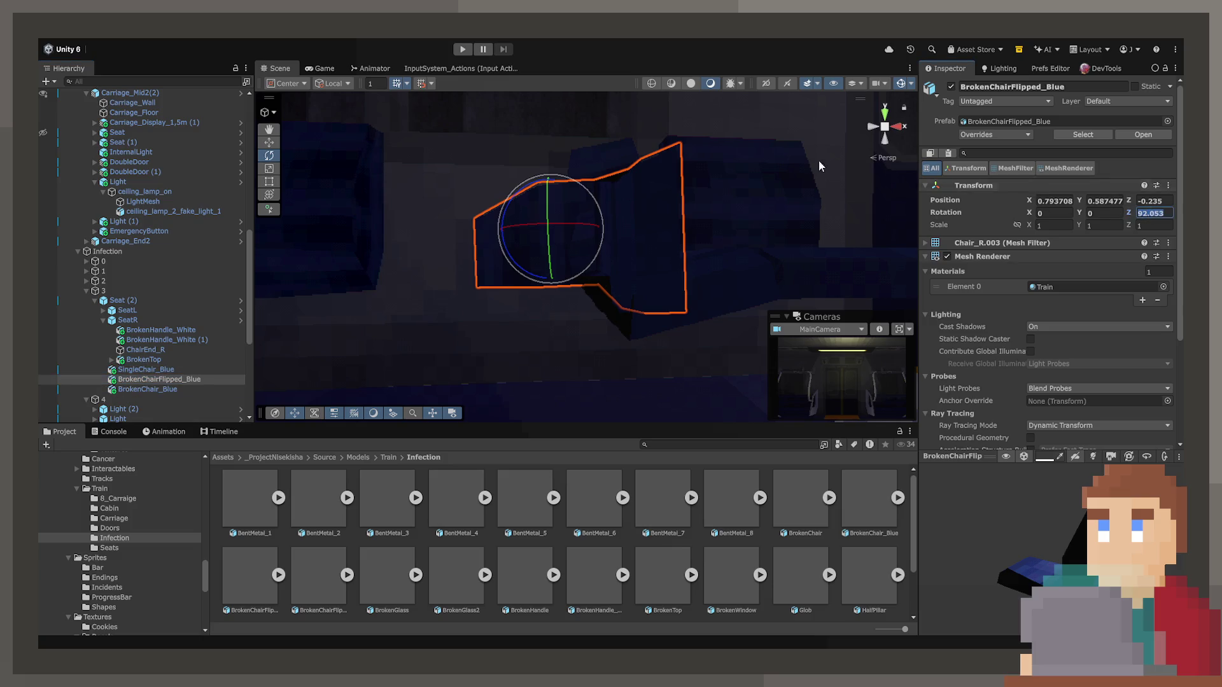
text(90)
mouse_move(554, 201)
mouse_down()
mouse_move(542, 289)
mouse_move(444, 269)
mouse_move(554, 286)
mouse_move(669, 262)
mouse_move(394, 278)
mouse_move(402, 235)
mouse_up()
click(439, 305)
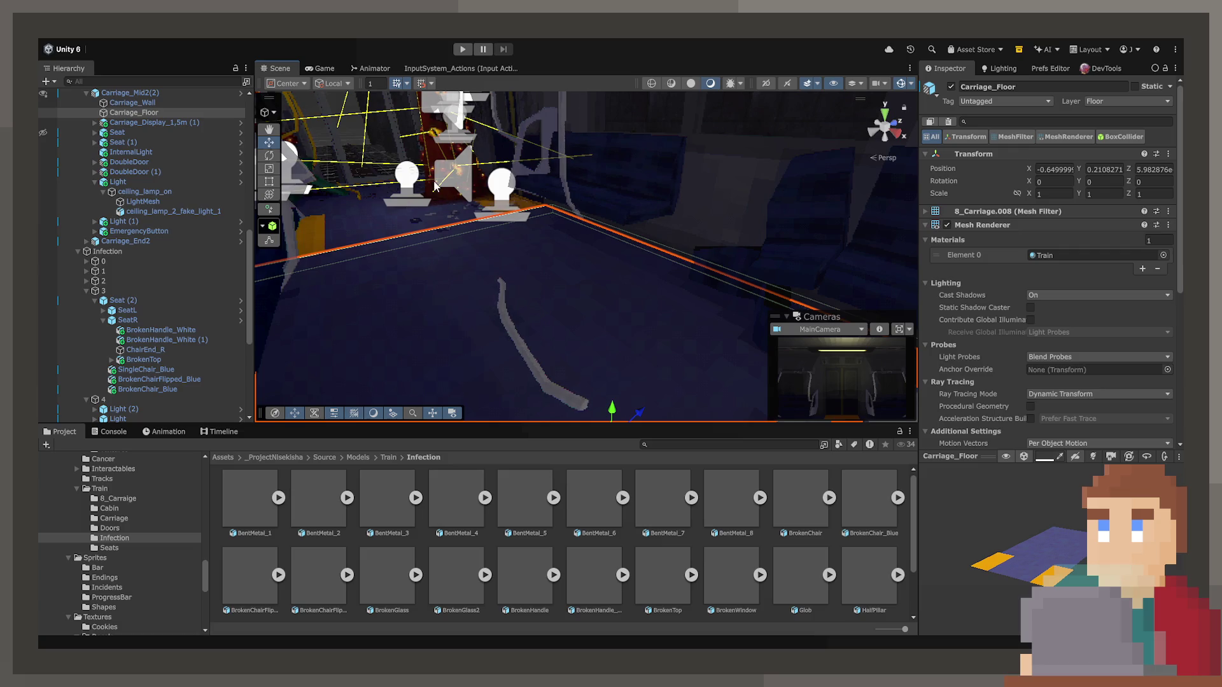
mouse_move(503, 227)
mouse_down()
mouse_move(684, 277)
mouse_move(674, 273)
mouse_move(679, 191)
mouse_move(643, 299)
mouse_up()
click(643, 299)
click(690, 267)
mouse_move(690, 267)
mouse_down()
mouse_move(667, 237)
mouse_move(676, 250)
mouse_move(611, 243)
mouse_move(651, 264)
mouse_up()
click(676, 251)
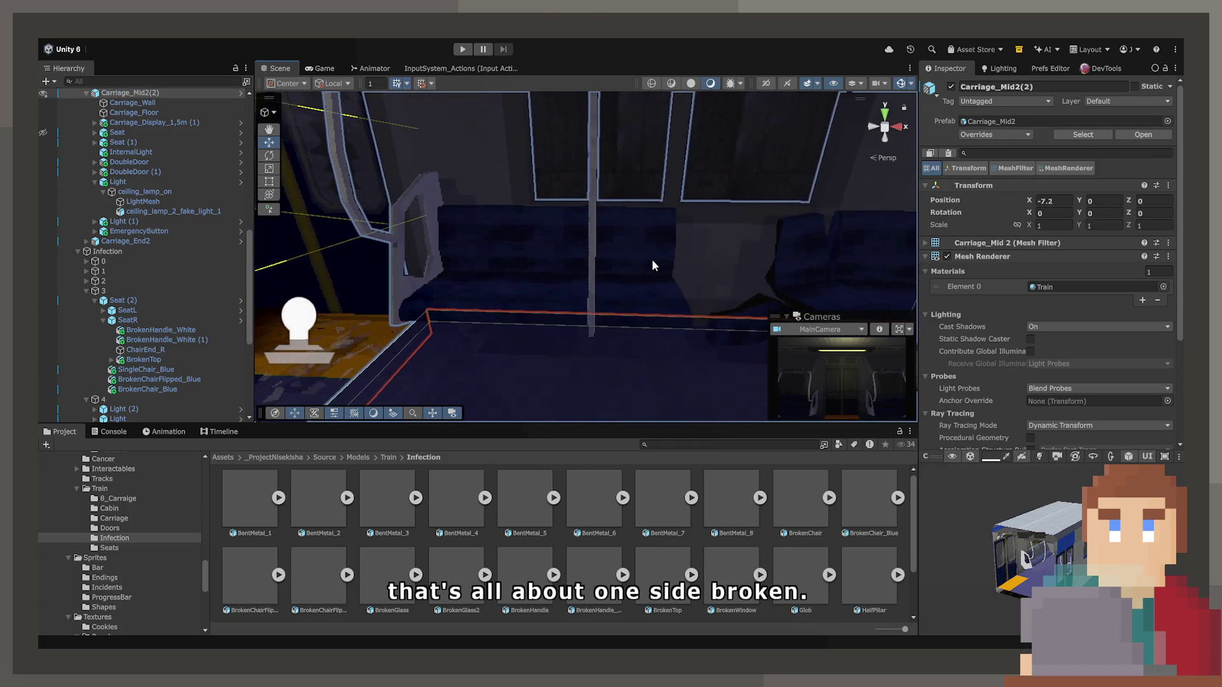
click(629, 262)
key(f)
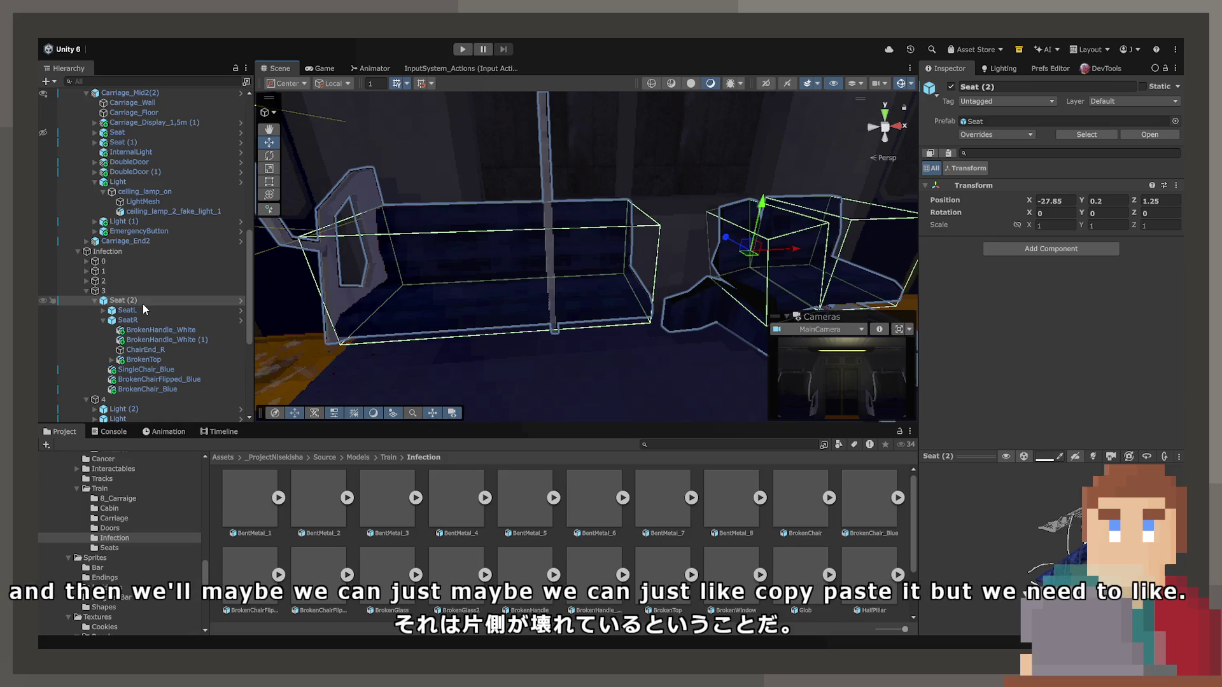
scroll(490, 243, down, 1)
scroll(491, 243, down, 2)
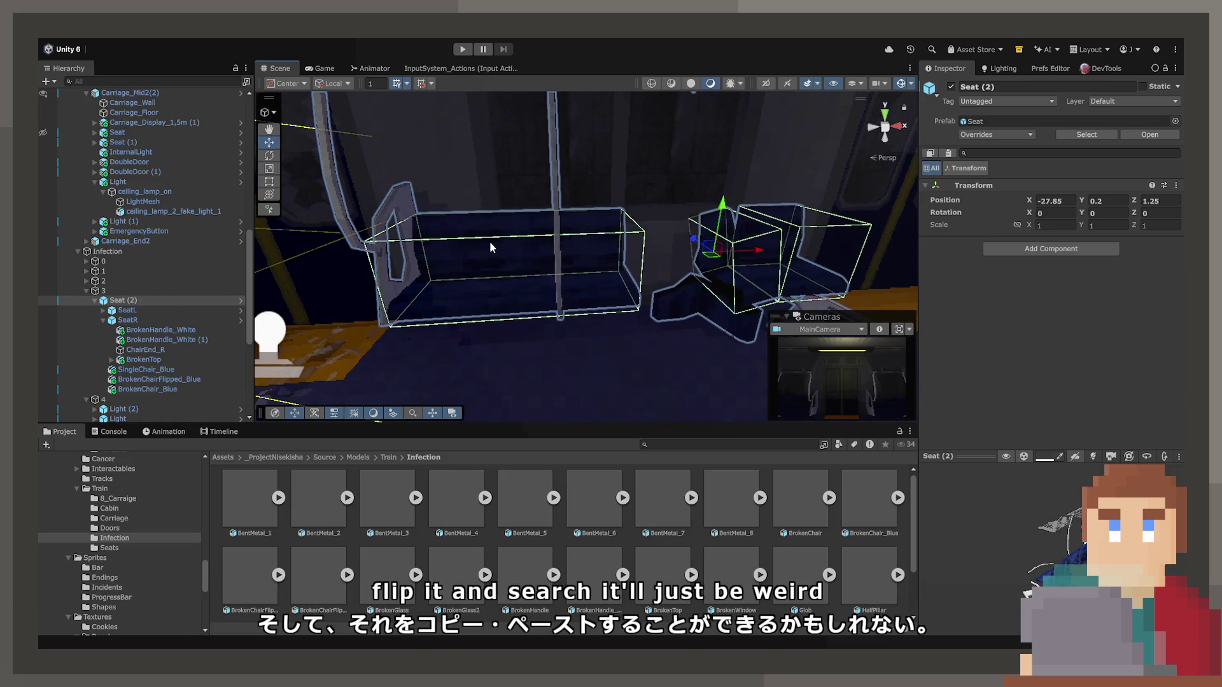
mouse_move(490, 241)
mouse_down()
mouse_move(428, 150)
mouse_move(456, 184)
mouse_up()
click(609, 214)
click(616, 218)
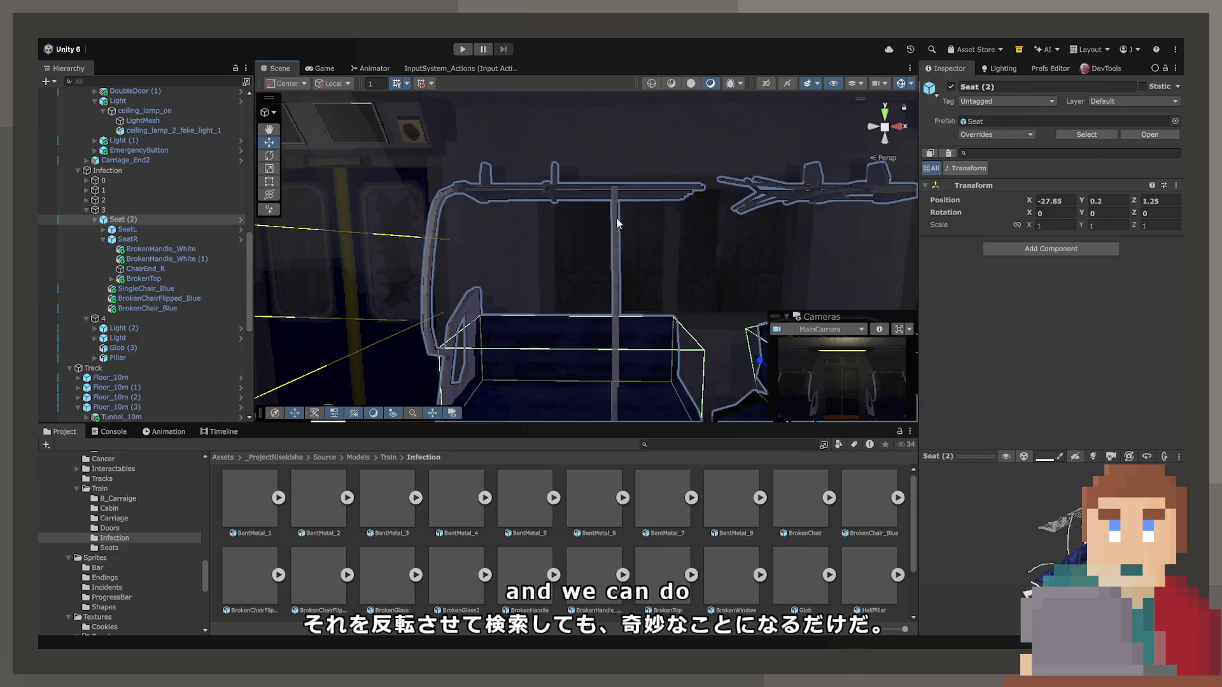
Select and delete the left luggage rack Rack_L
click(613, 203)
click(609, 187)
click(595, 181)
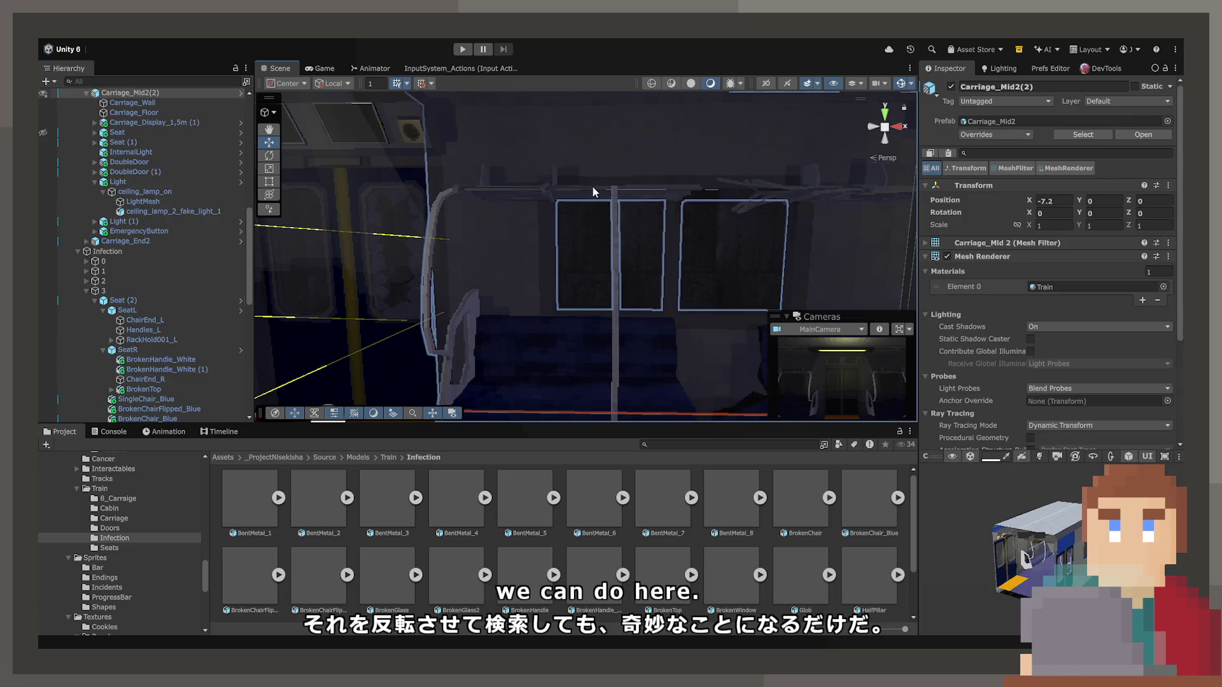
click(517, 186)
click(519, 190)
mouse_move(518, 191)
mouse_down()
mouse_move(503, 217)
mouse_move(527, 213)
mouse_move(547, 176)
mouse_move(529, 224)
mouse_move(485, 199)
mouse_up()
key(Delete)
Unpack the Seat (2) prefab and move RackHold002_L out from under RackHold001_L
click(516, 220)
click(513, 223)
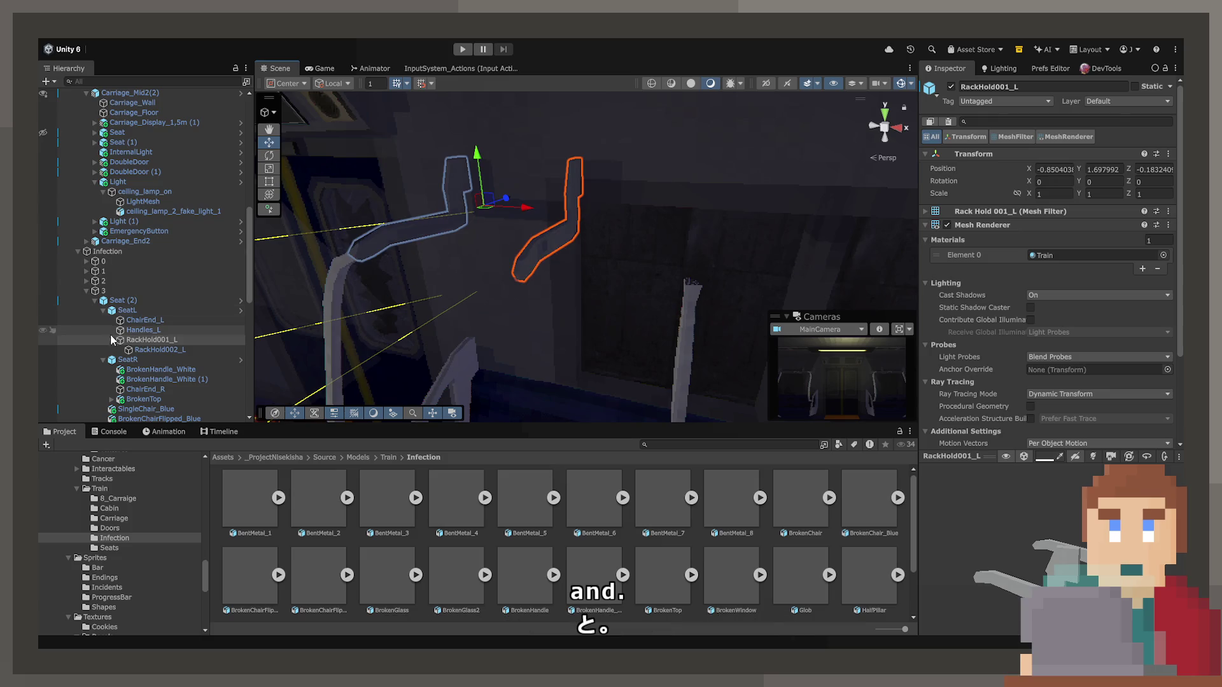
click(141, 338)
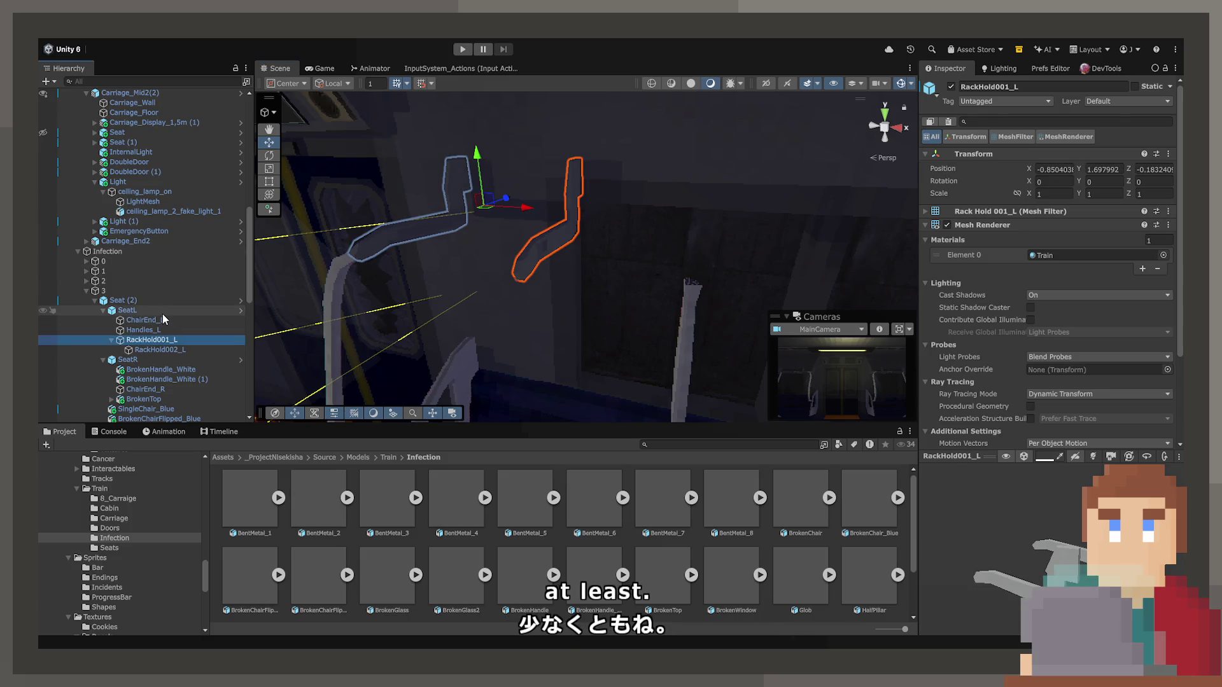
mouse_move(151, 340)
mouse_down()
mouse_move(205, 349)
mouse_move(144, 337)
mouse_move(126, 351)
mouse_up()
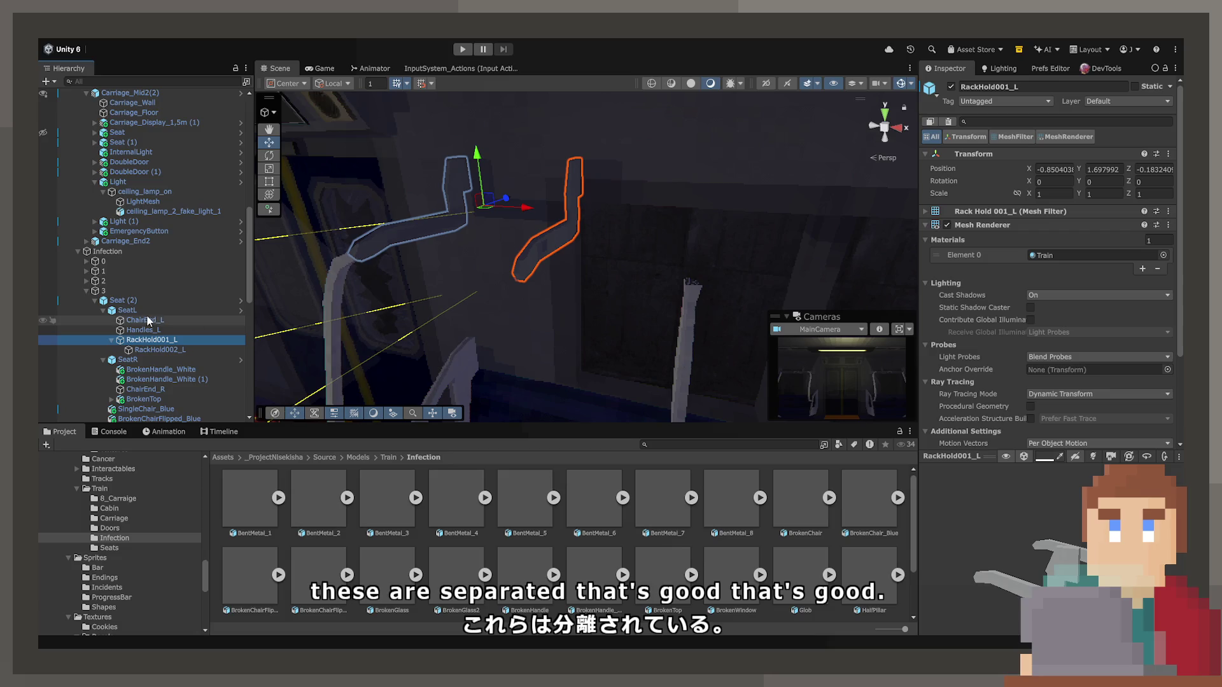
click(148, 321)
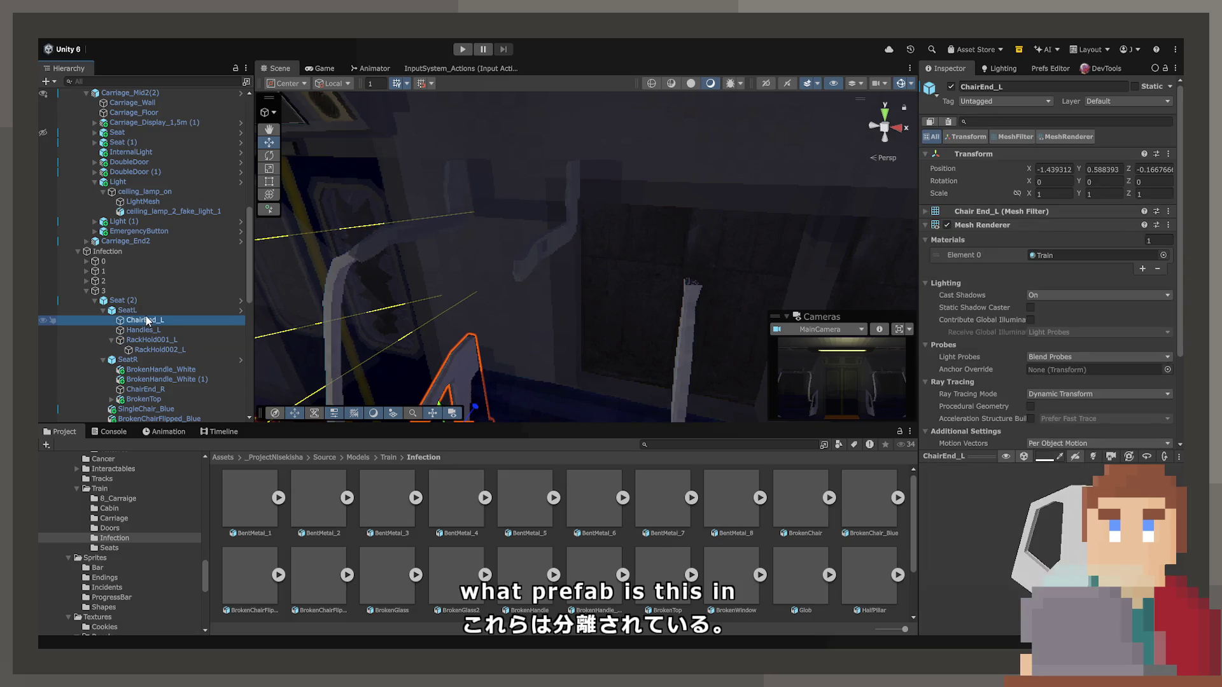
click(126, 311)
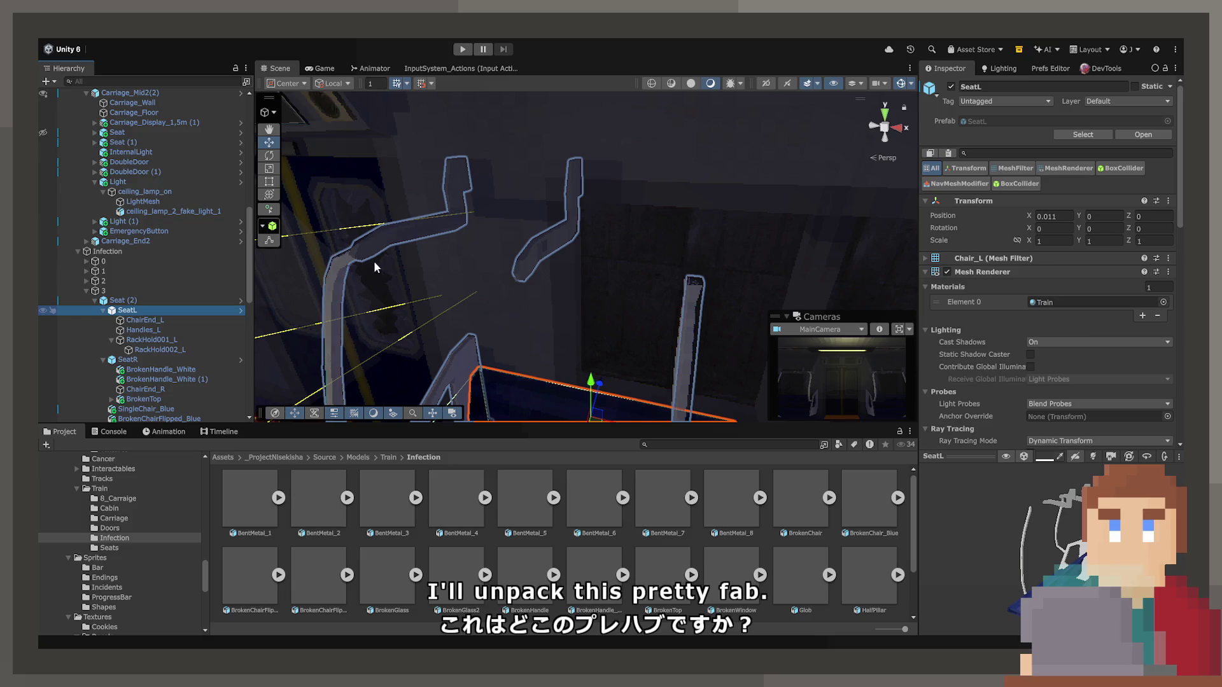
click(121, 300)
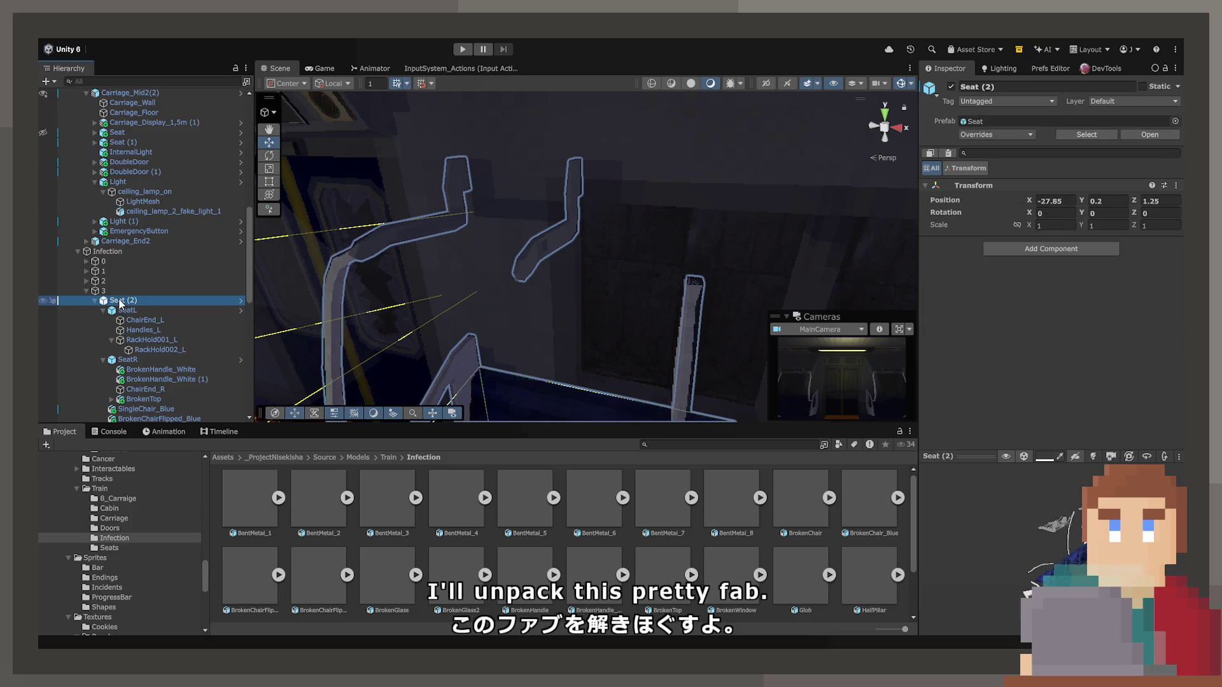
right_click(360, 348)
click(141, 349)
drag(139, 344, 124, 337)
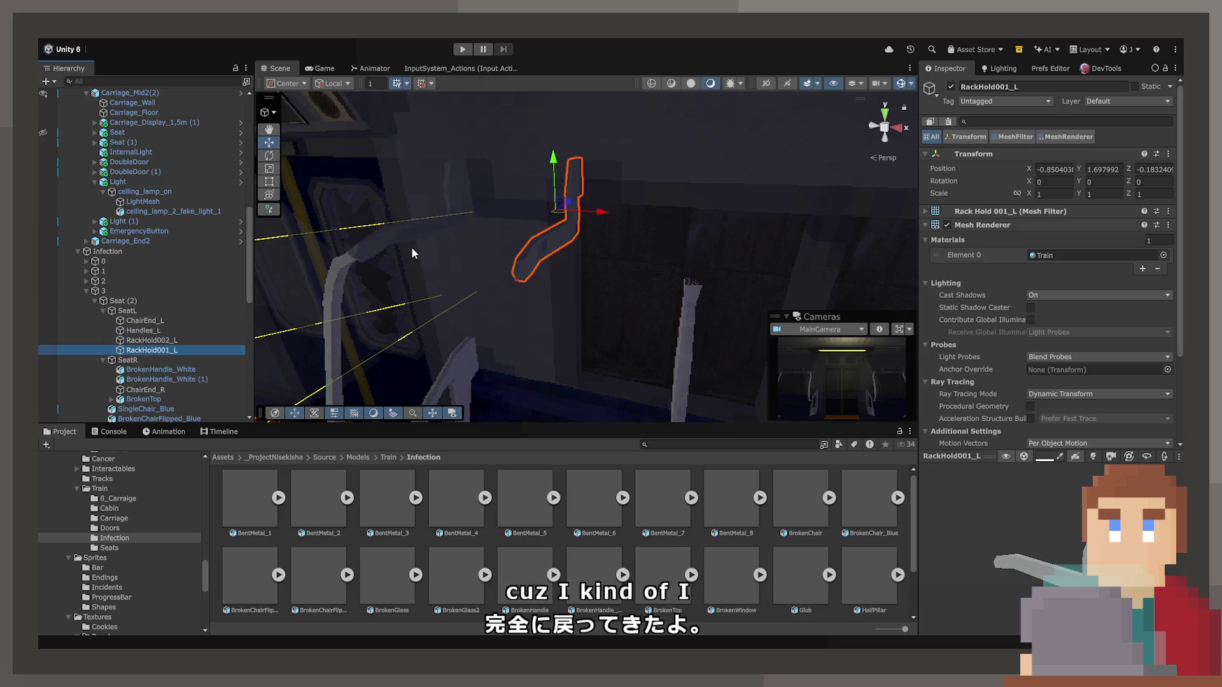
Bring RackHold001_L down onto the seat and turn it about 72° around Y
mouse_move(545, 181)
mouse_down()
mouse_move(539, 356)
mouse_move(563, 151)
mouse_up()
mouse_move(525, 382)
mouse_down()
mouse_move(546, 341)
mouse_move(536, 293)
mouse_move(534, 304)
mouse_up()
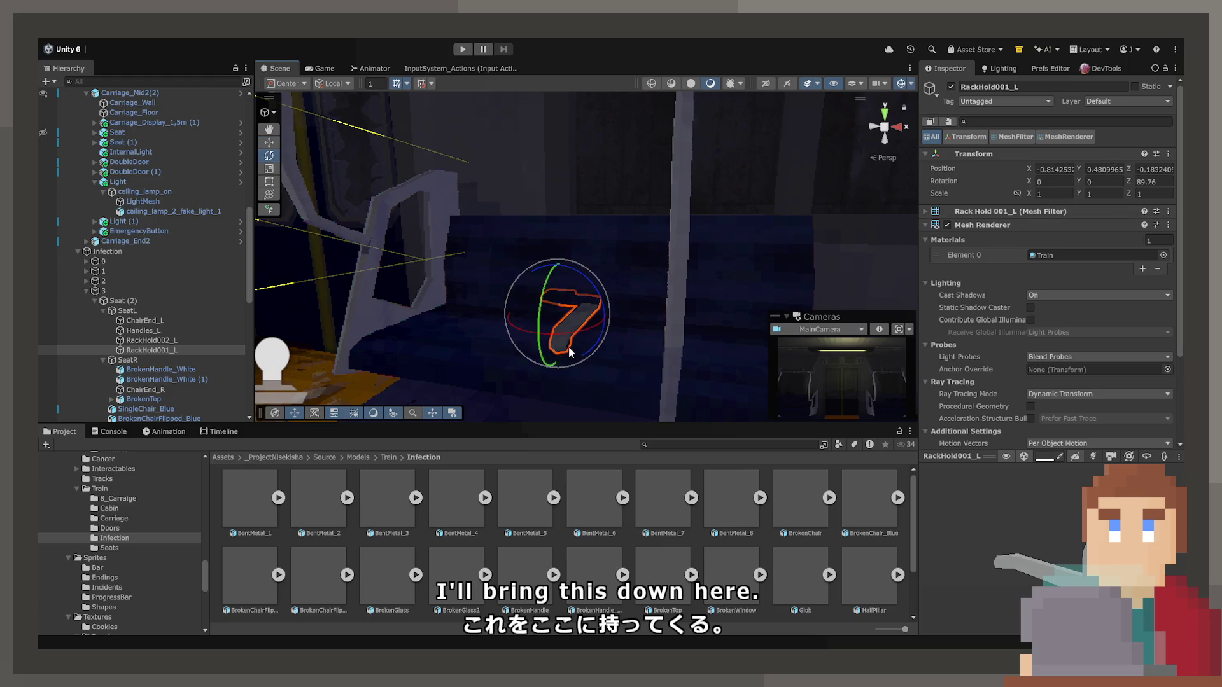
drag(541, 347, 482, 348)
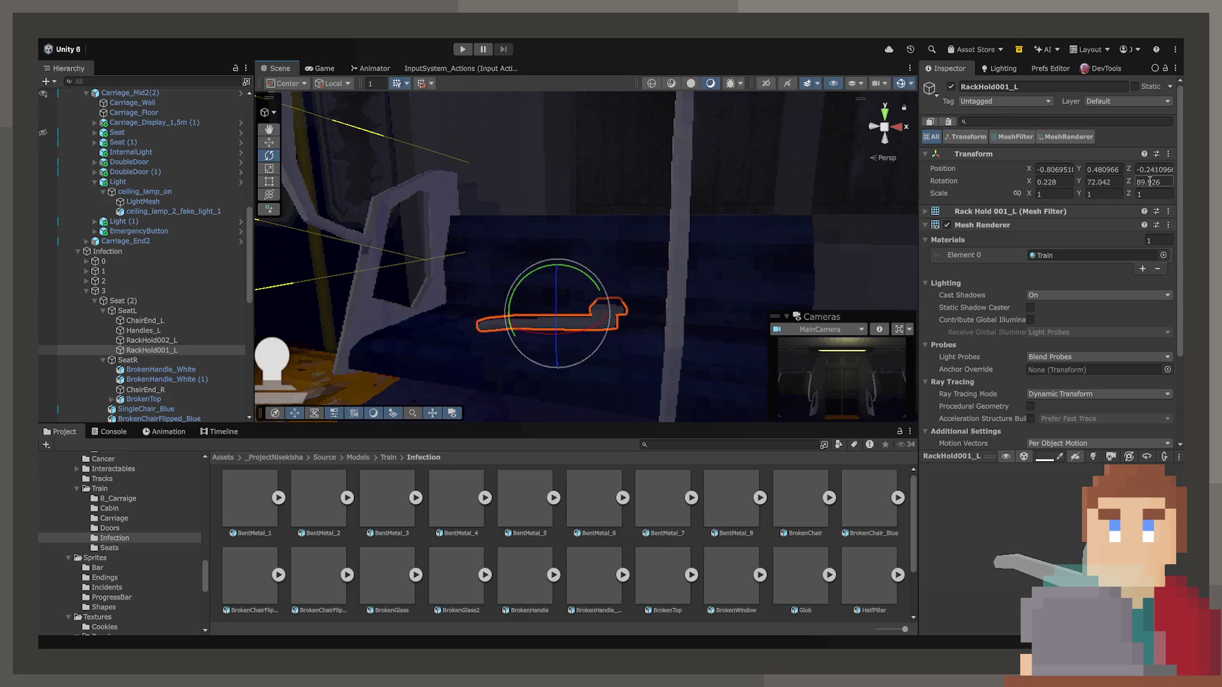
drag(572, 372, 553, 420)
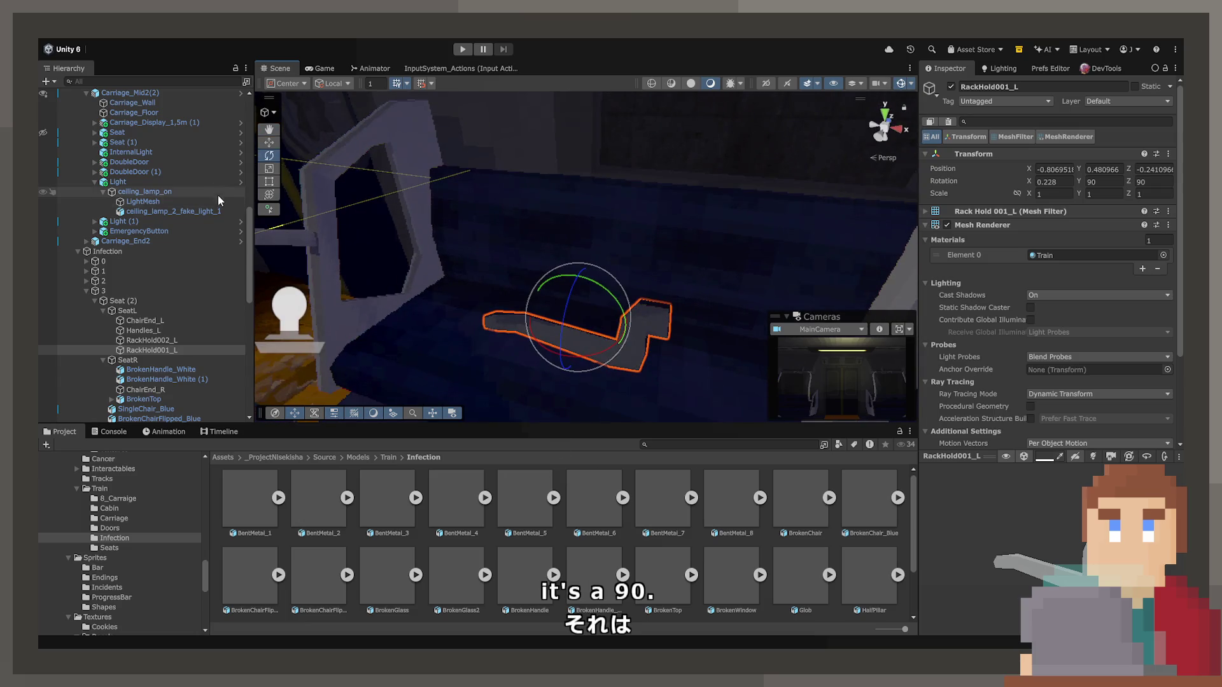
mouse_move(576, 325)
mouse_down()
mouse_move(567, 355)
mouse_move(546, 264)
mouse_move(559, 173)
mouse_move(575, 335)
mouse_move(543, 303)
mouse_move(436, 280)
mouse_move(429, 319)
mouse_move(439, 273)
mouse_move(398, 213)
mouse_up()
Rotate the rack holder to about -36° and nudge it into its final position
click(272, 144)
key(e)
mouse_move(423, 278)
mouse_down()
mouse_move(701, 210)
mouse_move(567, 221)
mouse_move(635, 278)
mouse_move(609, 300)
mouse_move(598, 275)
mouse_move(608, 285)
mouse_move(842, 226)
mouse_move(363, 228)
mouse_up()
click(266, 143)
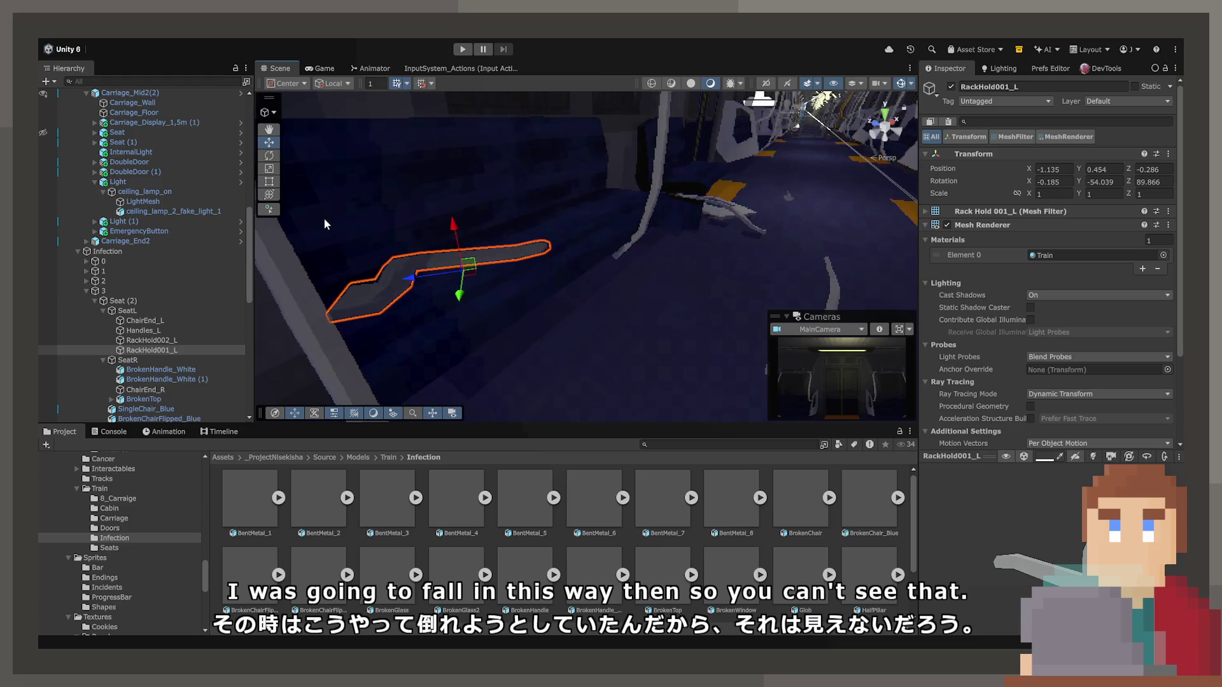
click(275, 159)
mouse_move(469, 296)
mouse_down()
mouse_move(448, 309)
mouse_move(485, 284)
mouse_move(559, 305)
mouse_move(586, 346)
mouse_move(576, 350)
mouse_up()
click(268, 143)
mouse_move(611, 246)
mouse_down()
mouse_move(628, 254)
mouse_move(304, 181)
mouse_move(327, 235)
mouse_move(316, 209)
mouse_up()
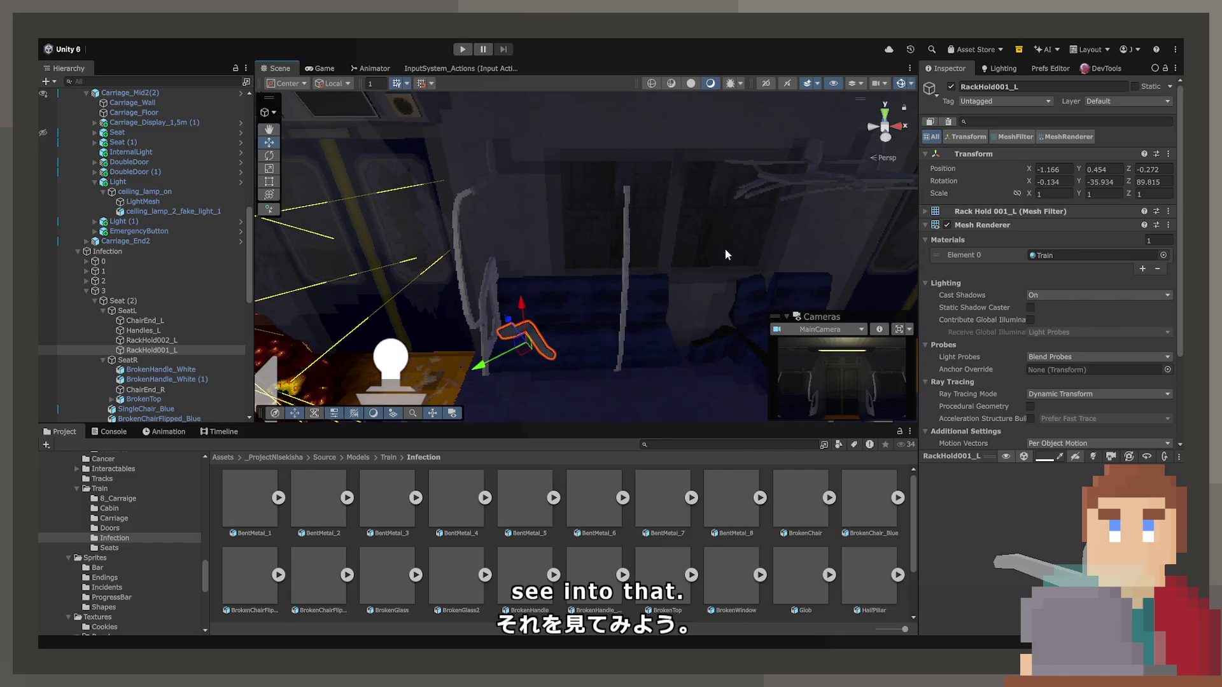
Select the Handles_L handle pole and adjust the view around it
click(627, 243)
mouse_move(626, 242)
mouse_down()
mouse_move(553, 219)
mouse_move(478, 385)
mouse_up()
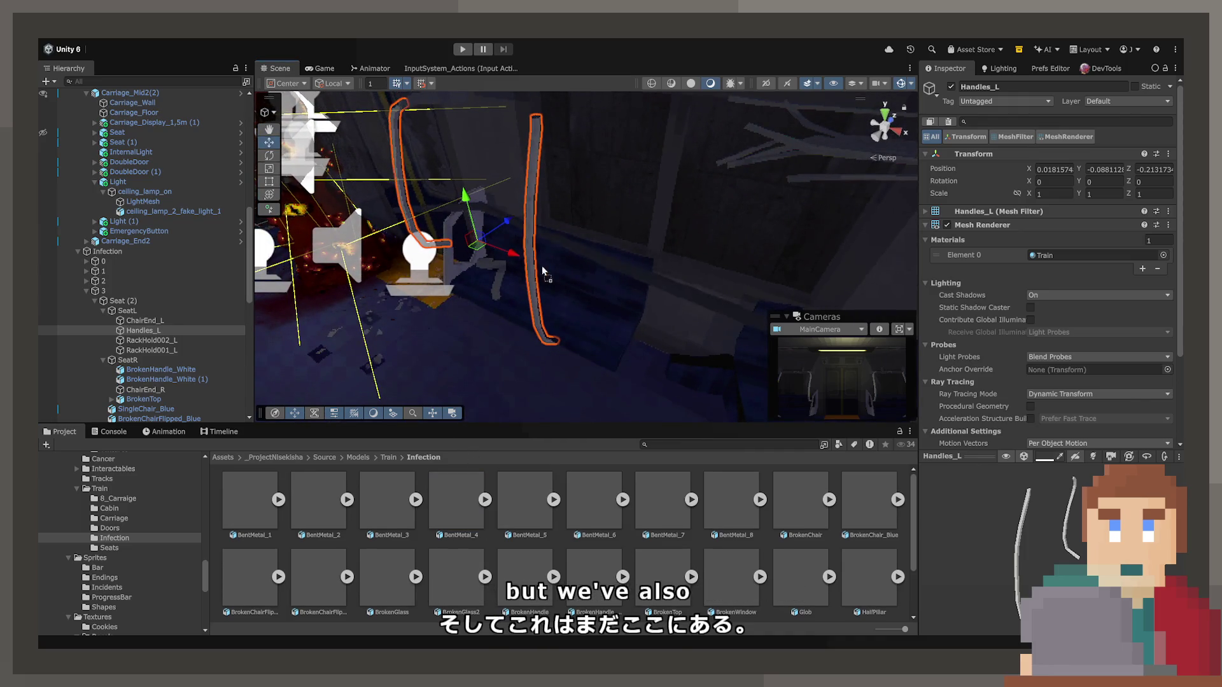
click(570, 289)
drag(570, 290, 654, 247)
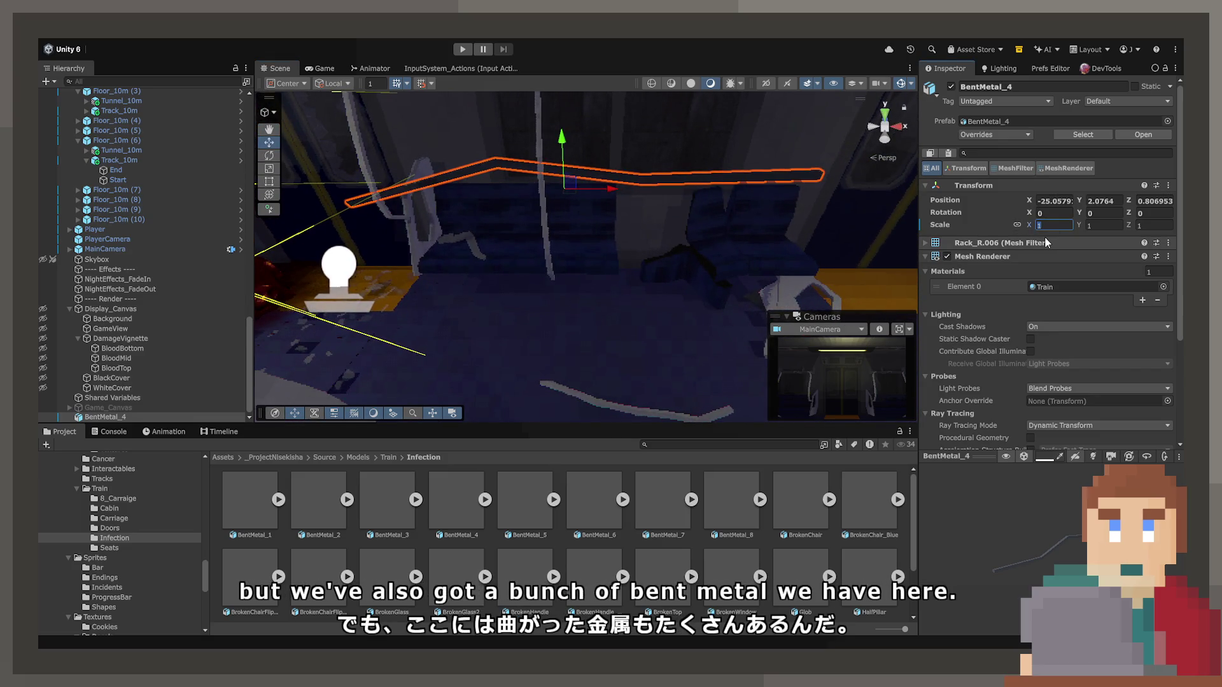
Scale BentMetal_4 to 0.5 and slide it along X and Z
text(0.5)
mouse_move(866, 233)
mouse_down()
mouse_move(659, 292)
mouse_move(651, 126)
mouse_move(666, 136)
mouse_up()
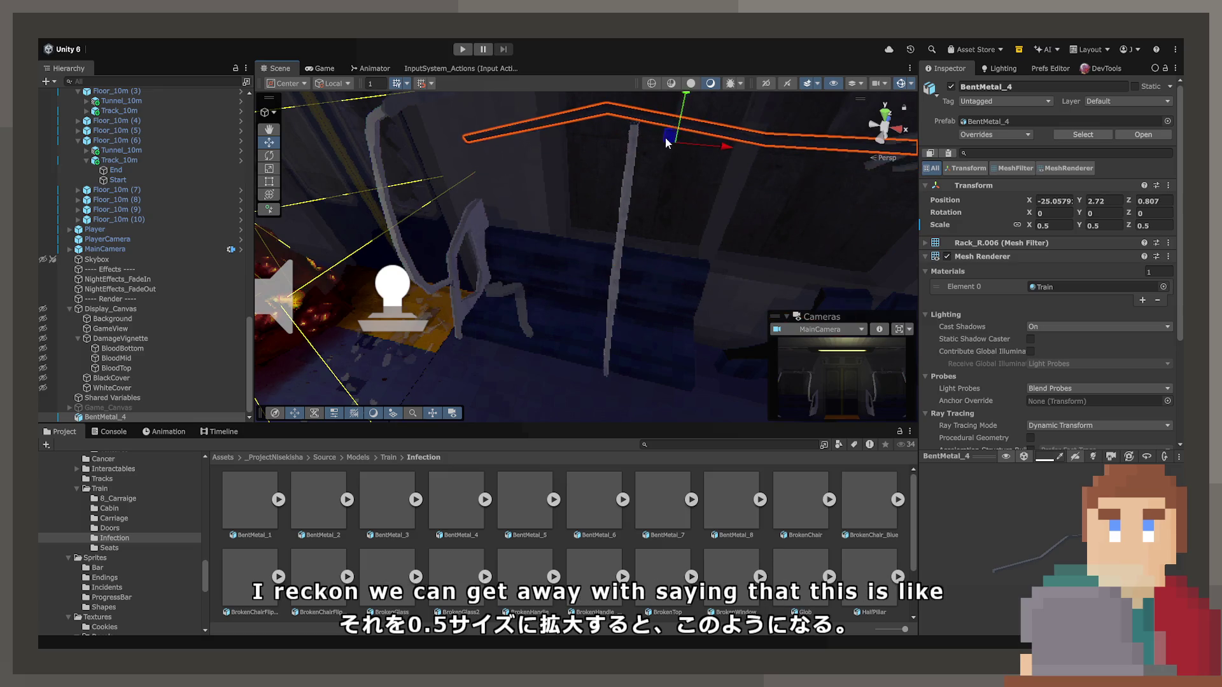
key(f)
mouse_move(692, 215)
mouse_down()
mouse_move(607, 220)
mouse_move(611, 201)
mouse_move(561, 197)
mouse_move(677, 194)
mouse_move(700, 225)
mouse_move(694, 213)
mouse_move(510, 232)
mouse_move(731, 259)
mouse_move(617, 285)
mouse_move(516, 212)
mouse_up()
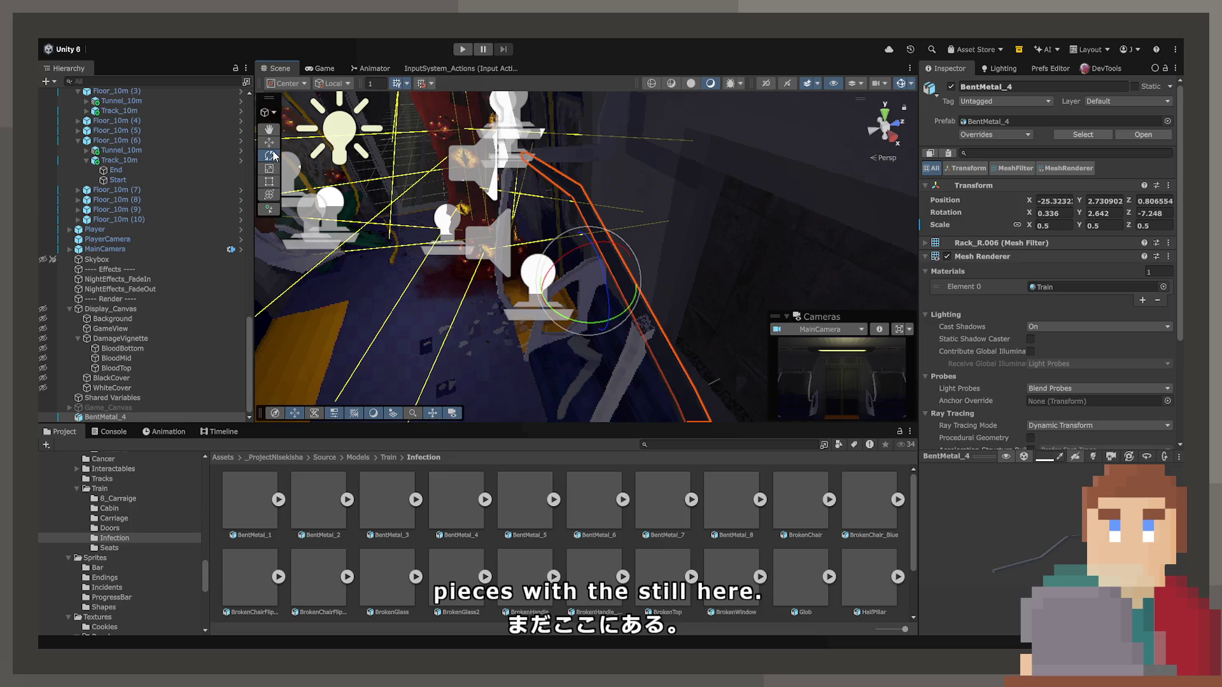
drag(624, 274, 557, 232)
Tilt the rail on Z and raise it slightly using world-aligned move handles
drag(841, 158, 838, 166)
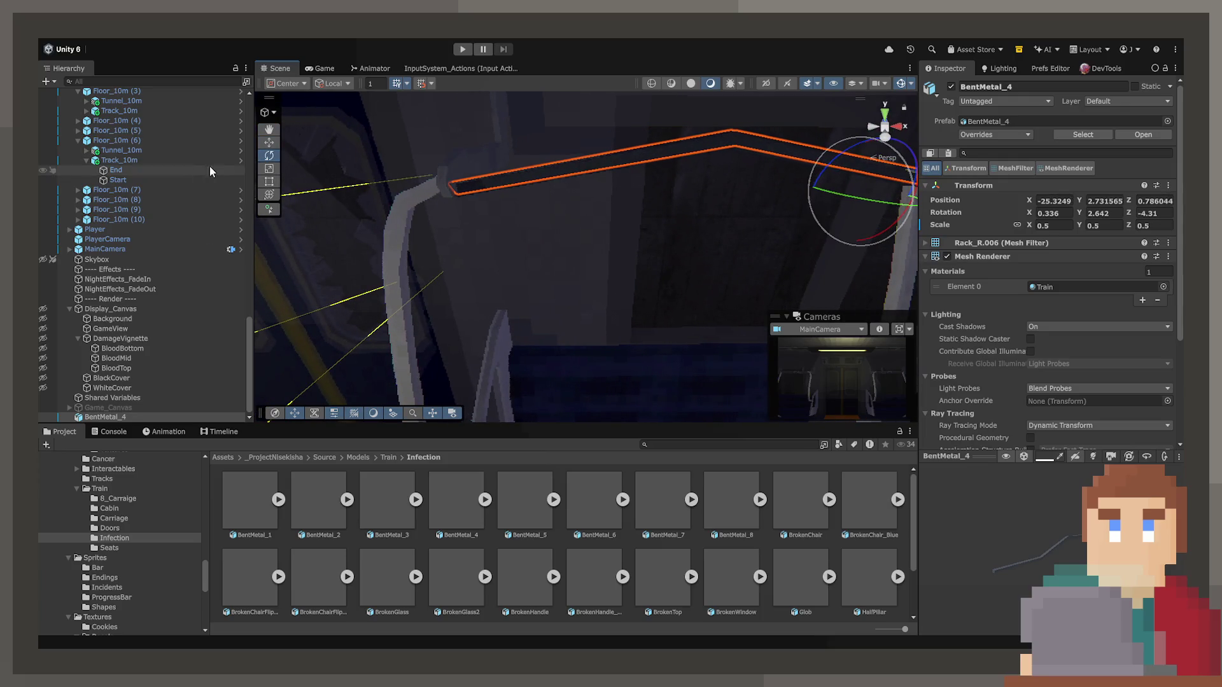
drag(775, 217, 493, 142)
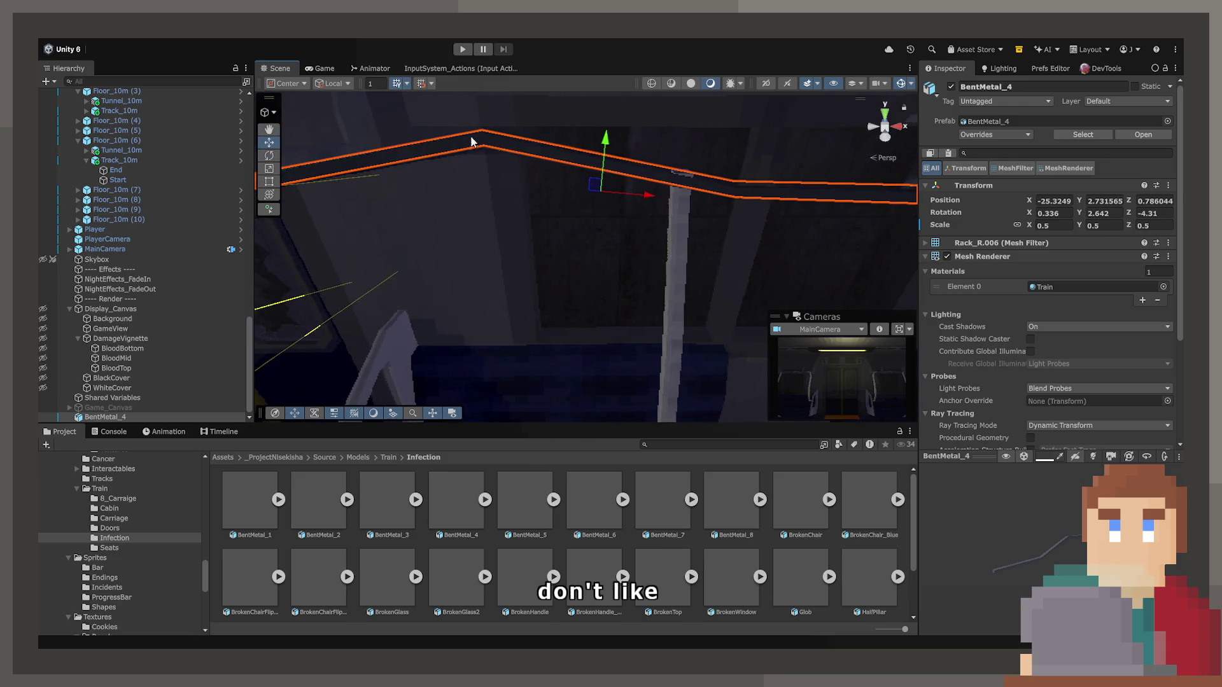
click(328, 90)
drag(601, 140, 523, 132)
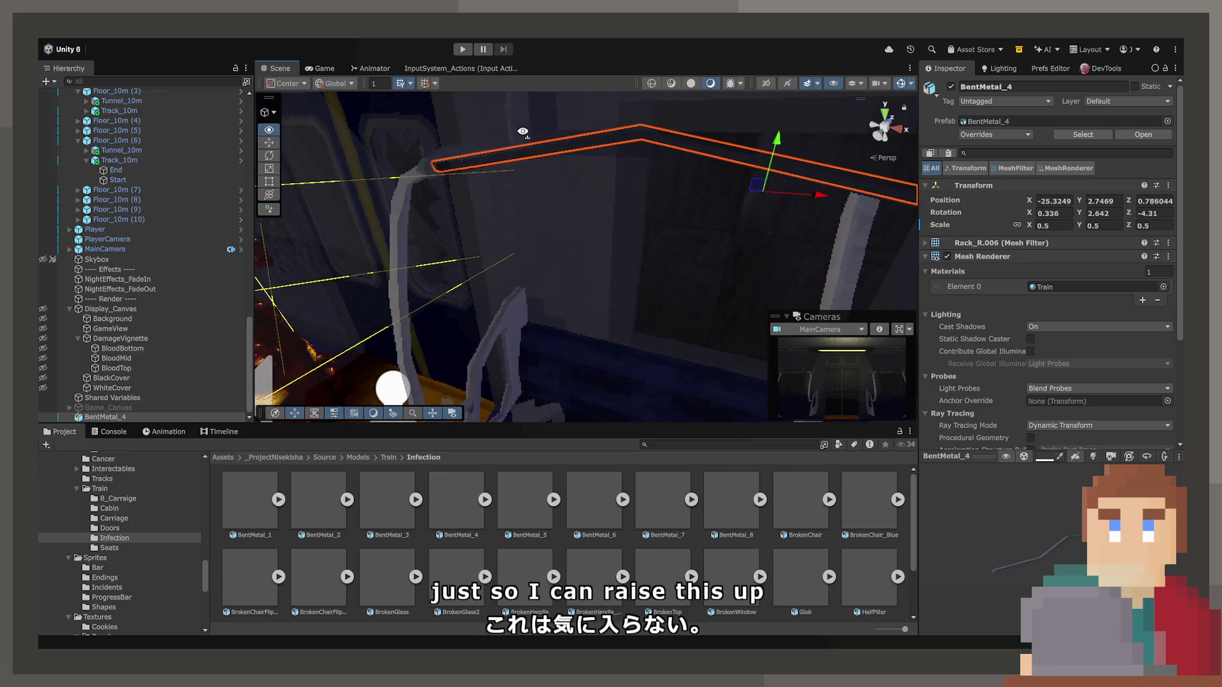
click(648, 232)
mouse_move(526, 231)
mouse_down()
mouse_move(528, 212)
mouse_move(506, 203)
mouse_move(501, 224)
mouse_move(515, 223)
mouse_up()
Reselect BentMetal_4 and locate its Train material among the project assets
click(505, 193)
click(1065, 285)
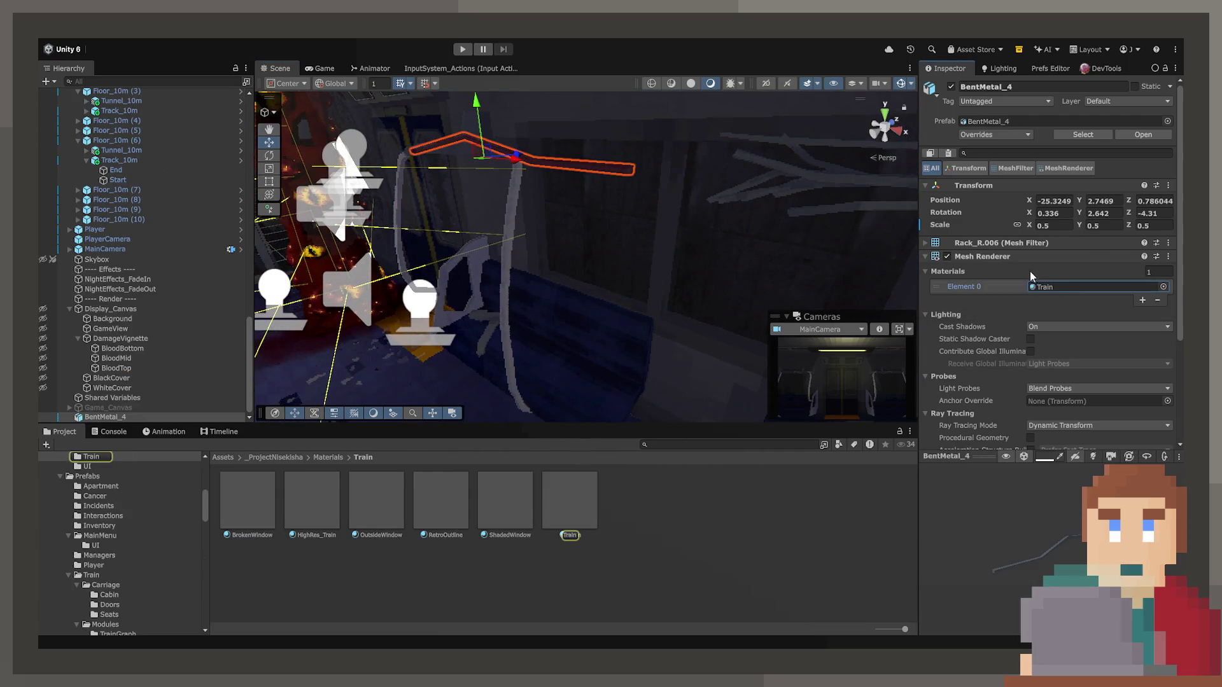
mouse_move(682, 349)
mouse_down()
mouse_move(464, 250)
mouse_move(655, 250)
mouse_move(626, 227)
mouse_up()
click(750, 278)
mouse_move(750, 278)
mouse_down()
mouse_move(931, 265)
mouse_move(716, 289)
mouse_move(589, 280)
mouse_up()
click(572, 274)
Remove SeatL's Mesh Filter, Mesh Renderer, NavMesh Modifier and both Box Colliders
click(570, 273)
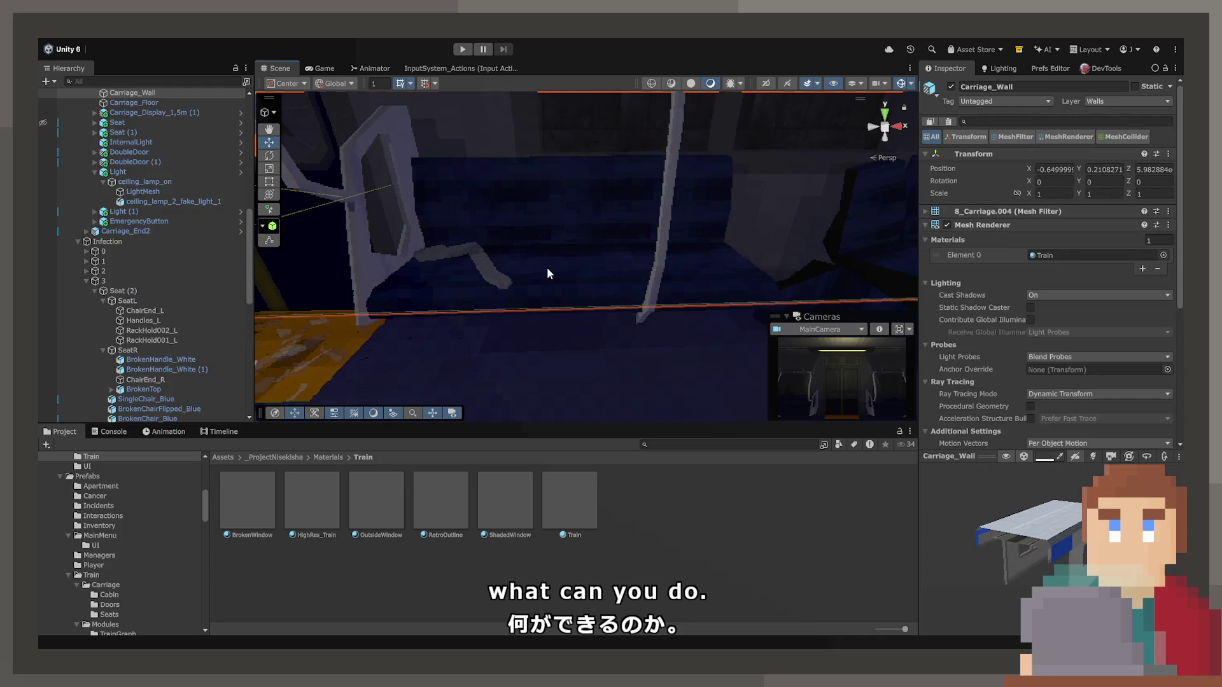
click(545, 271)
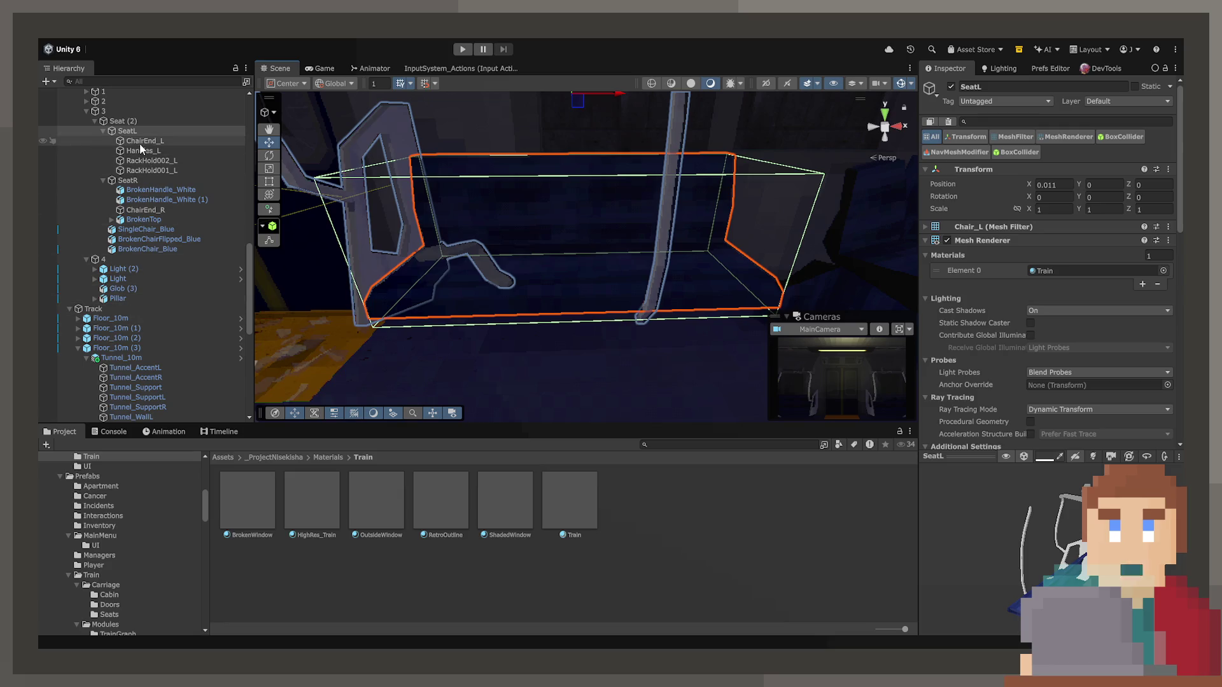
click(1168, 226)
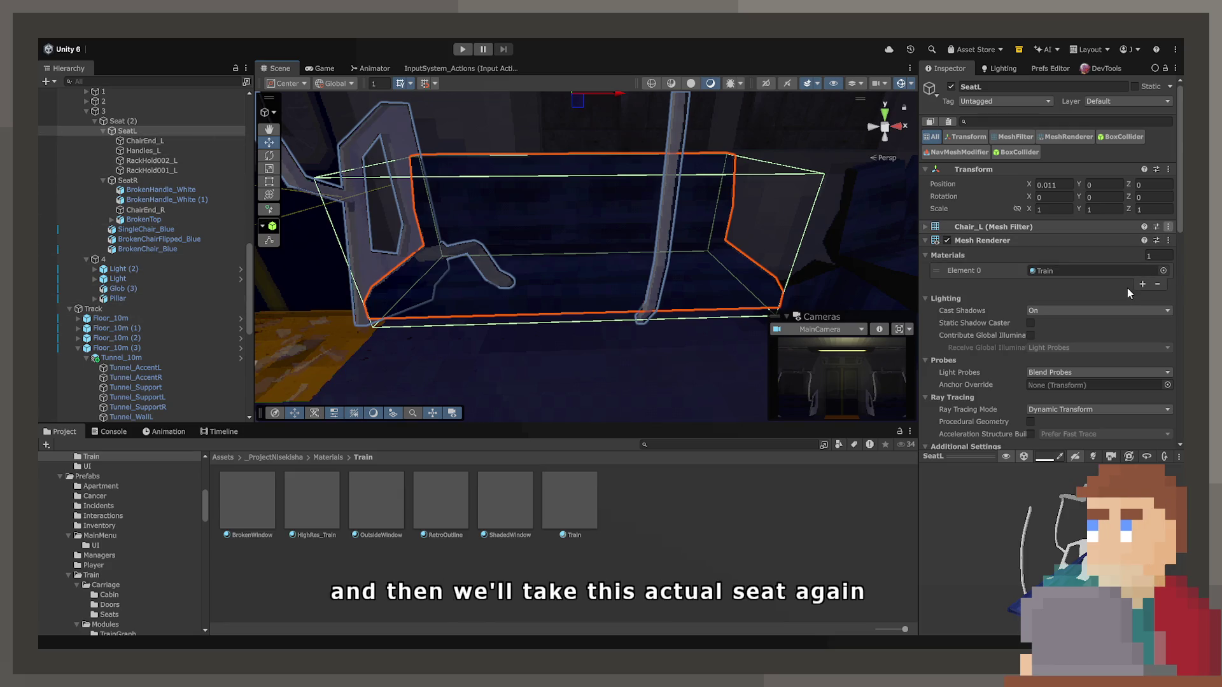
click(1127, 286)
click(1167, 226)
click(1148, 248)
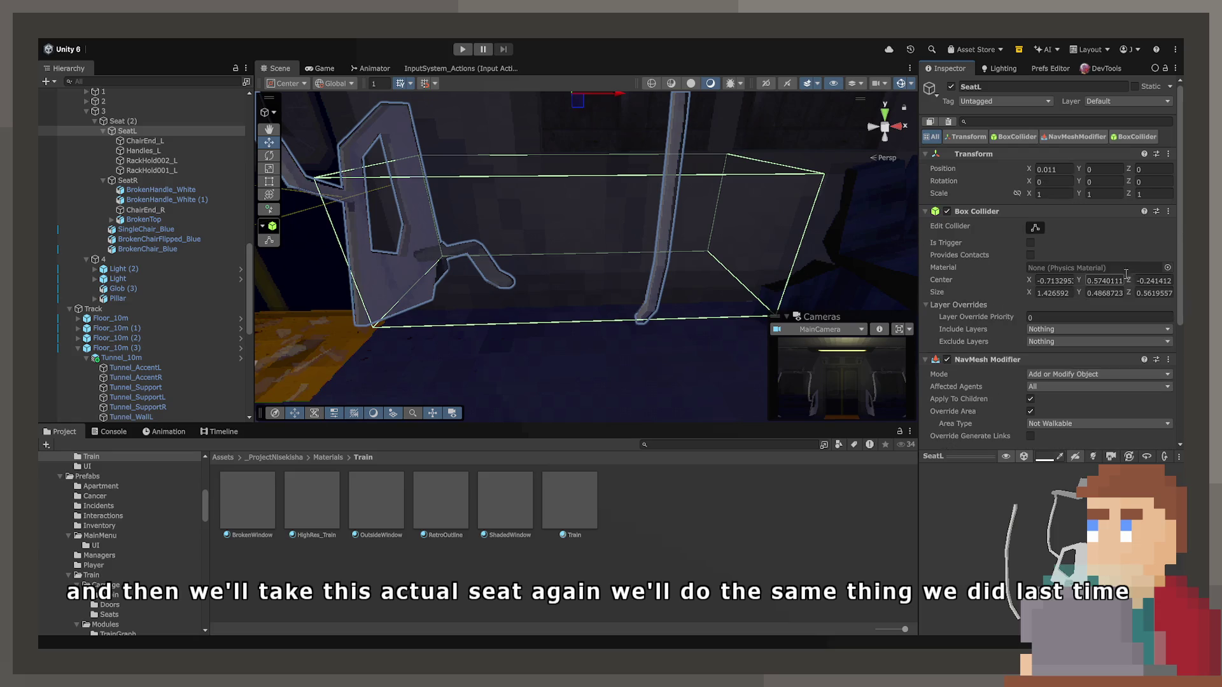
click(1126, 267)
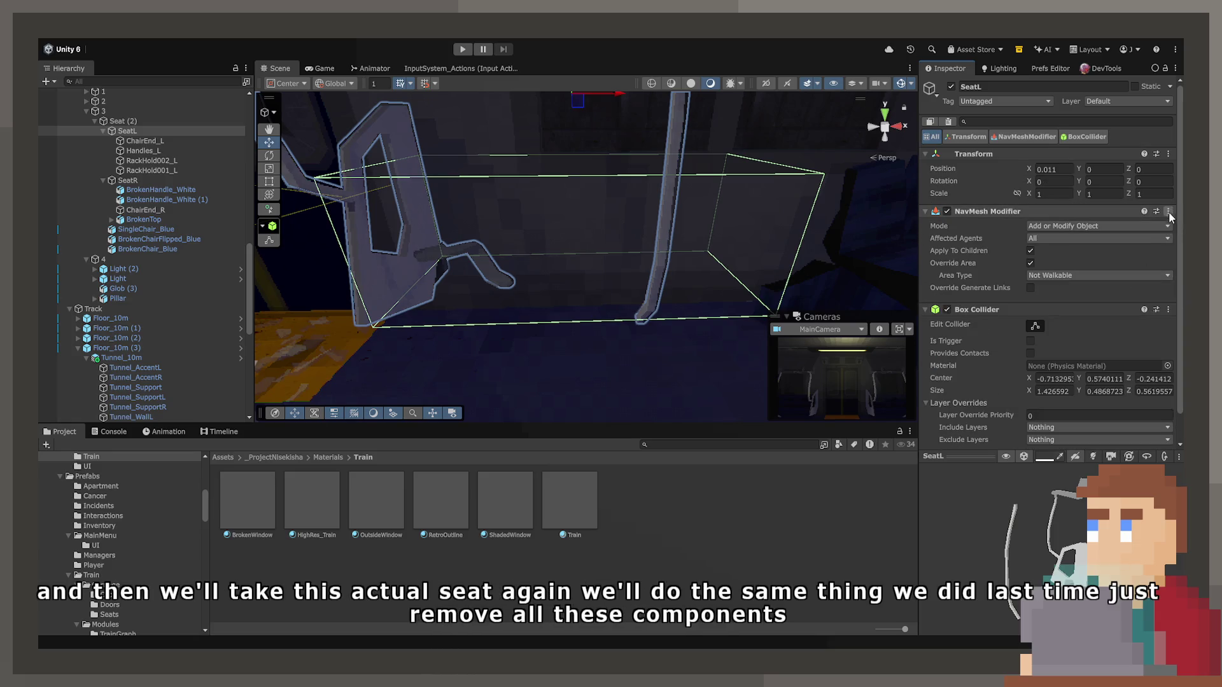
click(1168, 211)
click(1114, 273)
click(1169, 212)
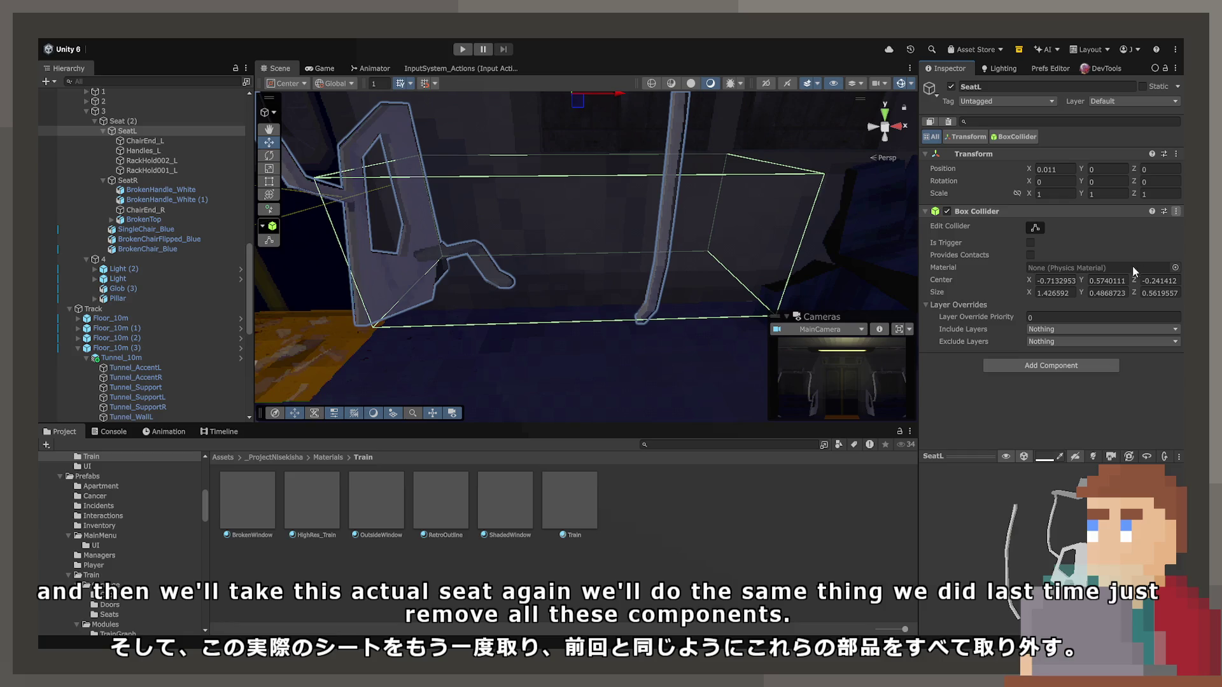
click(1135, 262)
Delete the Handles_L pole and the BentMetal_4 rail
mouse_move(718, 330)
mouse_down()
mouse_move(670, 325)
mouse_move(706, 299)
mouse_move(574, 300)
mouse_move(649, 276)
mouse_move(652, 302)
mouse_move(646, 185)
mouse_up()
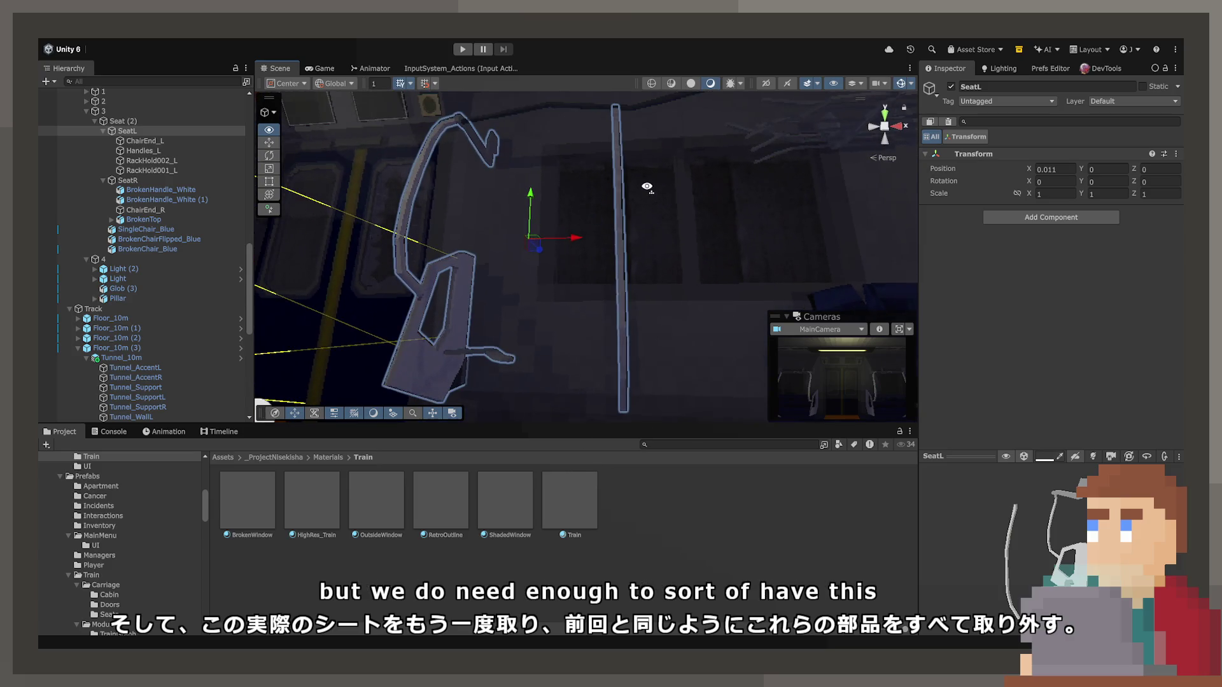
click(615, 182)
click(617, 184)
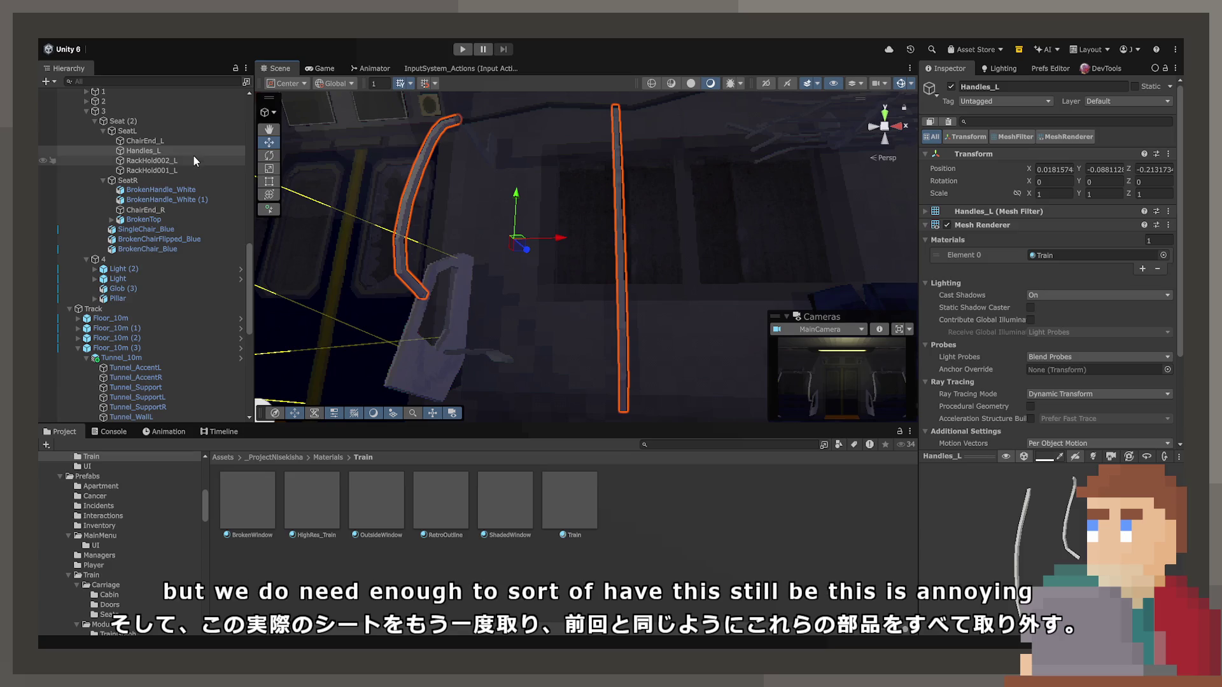
click(67, 558)
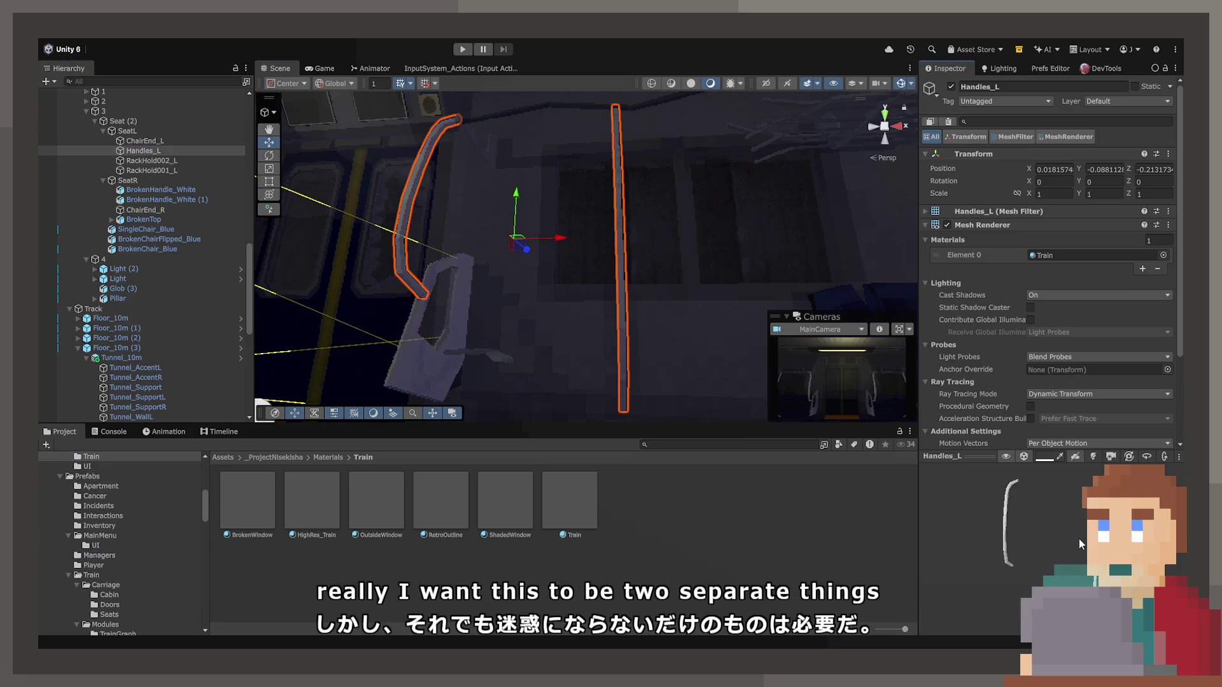
mouse_move(444, 144)
mouse_down()
mouse_move(503, 194)
mouse_move(499, 212)
mouse_move(555, 277)
mouse_up()
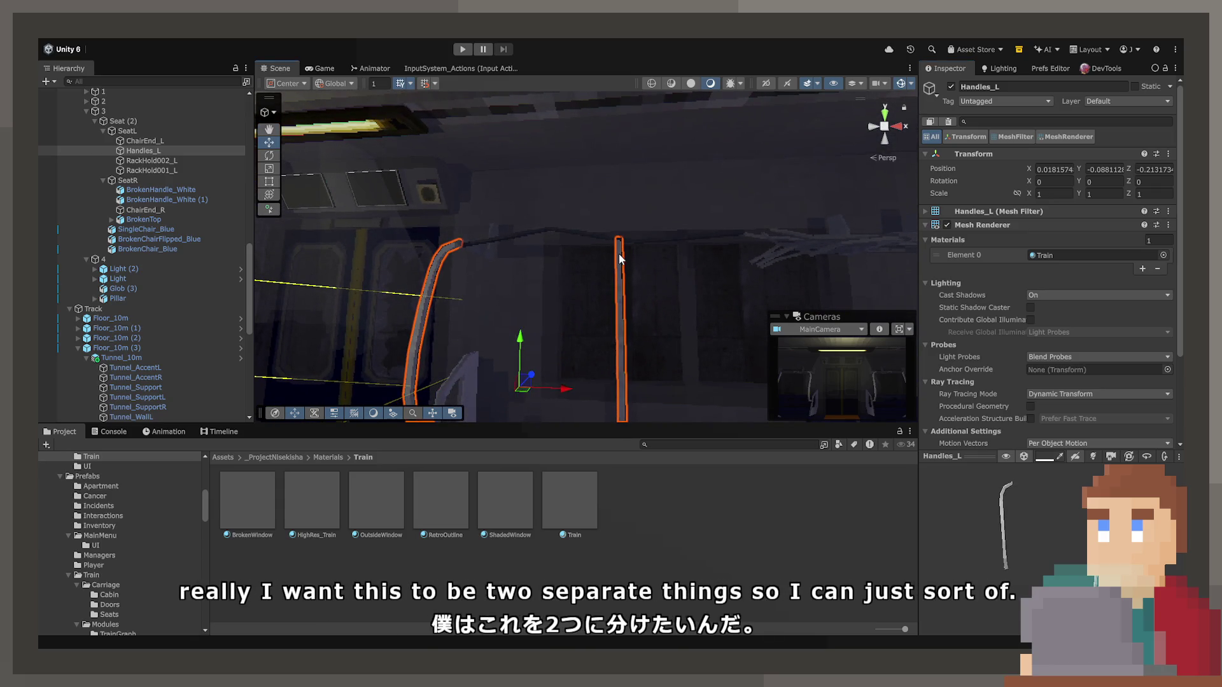
key(Delete)
click(589, 232)
key(Delete)
mouse_move(583, 238)
mouse_down()
mouse_move(613, 300)
mouse_move(605, 333)
mouse_move(565, 324)
mouse_move(693, 336)
mouse_move(647, 382)
mouse_move(463, 422)
mouse_move(646, 382)
mouse_move(655, 395)
mouse_move(657, 349)
mouse_move(772, 273)
mouse_up()
Duplicate the blue single chair and slide the copy to the opposite side, X -1.177
click(772, 273)
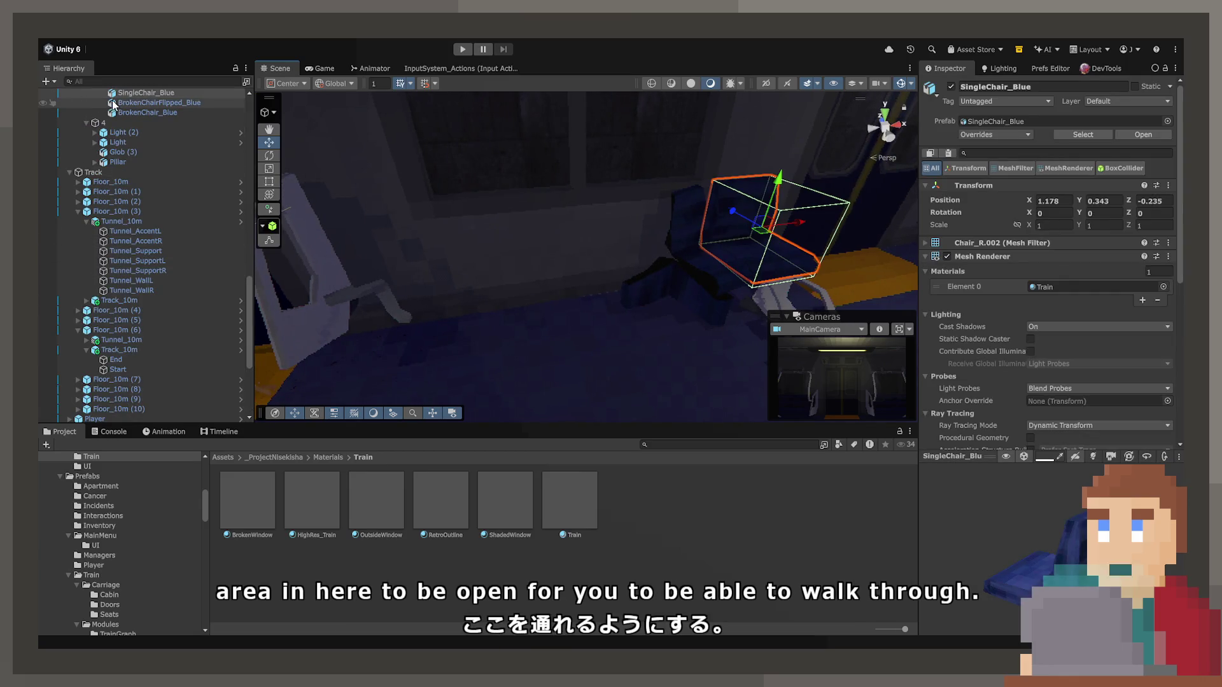
scroll(142, 189, up, 5)
key(ctrl+c)
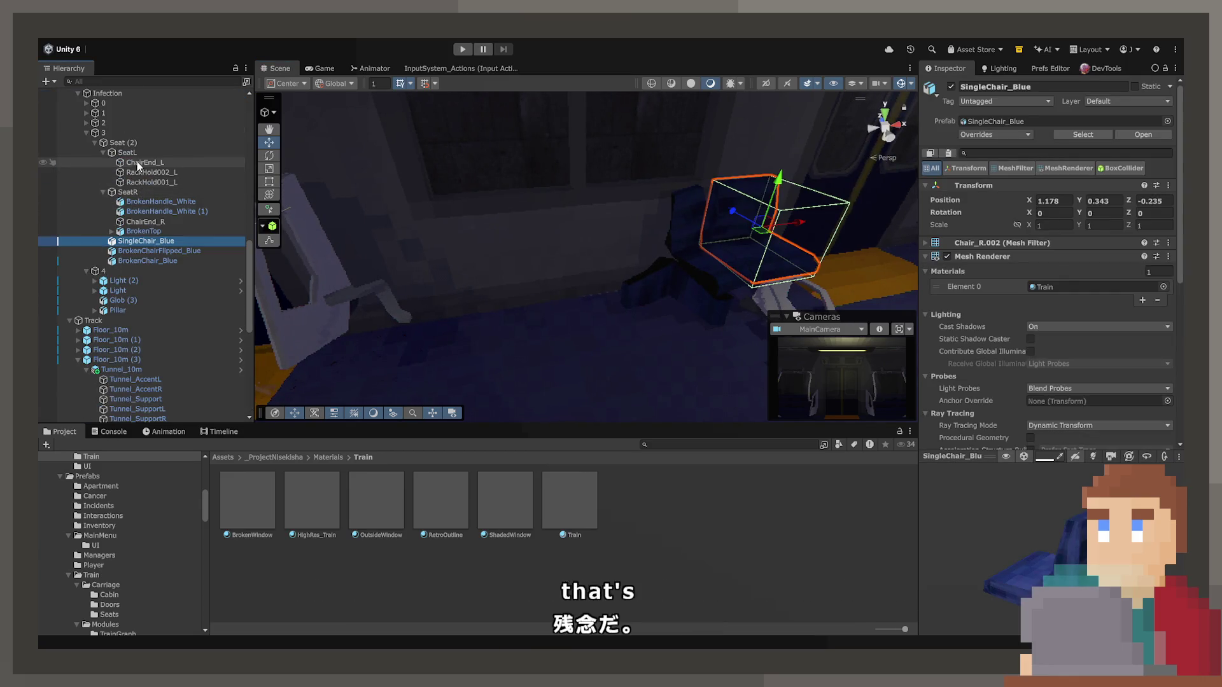
click(142, 153)
key(ctrl+v)
click(719, 224)
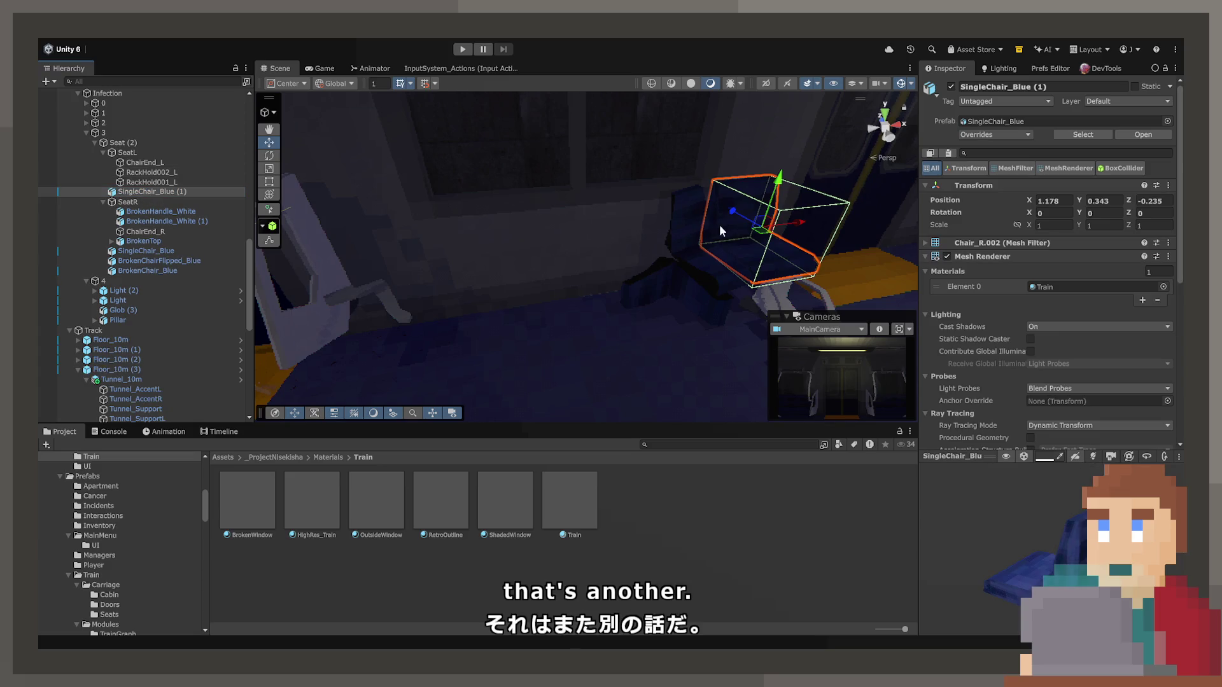
drag(793, 224, 406, 278)
key(f)
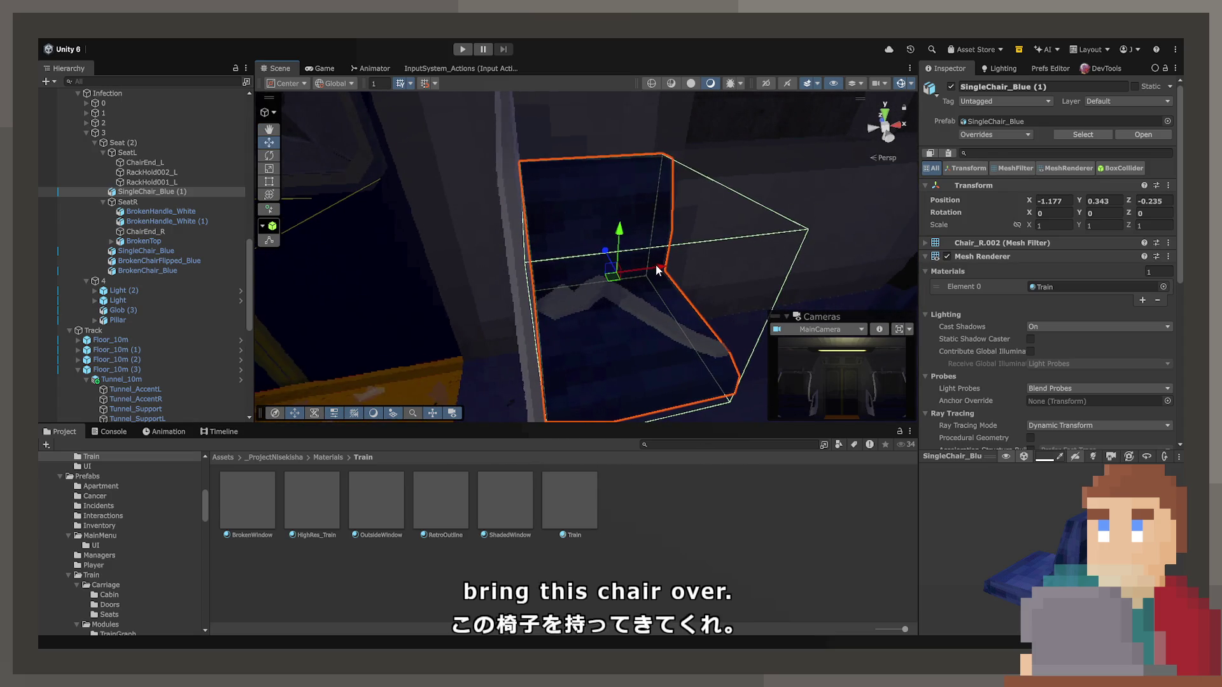
mouse_move(654, 265)
mouse_down()
mouse_move(648, 246)
mouse_move(682, 253)
mouse_move(597, 274)
mouse_move(650, 274)
mouse_up()
click(668, 247)
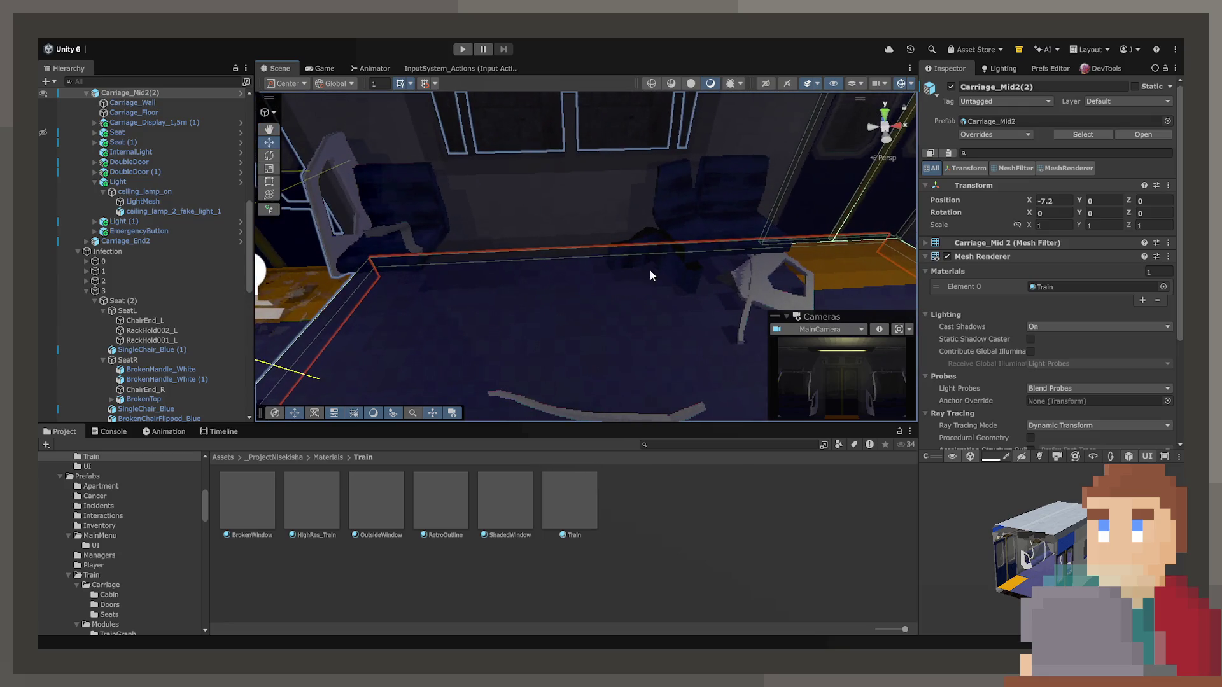
Move another chair copy into the aisle and tip it over with Rotation X 90
click(435, 247)
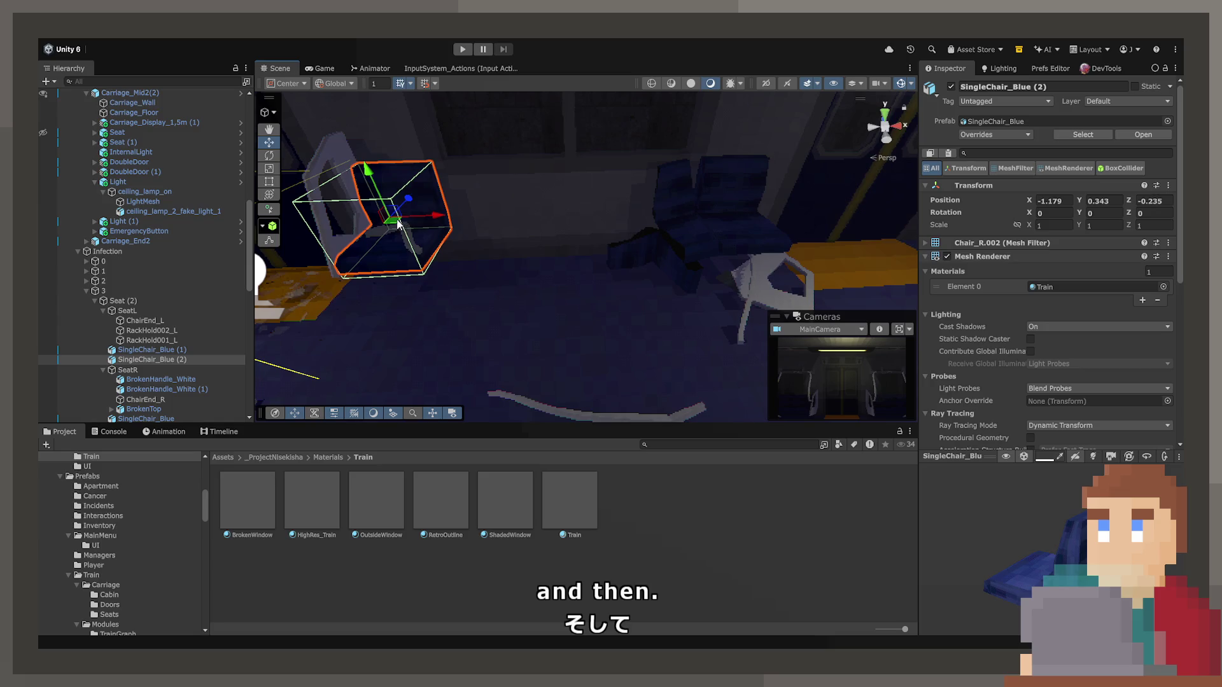
mouse_move(395, 212)
mouse_down()
mouse_move(547, 269)
mouse_move(529, 126)
mouse_up()
drag(547, 283, 608, 266)
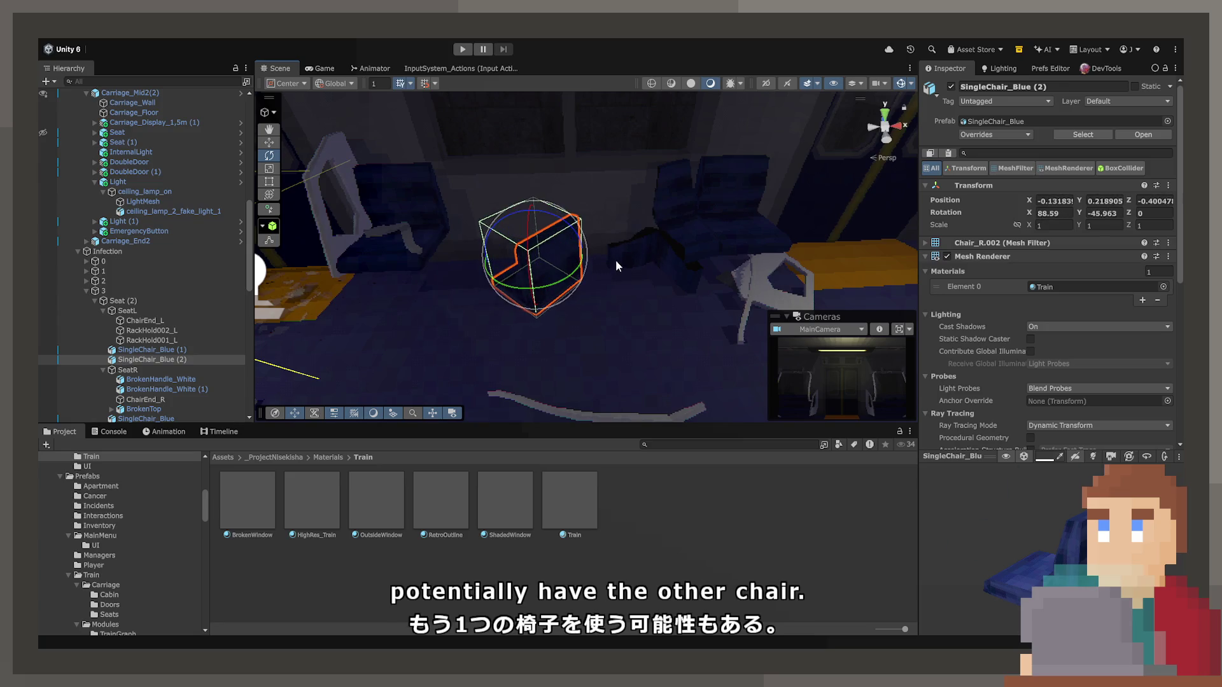
text(90)
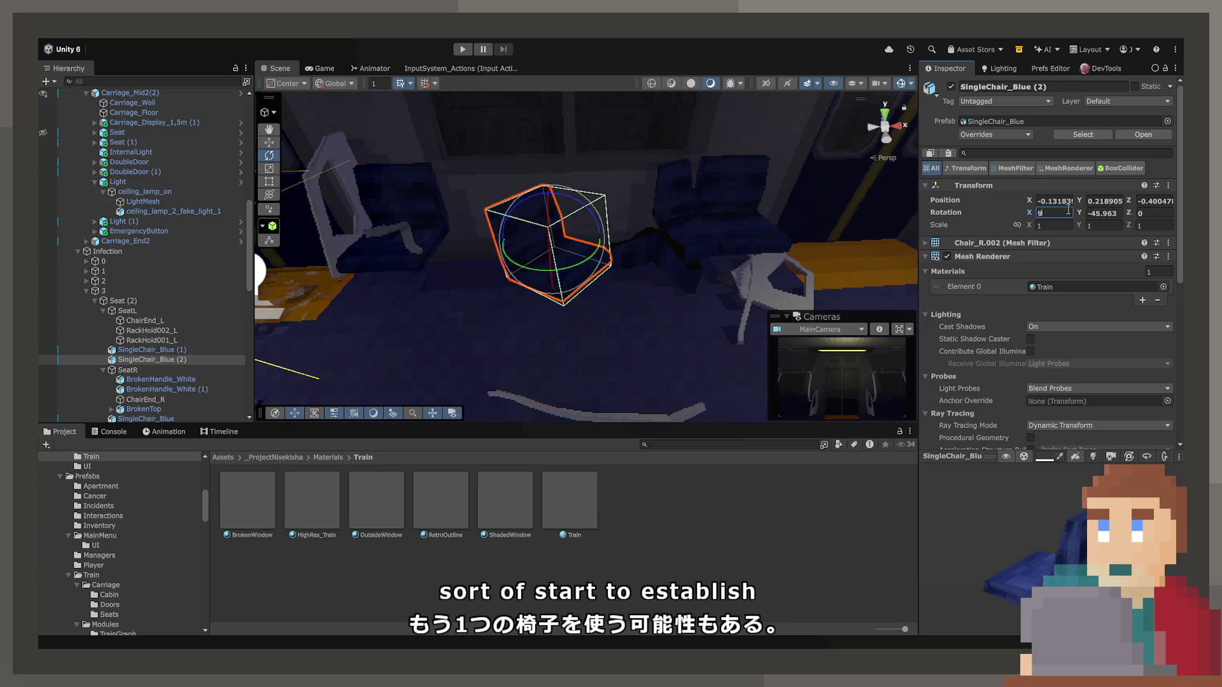
click(275, 139)
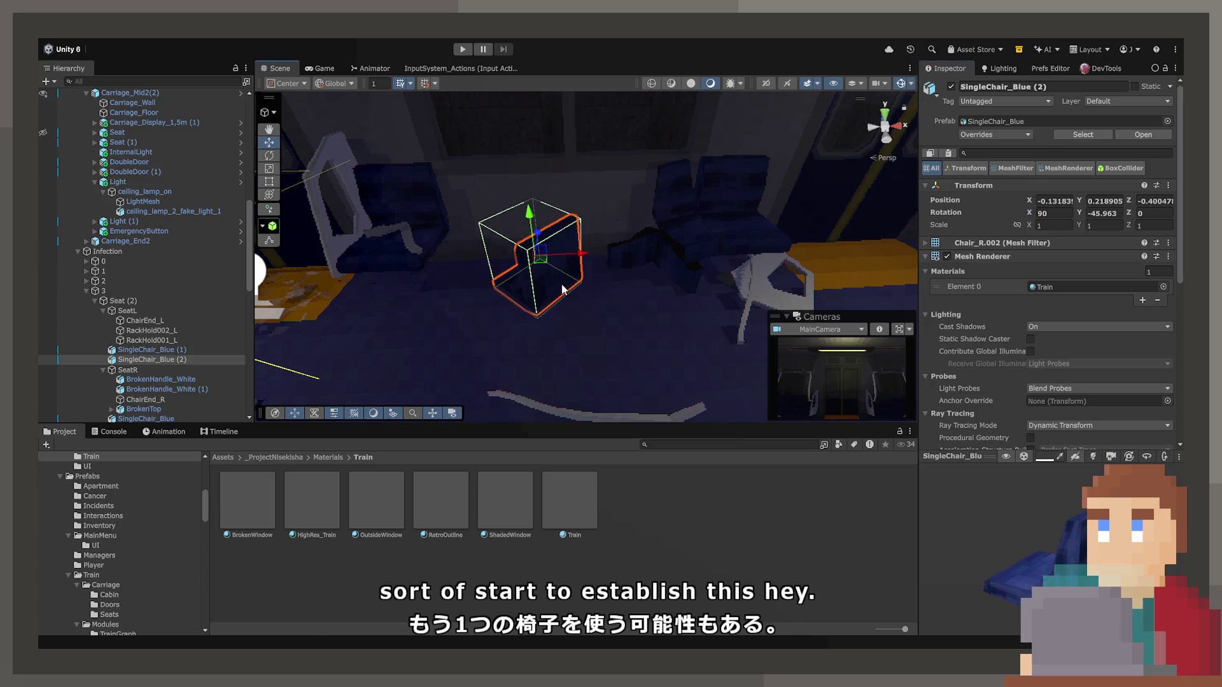
mouse_move(556, 323)
mouse_down()
mouse_move(784, 383)
mouse_move(541, 300)
mouse_move(582, 286)
mouse_move(639, 320)
mouse_up()
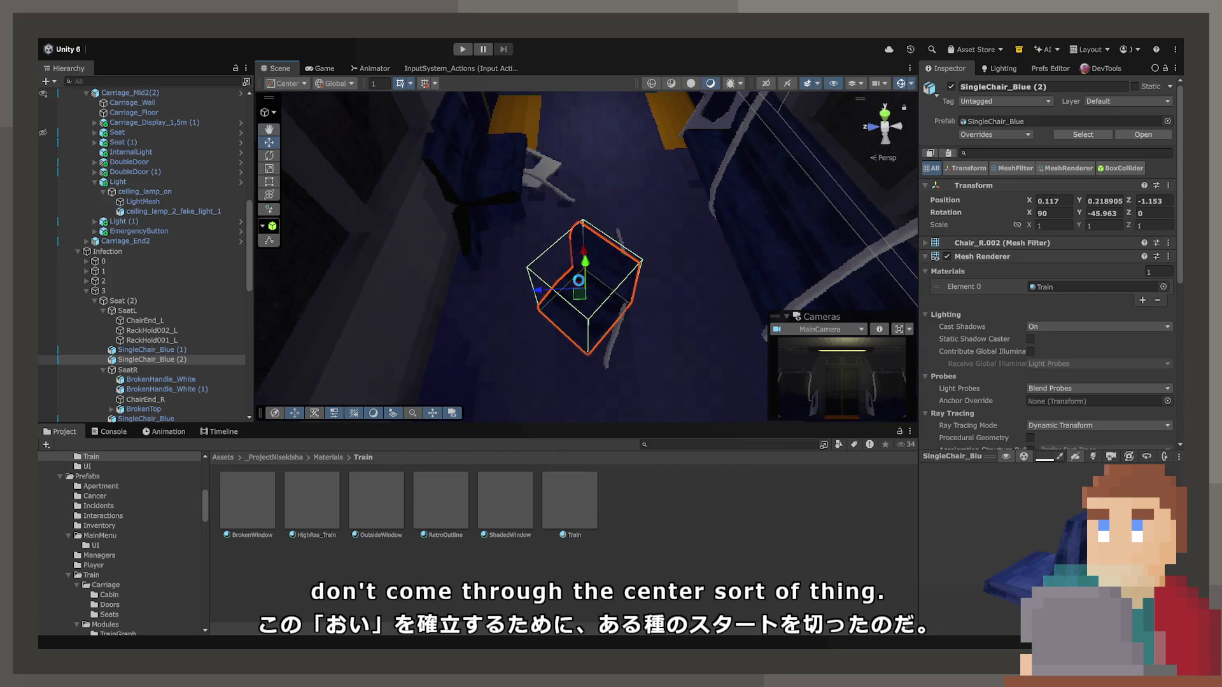
drag(577, 298, 573, 296)
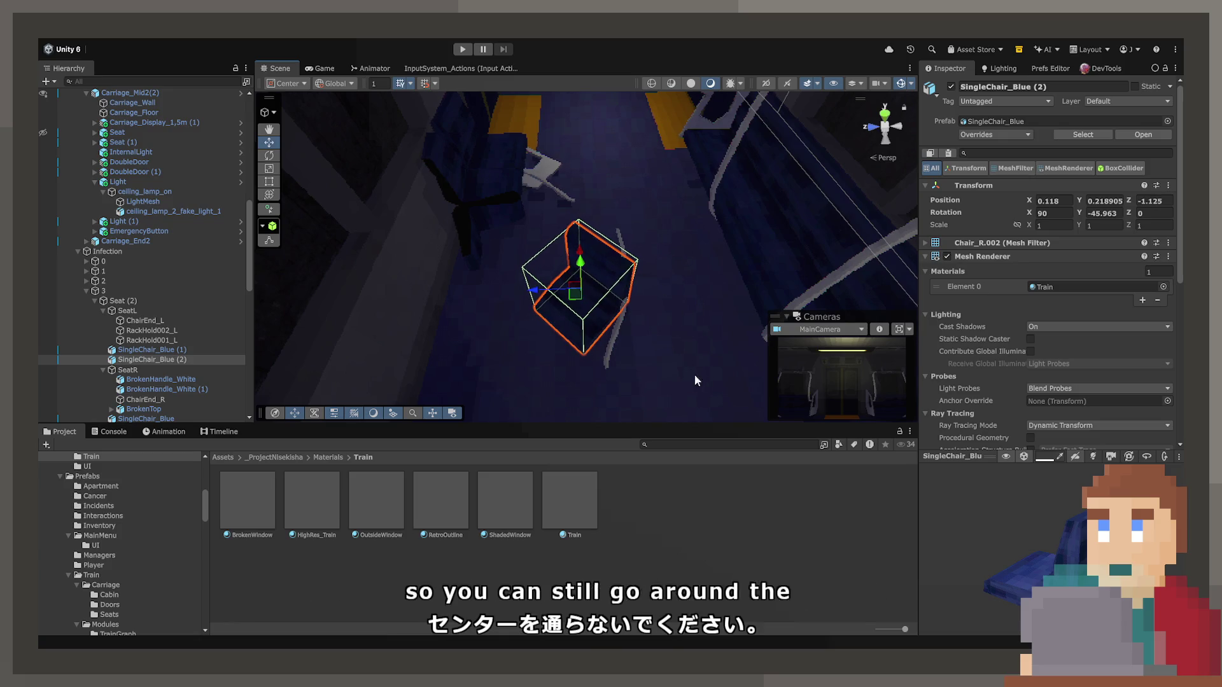
mouse_move(467, 320)
mouse_down()
mouse_move(758, 275)
mouse_move(559, 262)
mouse_up()
mouse_move(517, 282)
mouse_down()
mouse_move(665, 288)
mouse_move(606, 285)
mouse_up()
click(593, 283)
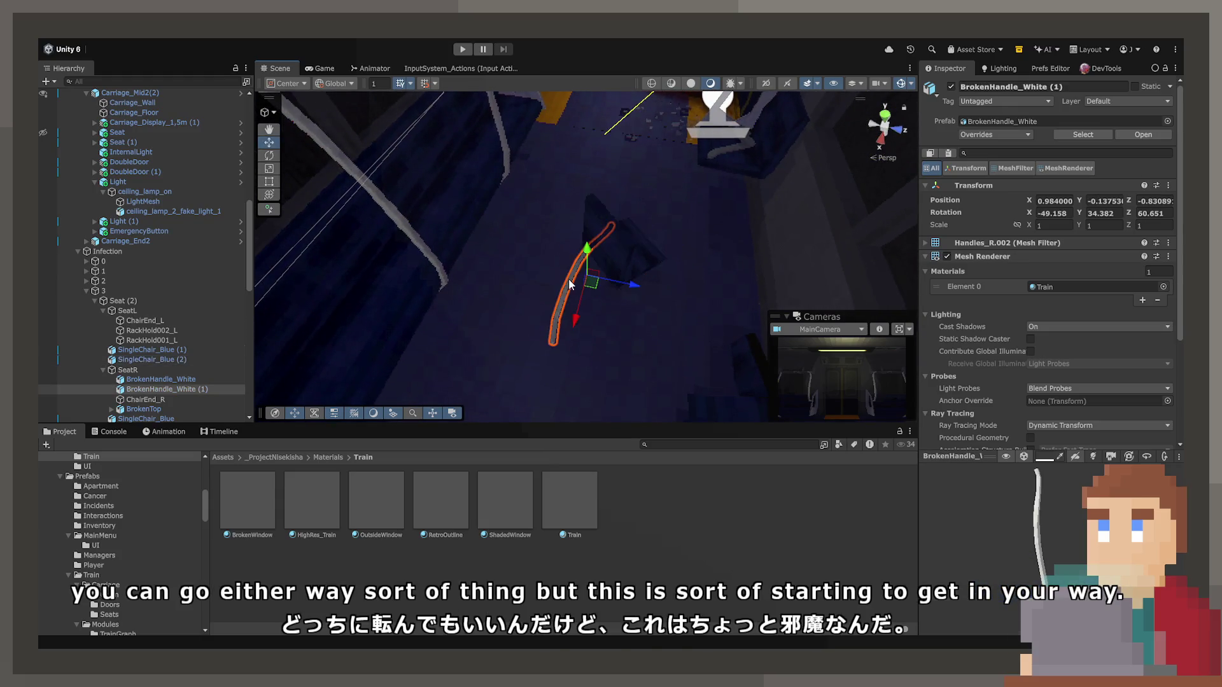
Rotate the broken white handle to a new angle
click(268, 155)
drag(571, 335, 591, 337)
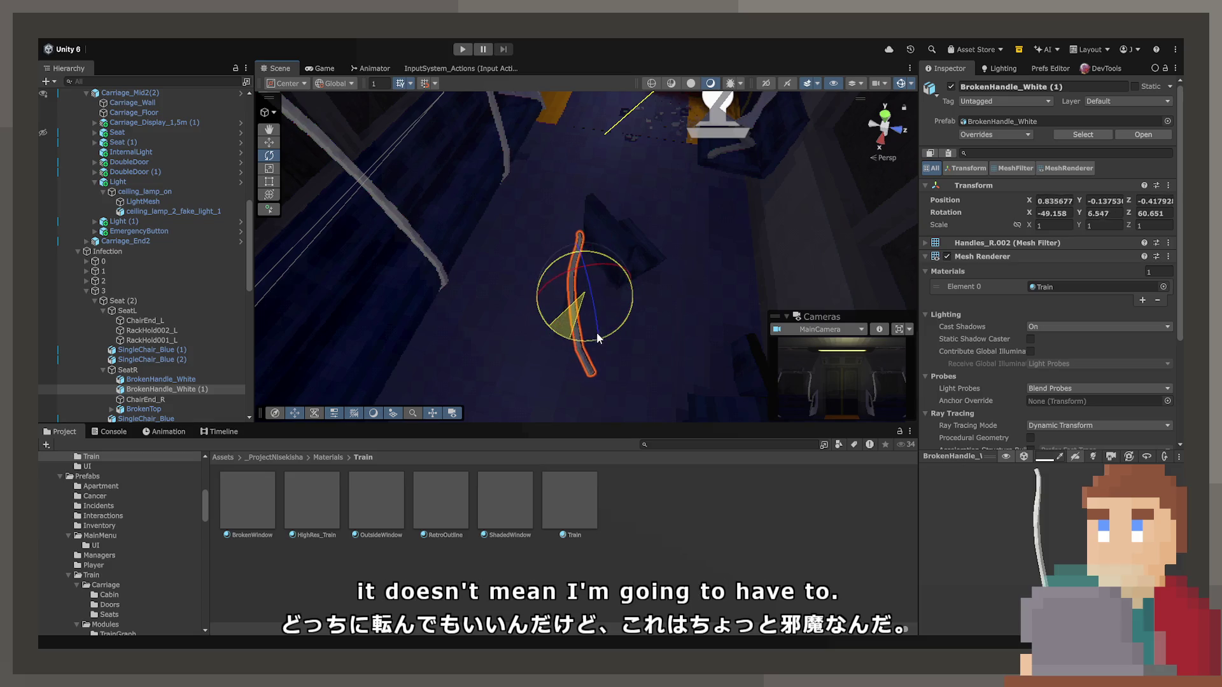
click(270, 143)
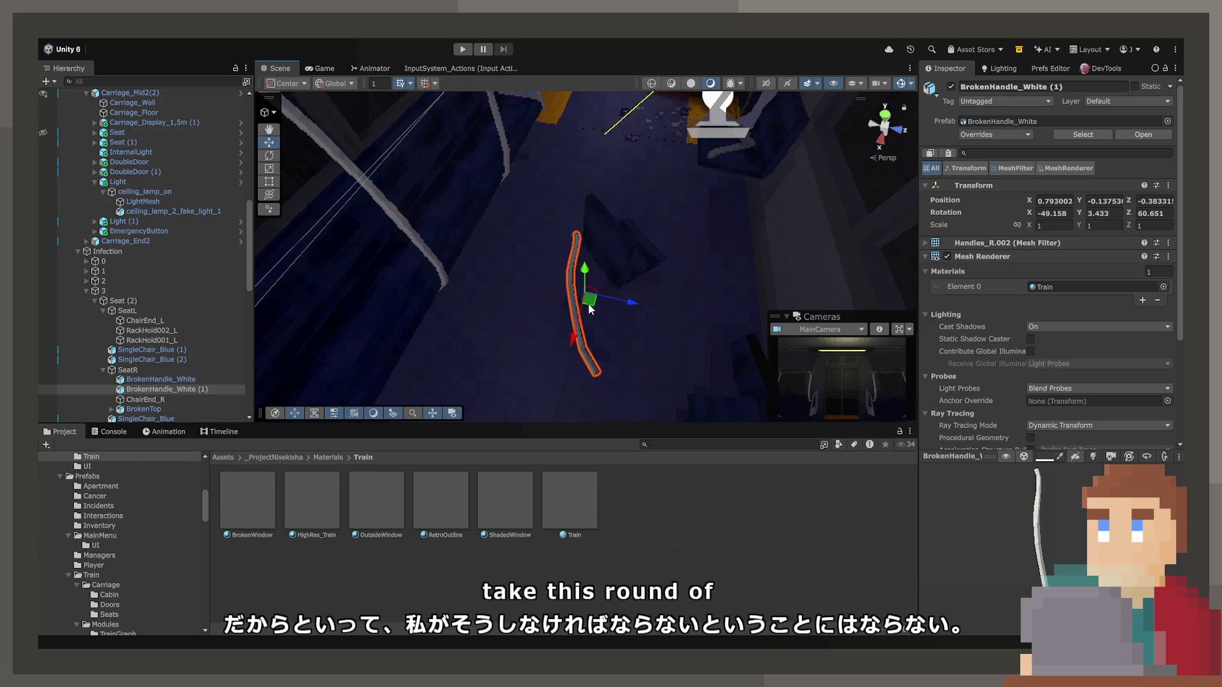
click(696, 254)
scroll(700, 191, down, 3)
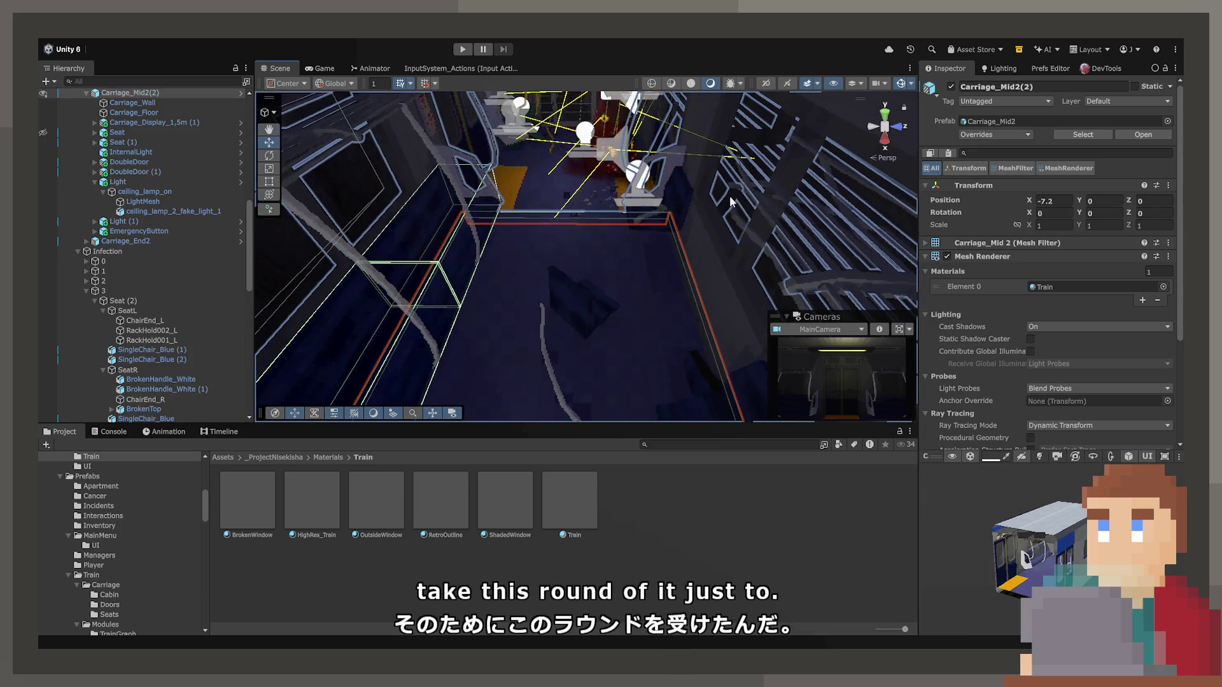
drag(676, 242, 799, 265)
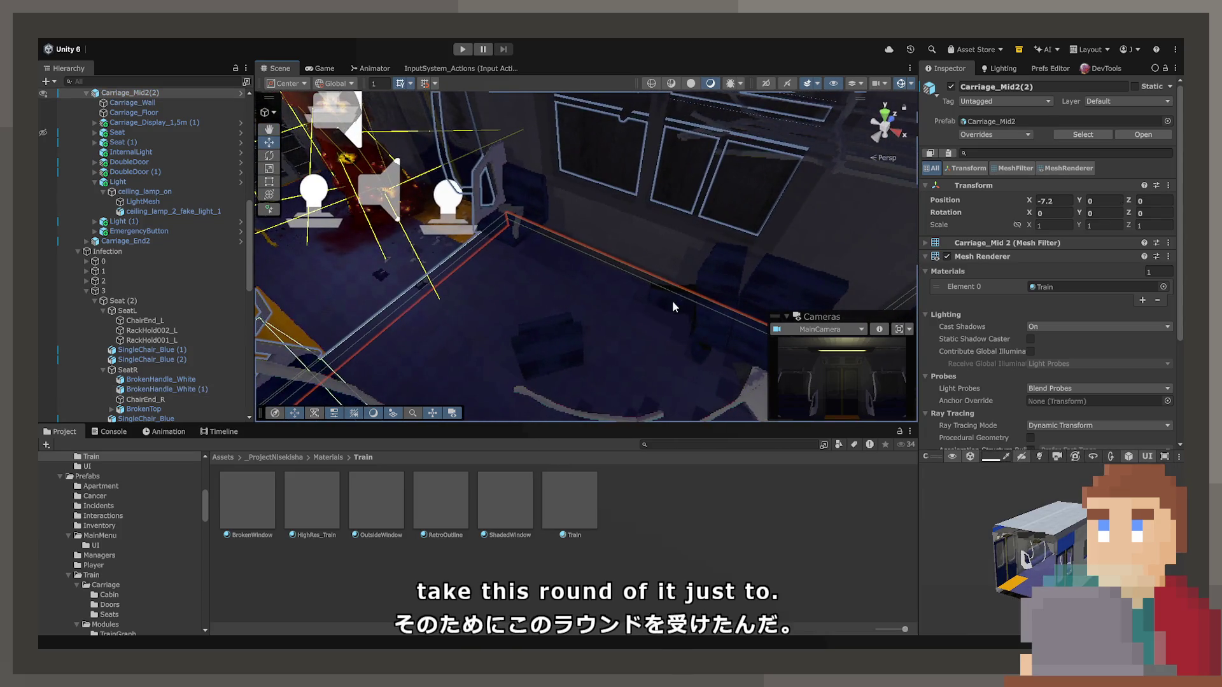
Duplicate the broken flipped blue chair, slide the copy left, and zero its X and Y rotation
click(748, 294)
key(ctrl+d)
drag(645, 310, 415, 304)
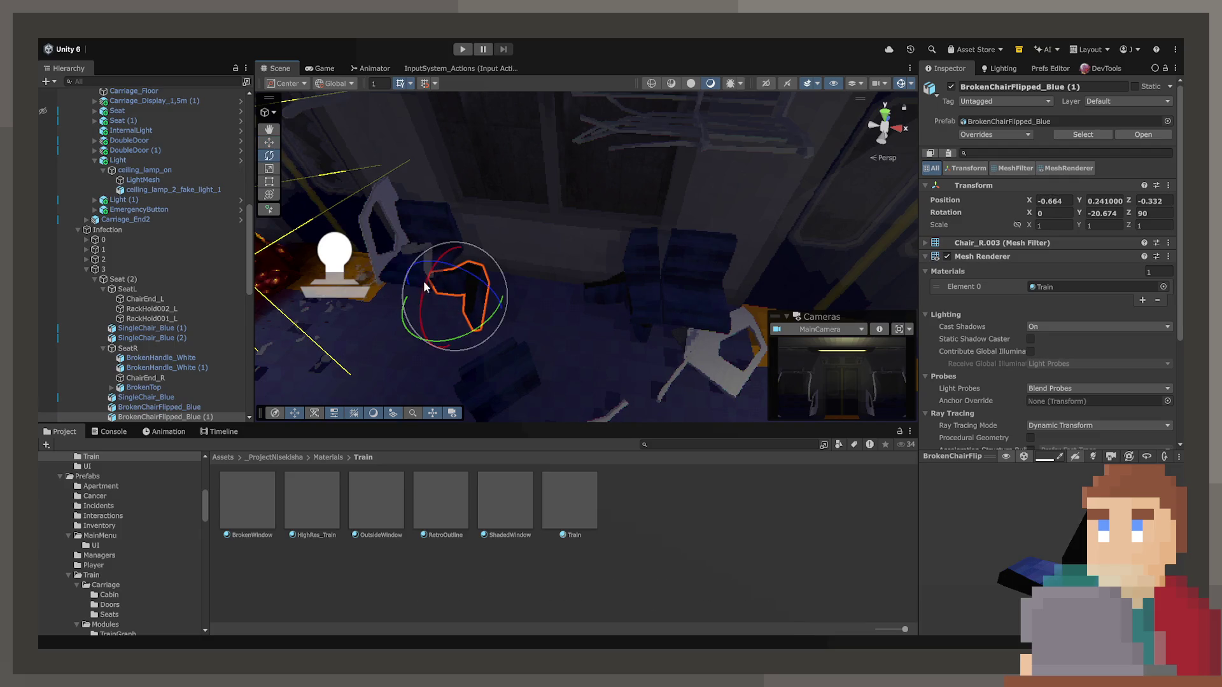
drag(456, 272, 591, 341)
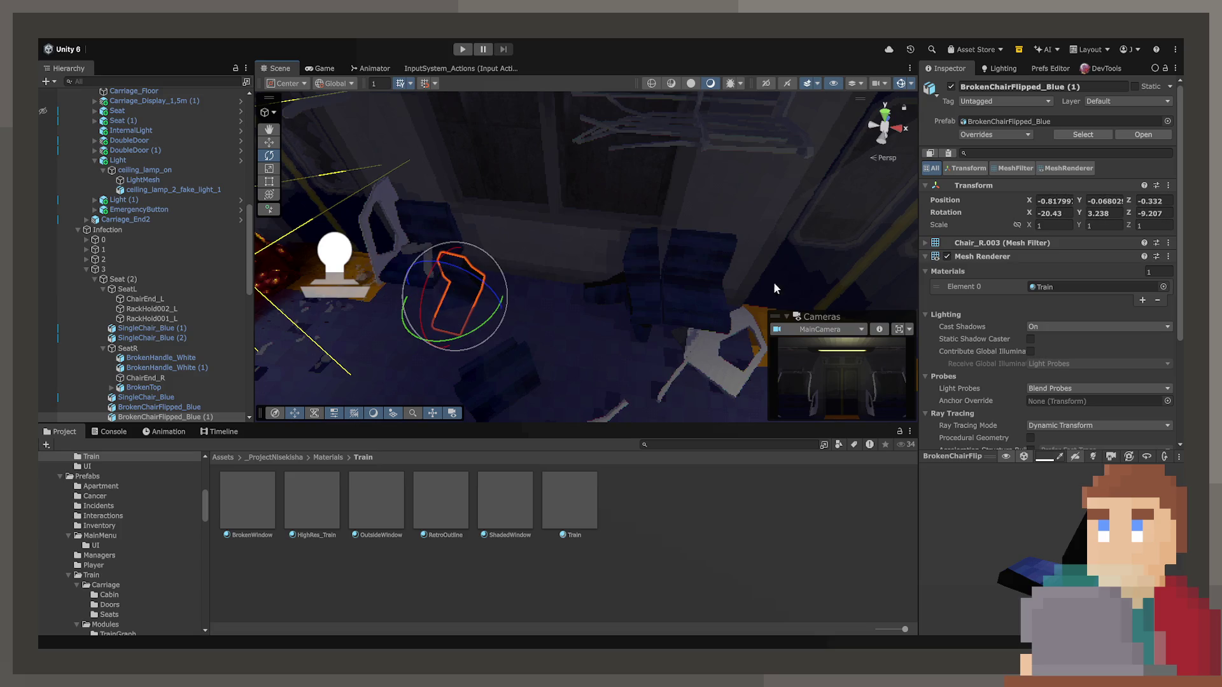
key(f)
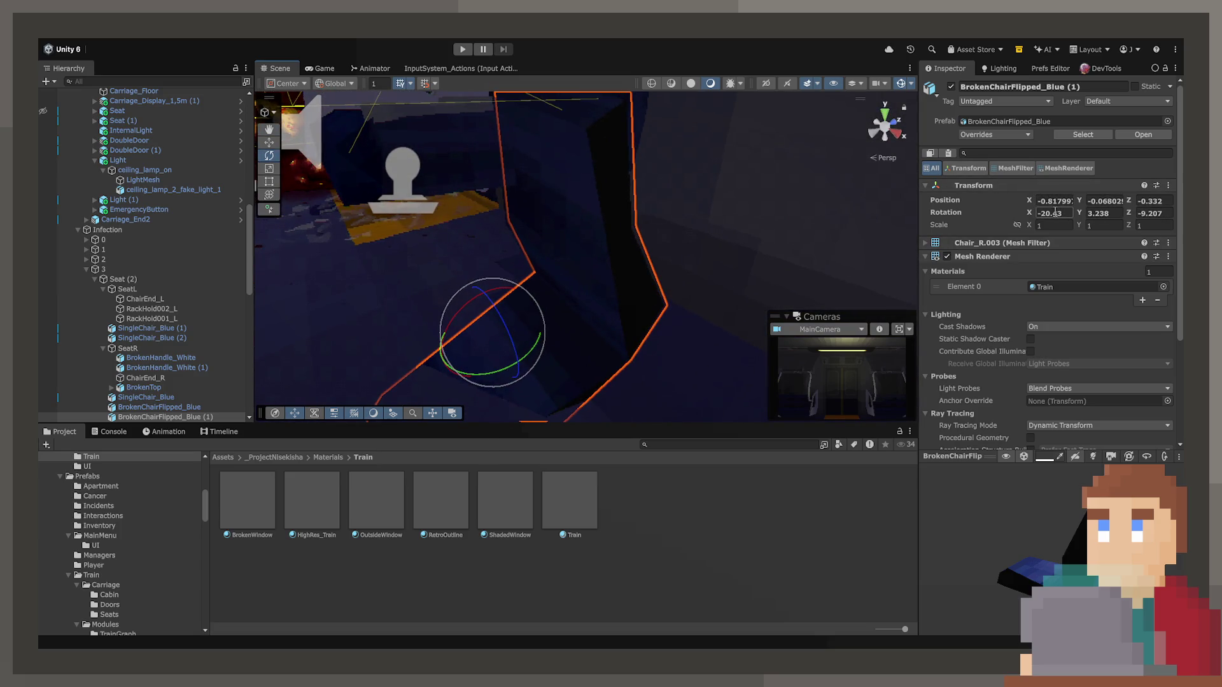
text(0)
key(Tab)
text(0)
key(Tab)
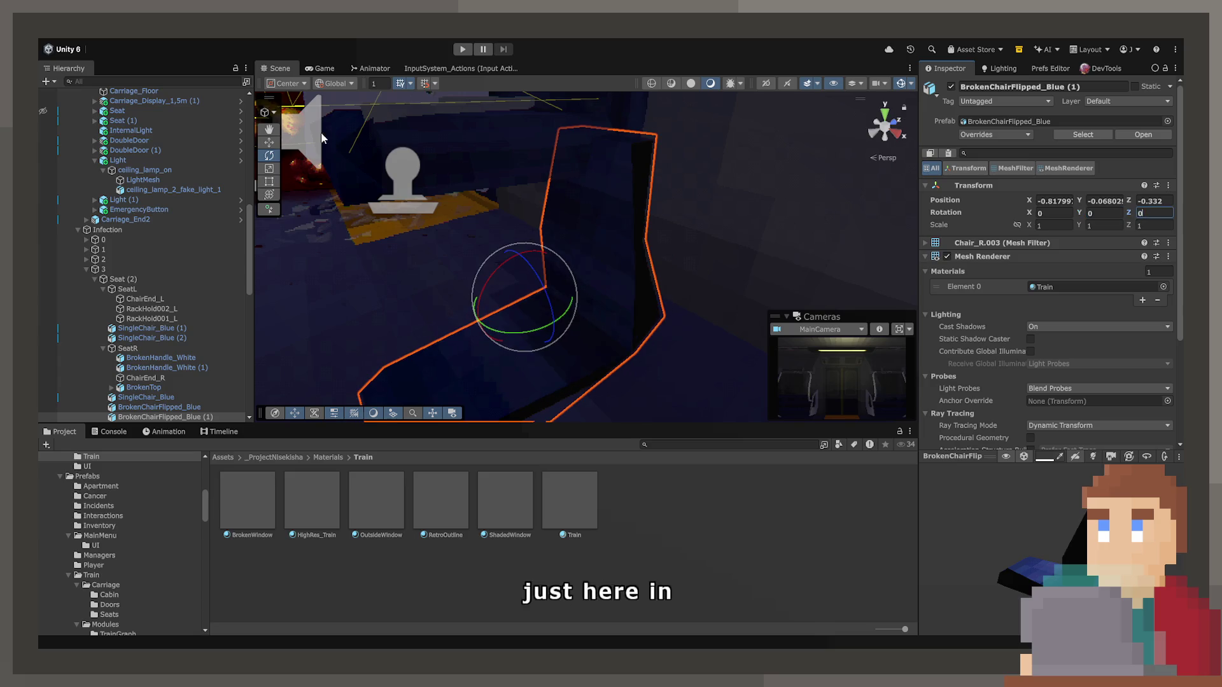
Slide and tilt the chair copy across the floor so it leans against a seat
click(276, 143)
mouse_move(527, 307)
mouse_down()
mouse_move(607, 284)
mouse_move(587, 294)
mouse_move(597, 303)
mouse_move(681, 292)
mouse_move(742, 267)
mouse_move(597, 198)
mouse_move(622, 204)
mouse_move(627, 213)
mouse_move(587, 201)
mouse_move(593, 187)
mouse_up()
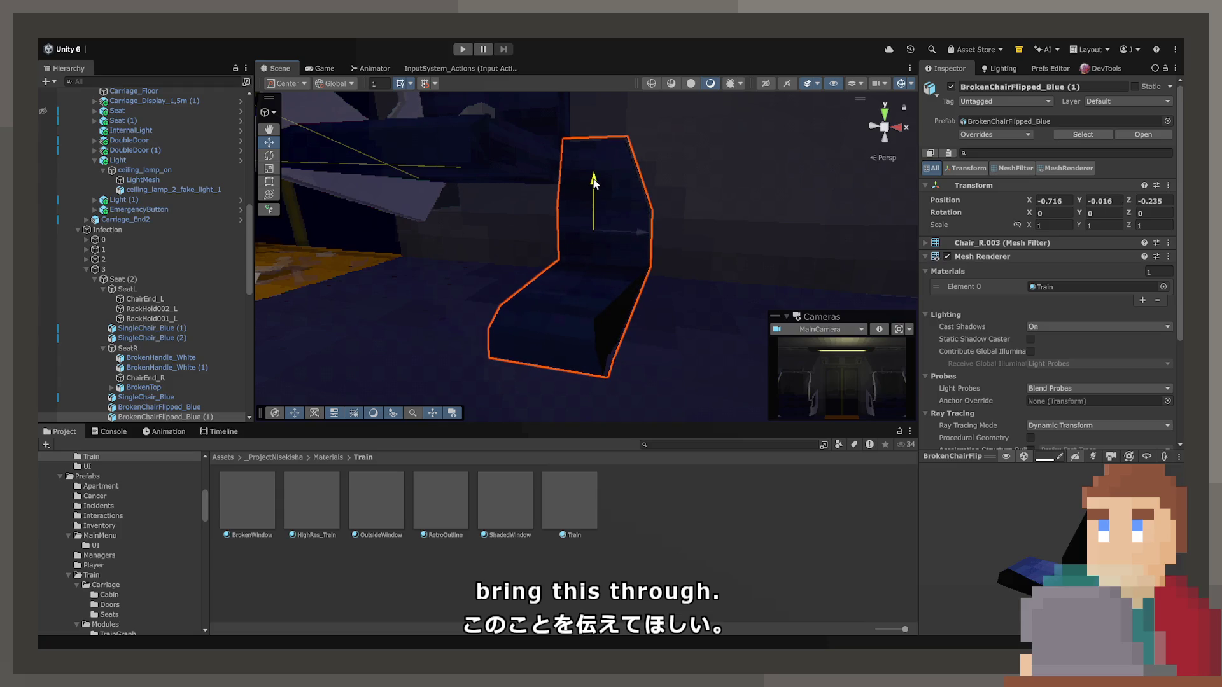
mouse_move(590, 207)
mouse_down()
mouse_move(547, 206)
mouse_move(537, 189)
mouse_up()
click(269, 159)
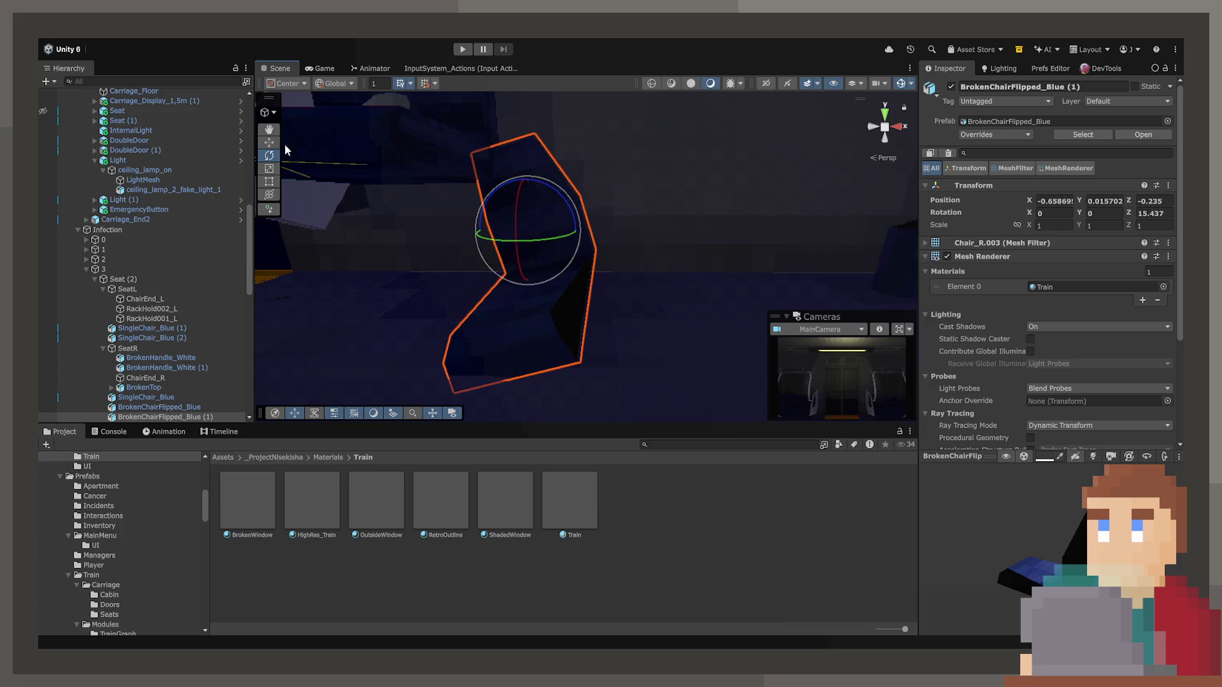
mouse_move(436, 218)
mouse_down()
mouse_move(450, 183)
mouse_move(464, 182)
mouse_up()
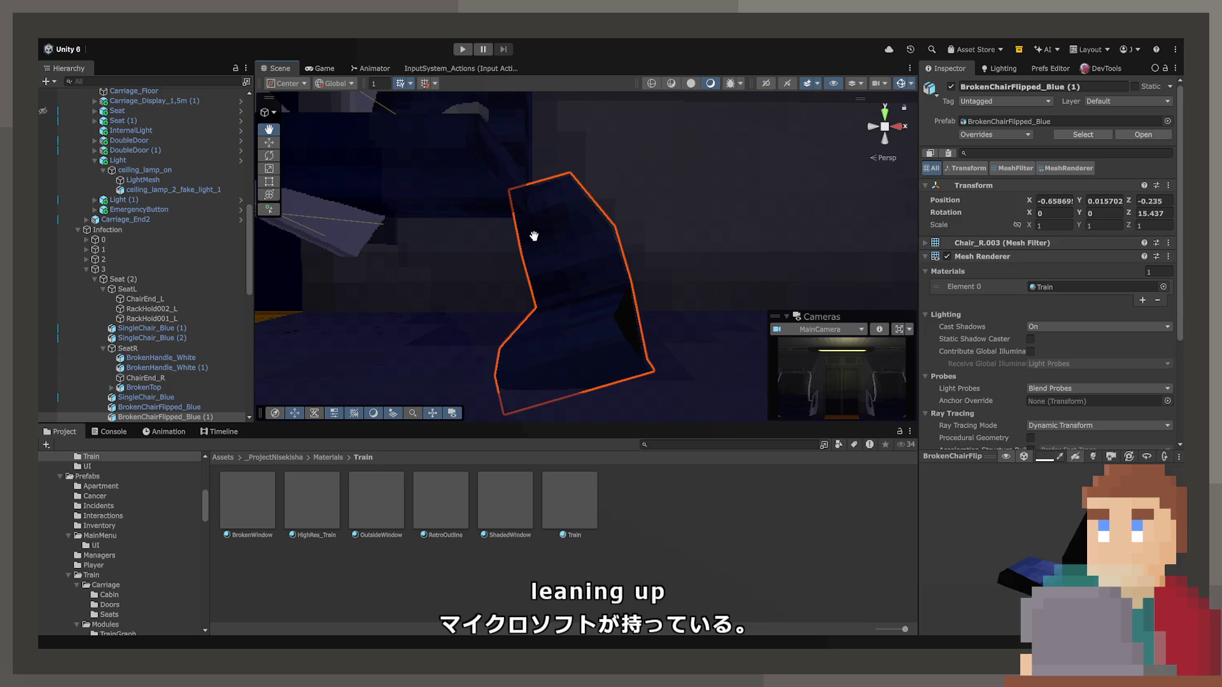
click(269, 142)
key(f)
drag(563, 220, 581, 217)
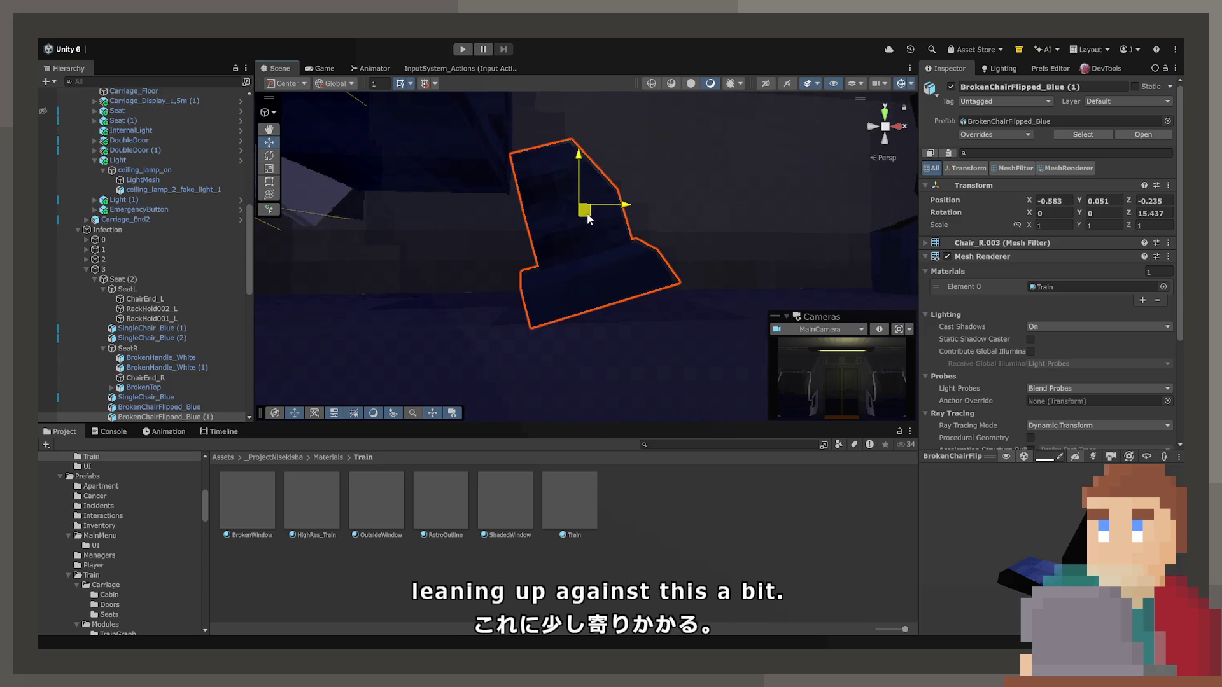
Select the RackHold001_L piece on the left seat
scroll(516, 192, up, 5)
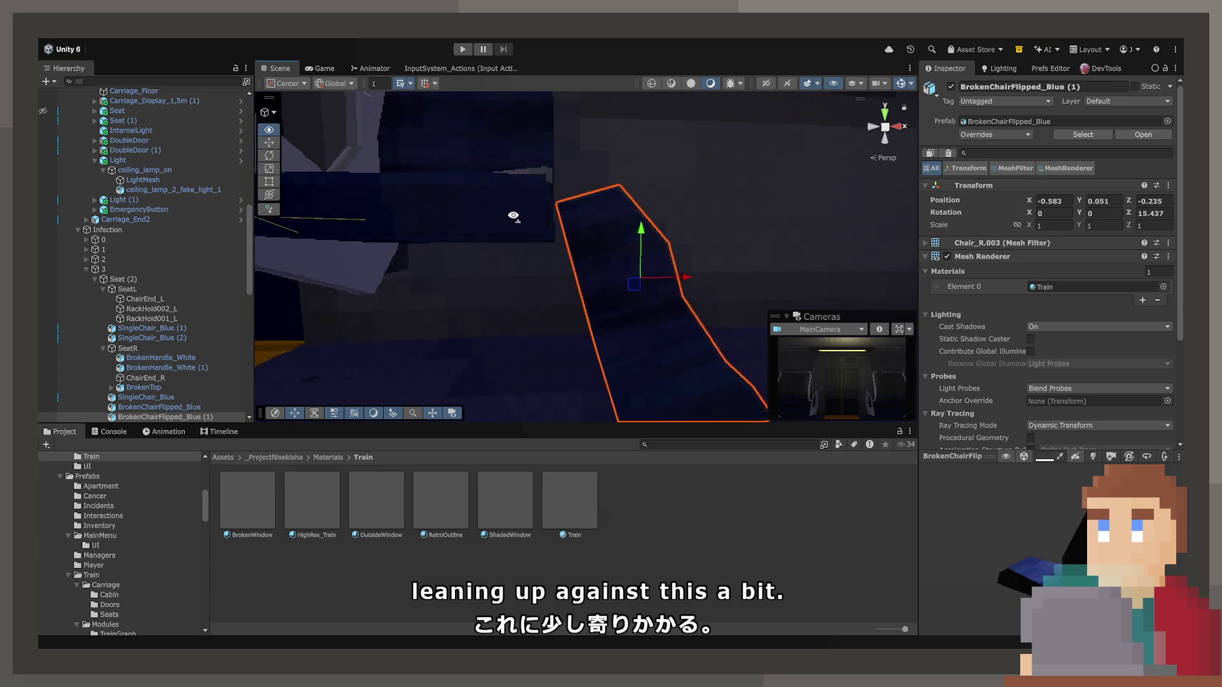
click(692, 256)
mouse_move(698, 265)
mouse_down()
mouse_move(703, 278)
mouse_move(505, 269)
mouse_move(407, 245)
mouse_move(439, 234)
mouse_move(445, 250)
mouse_move(280, 148)
mouse_up()
click(407, 245)
click(415, 235)
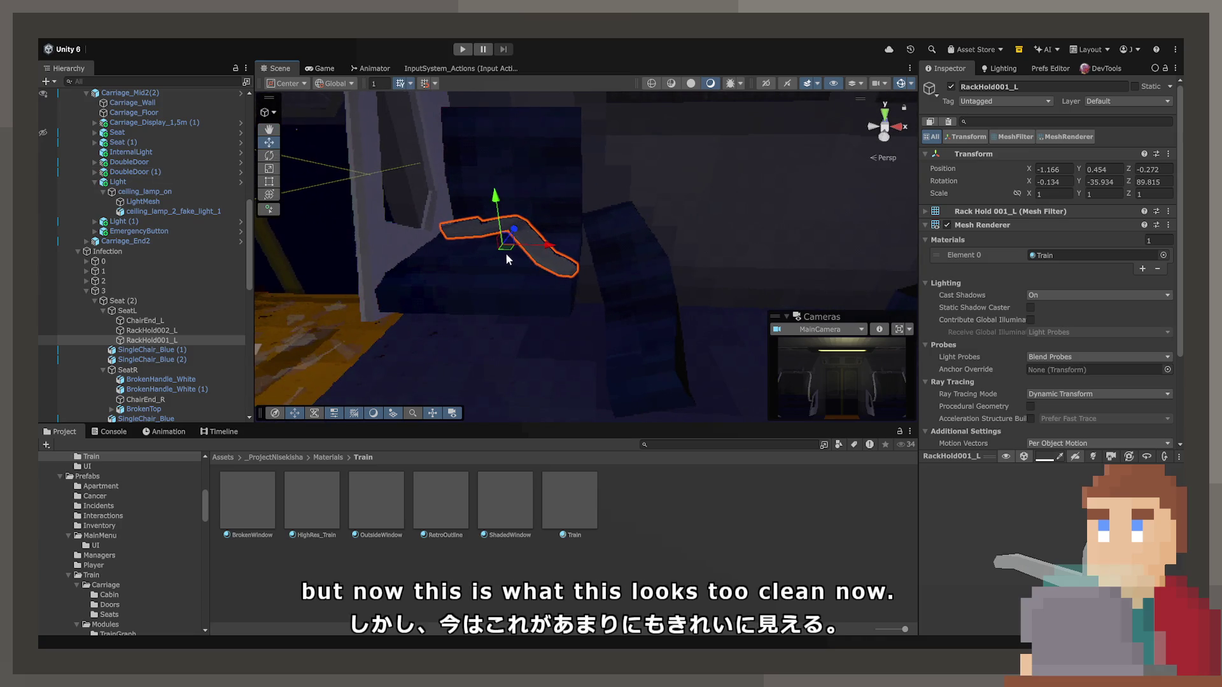
Twist RackHold001_L to rotation 40.755, 131.92, -140.031 so it hangs off
click(270, 156)
drag(595, 299, 586, 335)
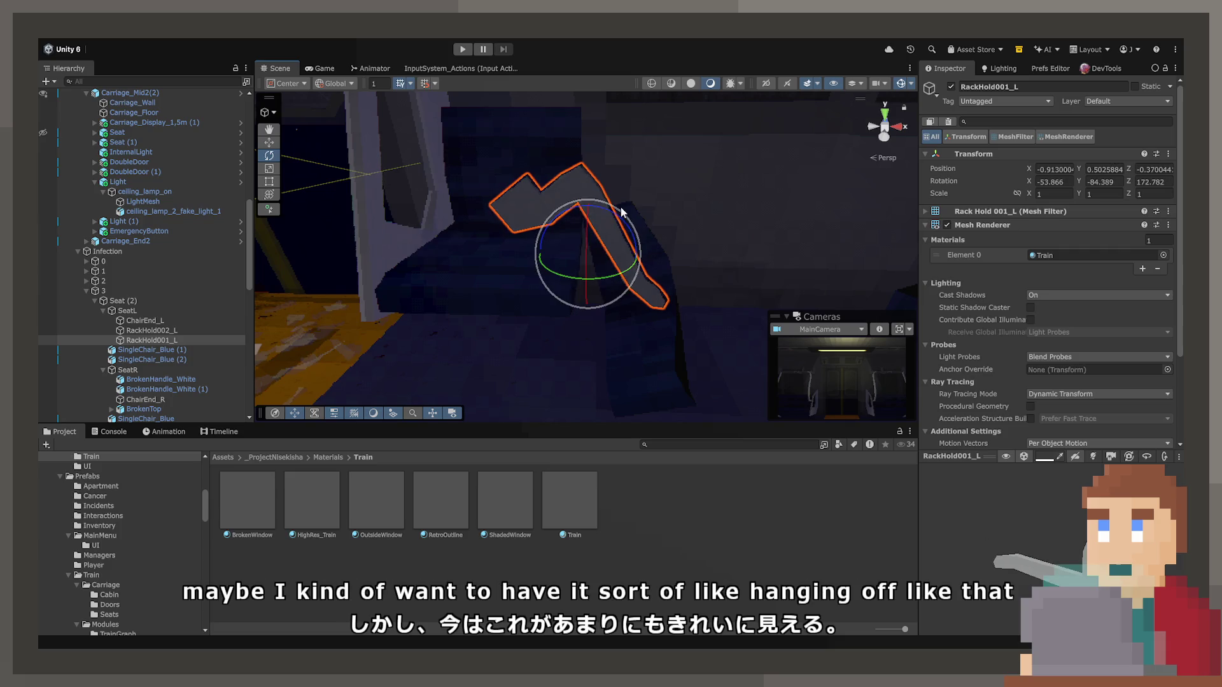
mouse_move(622, 229)
mouse_down()
mouse_move(608, 261)
mouse_move(600, 221)
mouse_move(564, 298)
mouse_up()
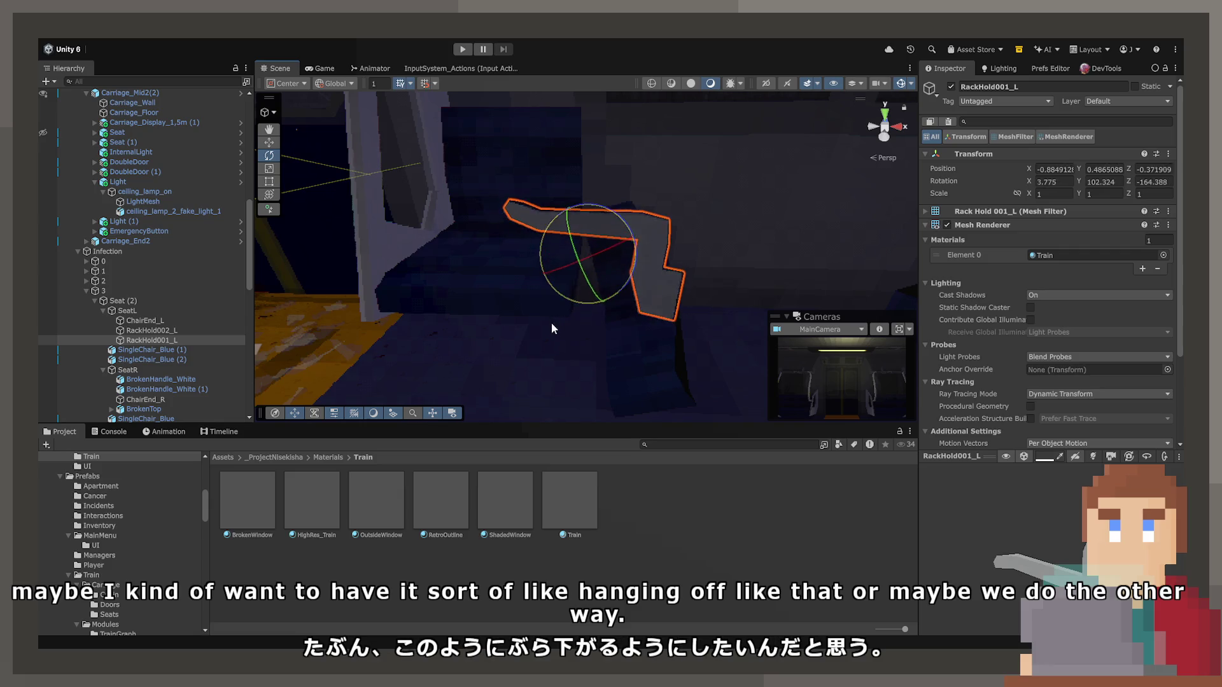
mouse_move(645, 248)
mouse_down()
mouse_move(622, 209)
mouse_move(305, 161)
mouse_up()
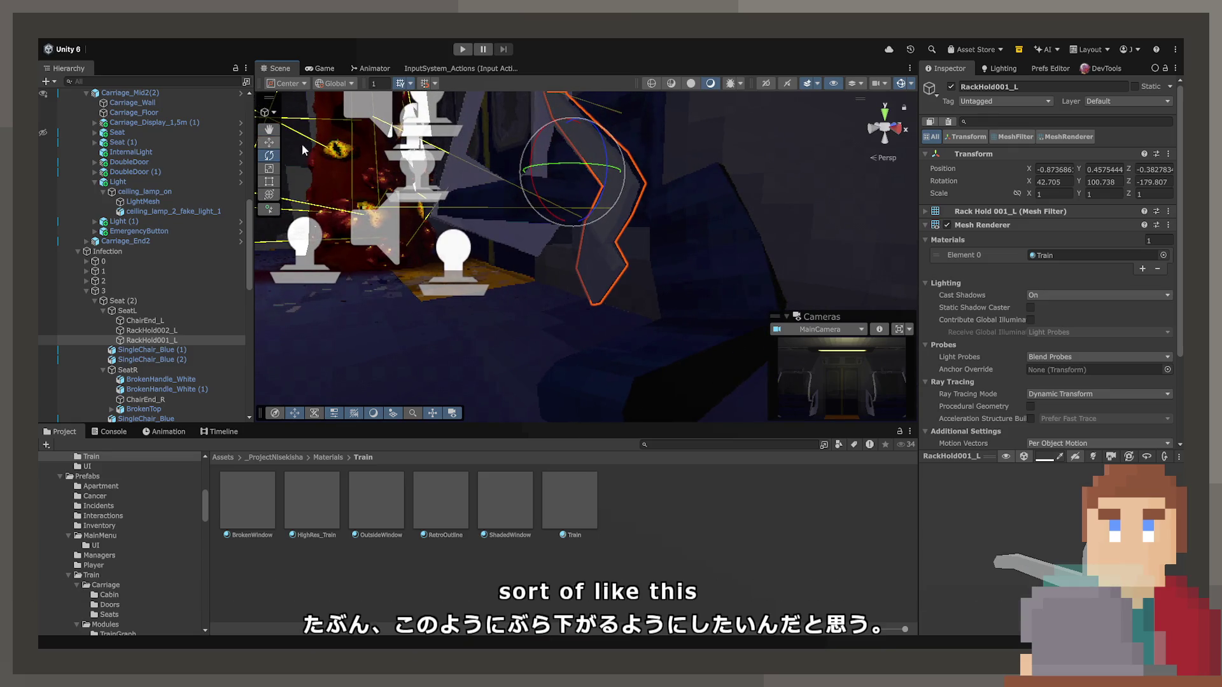
drag(536, 122, 542, 235)
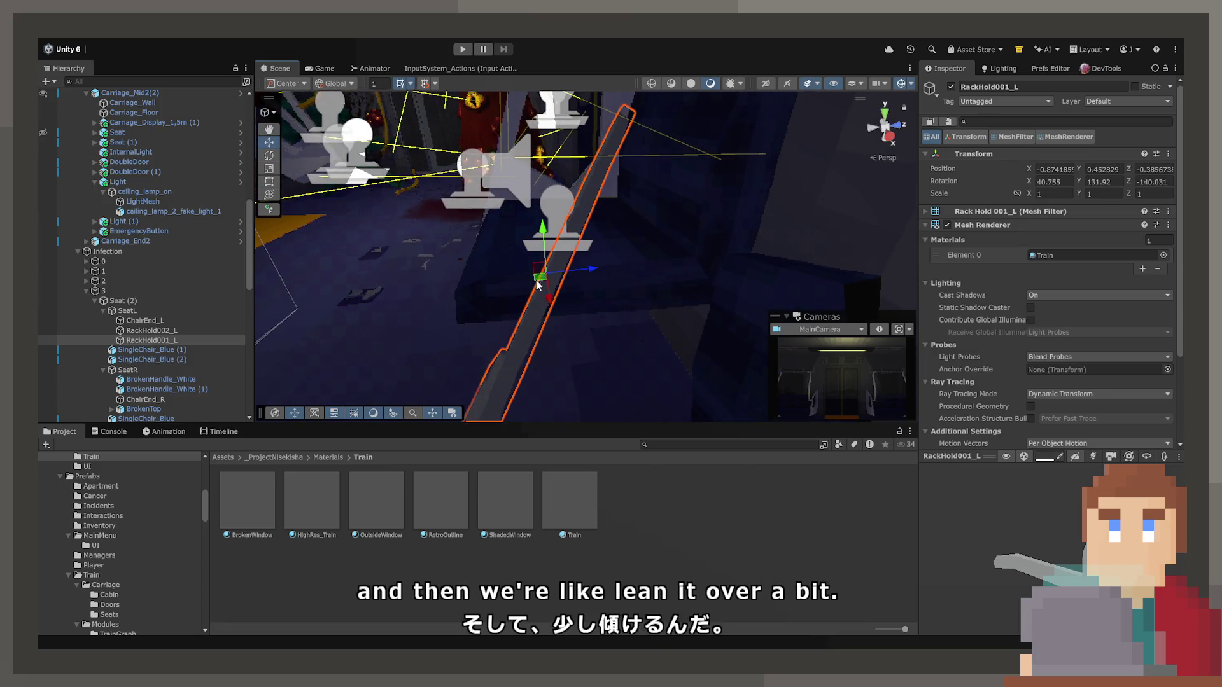
Lower the rack hold to -0.832, 0.321, -0.246, leaning against the seat
mouse_move(537, 278)
mouse_down()
mouse_move(630, 348)
mouse_move(558, 300)
mouse_move(623, 289)
mouse_move(624, 256)
mouse_up()
mouse_move(585, 189)
mouse_down()
mouse_move(488, 190)
mouse_move(484, 247)
mouse_up()
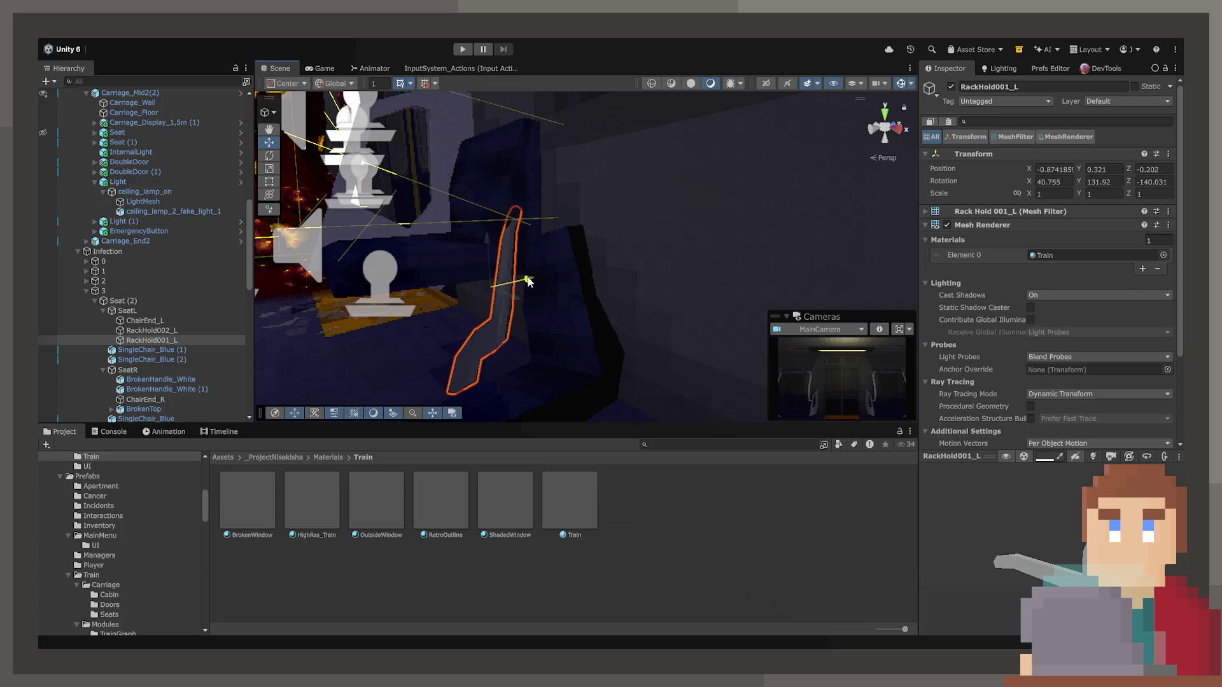
mouse_move(513, 307)
mouse_down()
mouse_move(655, 321)
mouse_move(709, 357)
mouse_move(627, 306)
mouse_move(572, 350)
mouse_move(568, 330)
mouse_up()
click(650, 311)
click(568, 330)
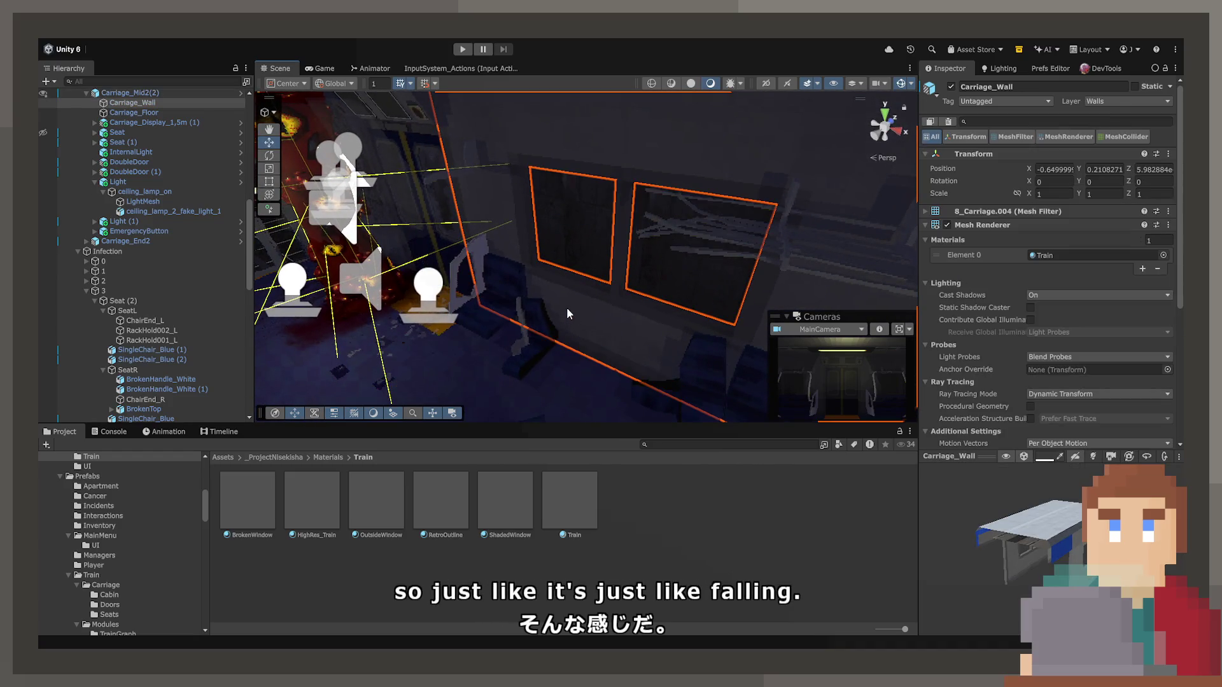
Orbit around the carriage and pick through objects among the seats
key(f)
click(551, 336)
mouse_move(551, 336)
mouse_down()
mouse_move(445, 248)
mouse_move(452, 267)
mouse_move(586, 223)
mouse_move(560, 229)
mouse_up()
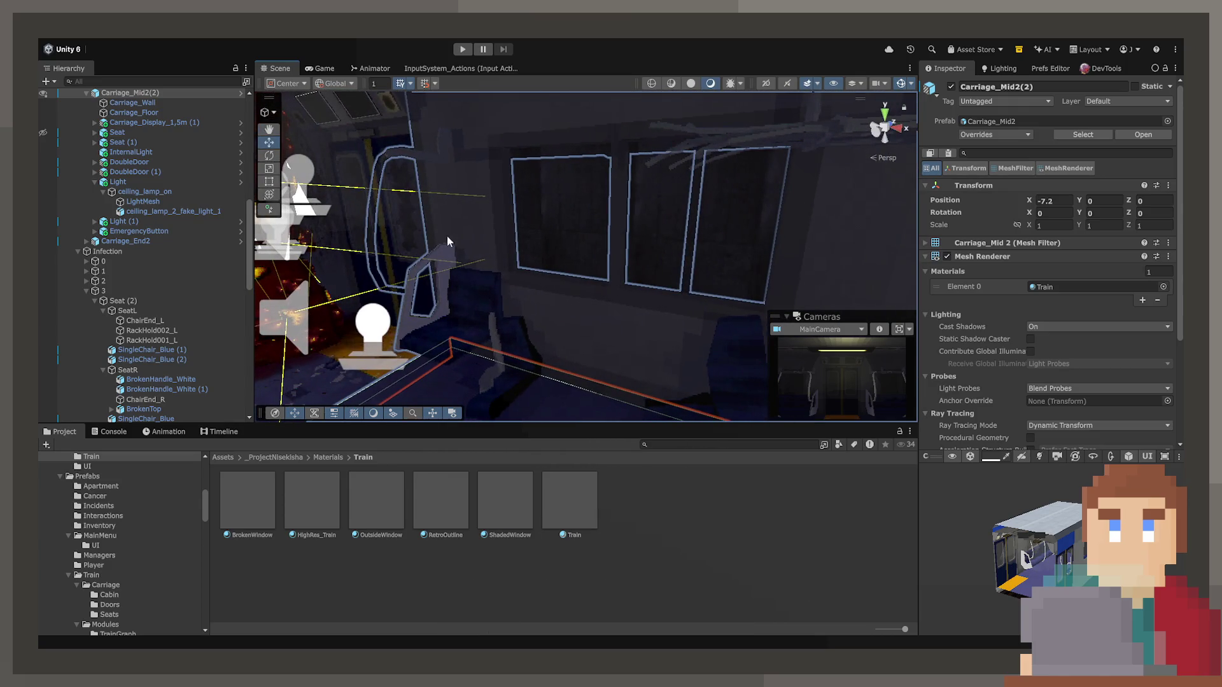
scroll(143, 217, up, 3)
click(604, 368)
mouse_move(605, 367)
mouse_down()
mouse_move(654, 414)
mouse_move(618, 331)
mouse_up()
key(e)
click(482, 279)
click(423, 280)
click(422, 280)
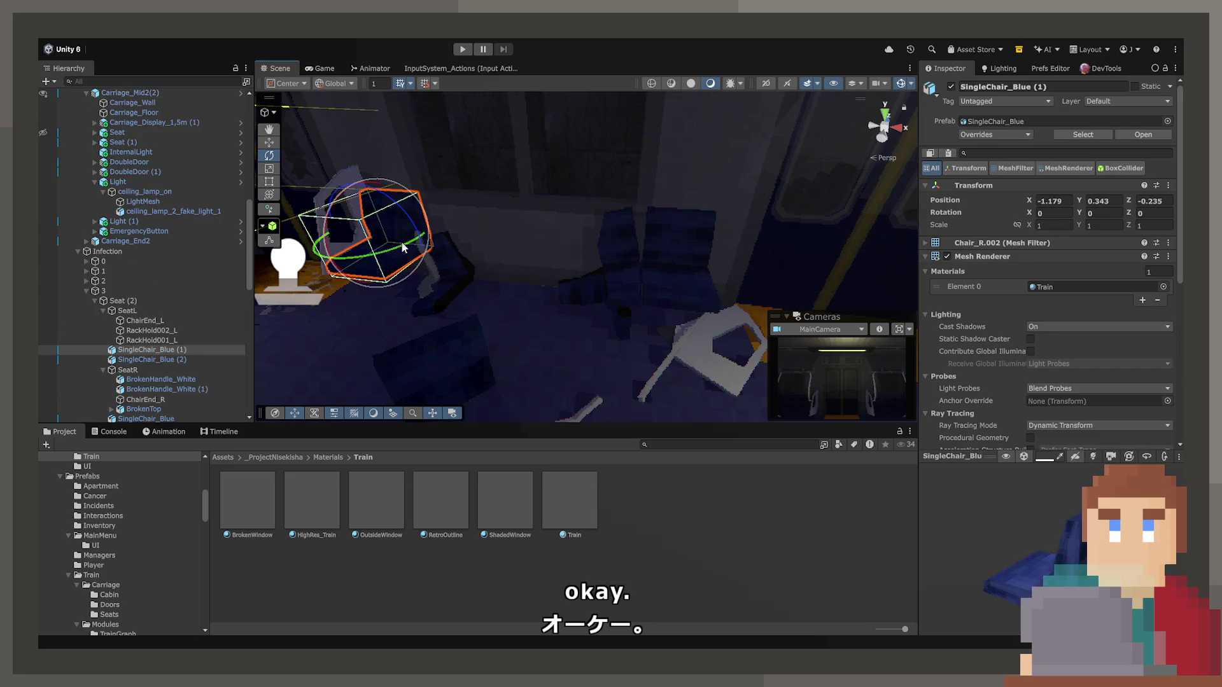
click(448, 258)
click(383, 197)
Select the Rack_R.002 metal piece in the BentTop rack group
mouse_move(383, 197)
mouse_down()
mouse_move(479, 161)
mouse_move(610, 239)
mouse_up()
click(649, 288)
drag(649, 288, 494, 373)
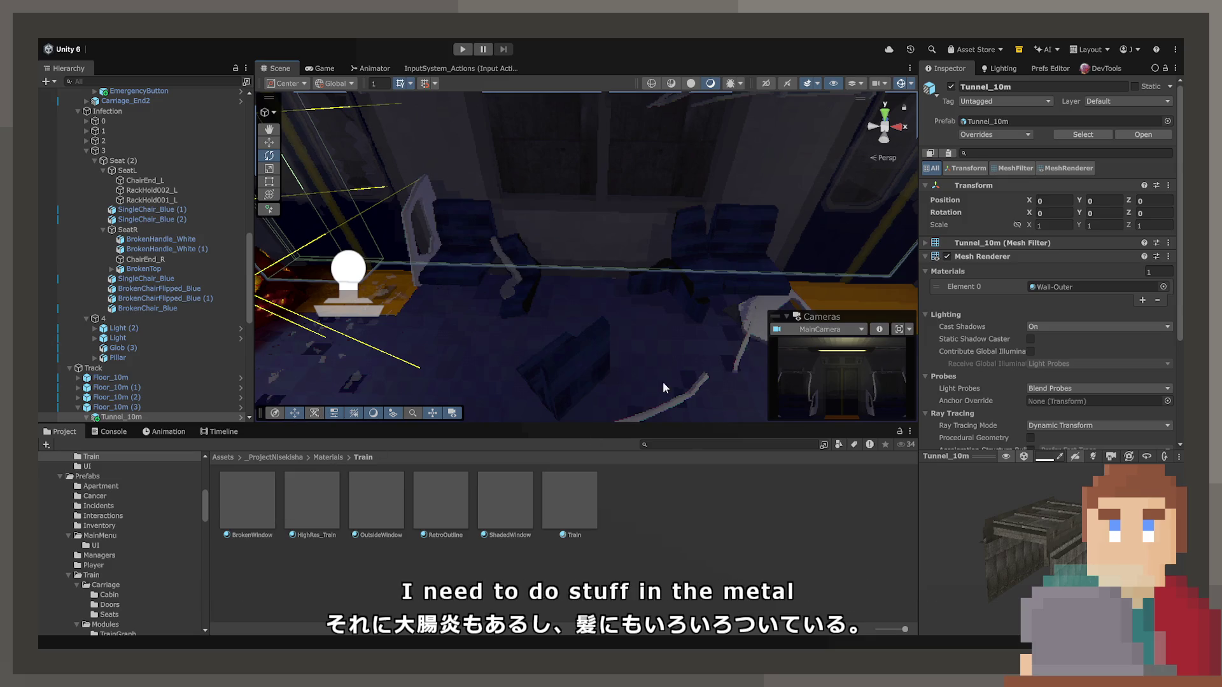
drag(677, 407, 697, 178)
click(696, 176)
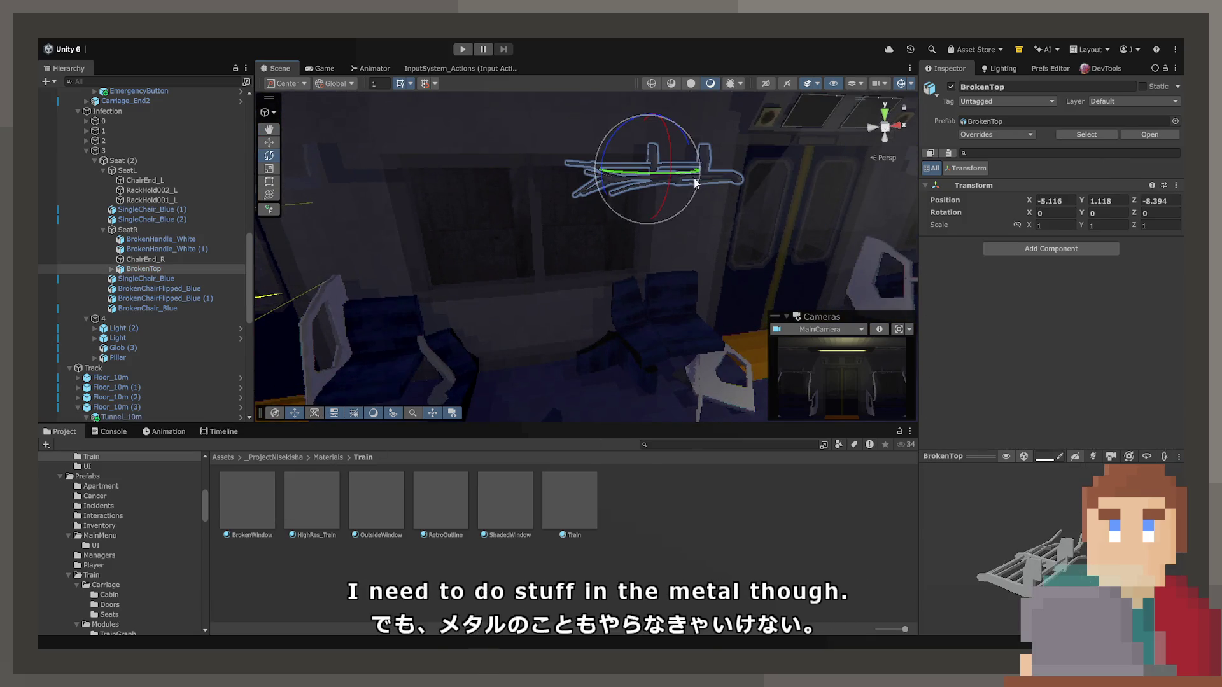
click(719, 182)
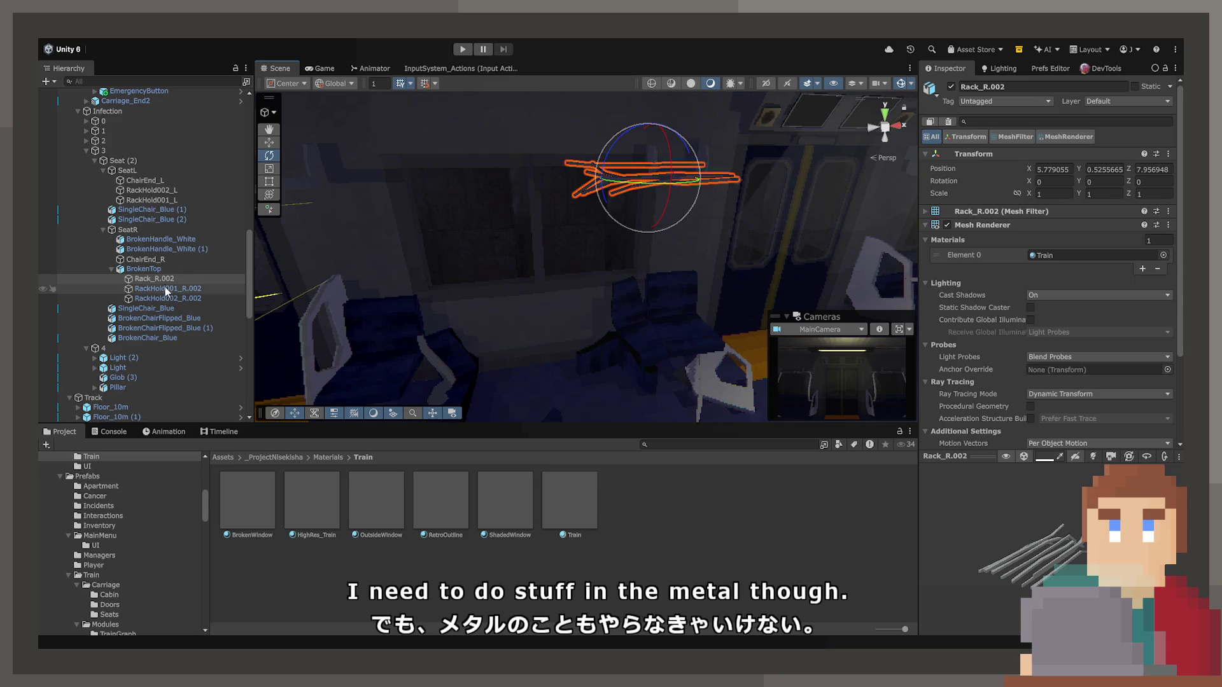
Duplicate Rack_R.002, drop the copy to the floor, and set its Z rotation to 180
key(w)
mouse_move(644, 173)
mouse_down()
mouse_move(394, 367)
mouse_move(413, 389)
mouse_move(384, 414)
mouse_move(405, 408)
mouse_up()
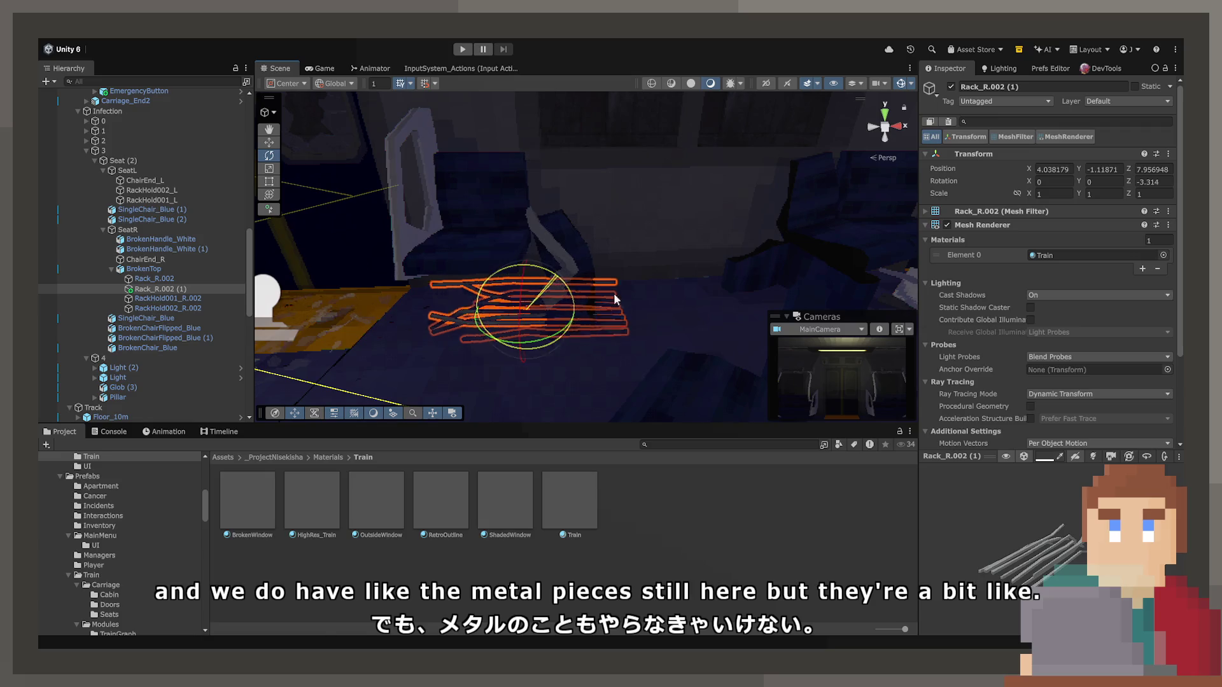
click(760, 395)
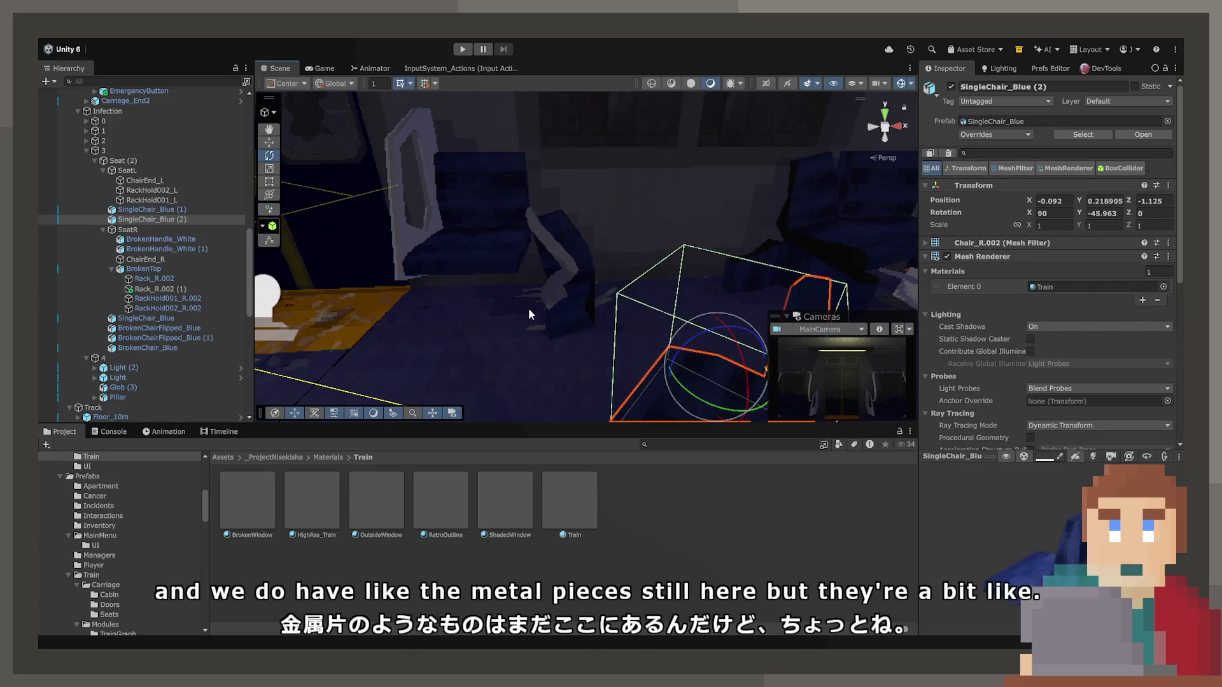
click(600, 294)
click(600, 295)
click(1149, 182)
text(180)
key(Return)
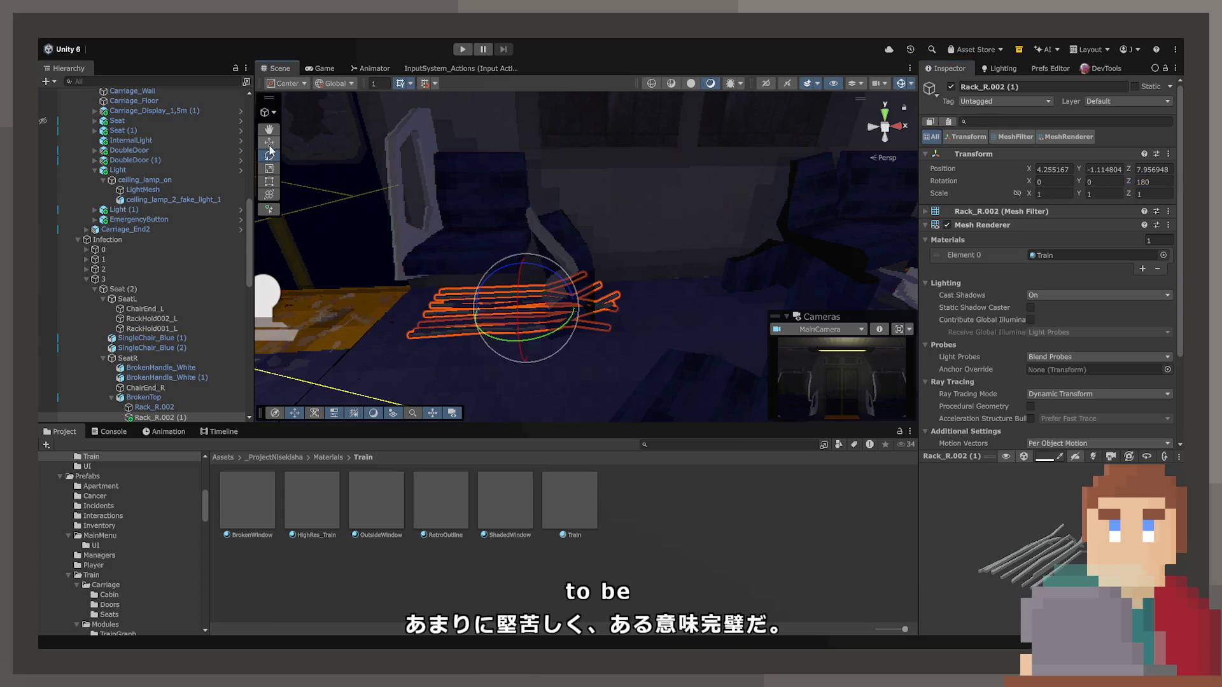
Raise, turn and reposition the rack copy on the carriage floor
mouse_move(538, 315)
mouse_down()
mouse_move(525, 275)
mouse_move(649, 316)
mouse_move(281, 156)
mouse_up()
mouse_move(563, 338)
mouse_down()
mouse_move(509, 349)
mouse_move(375, 239)
mouse_up()
mouse_move(531, 324)
mouse_down()
mouse_move(595, 382)
mouse_move(597, 351)
mouse_move(559, 296)
mouse_up()
click(597, 351)
click(559, 301)
click(550, 318)
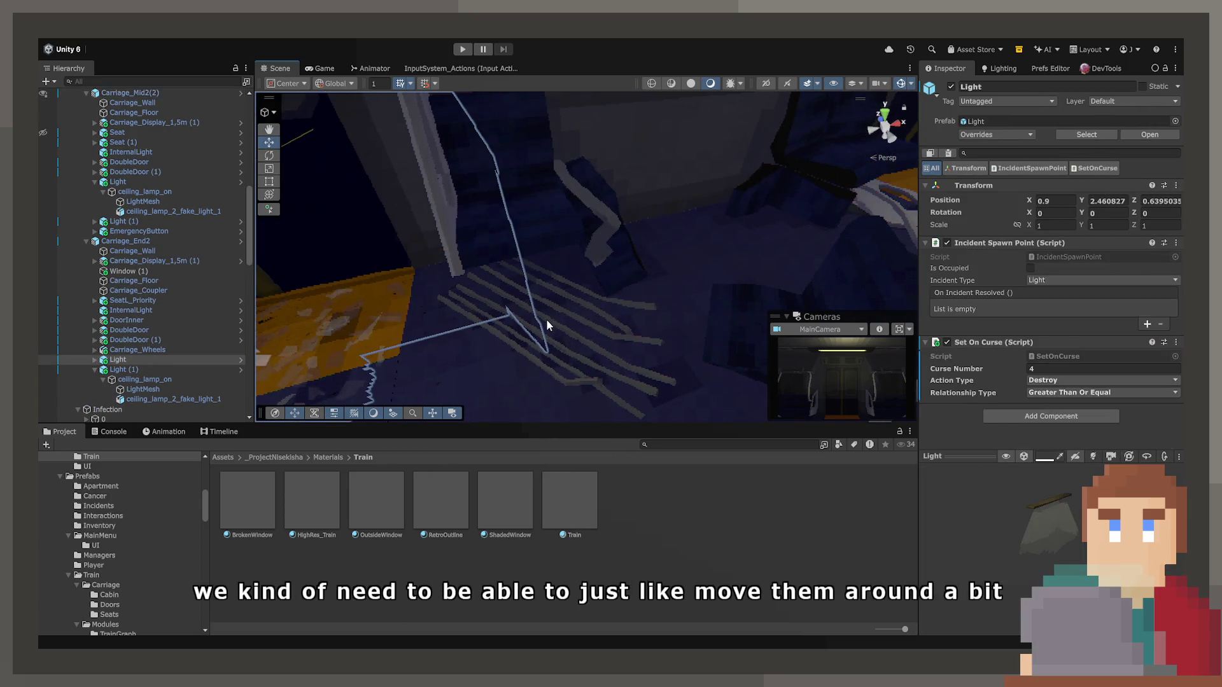
click(547, 325)
mouse_move(564, 374)
mouse_down()
mouse_move(547, 356)
mouse_move(605, 352)
mouse_move(490, 322)
mouse_move(445, 283)
mouse_move(590, 318)
mouse_up()
Select the rack copy Rack_R.002 (1) on the floor and delete it
click(647, 312)
click(590, 318)
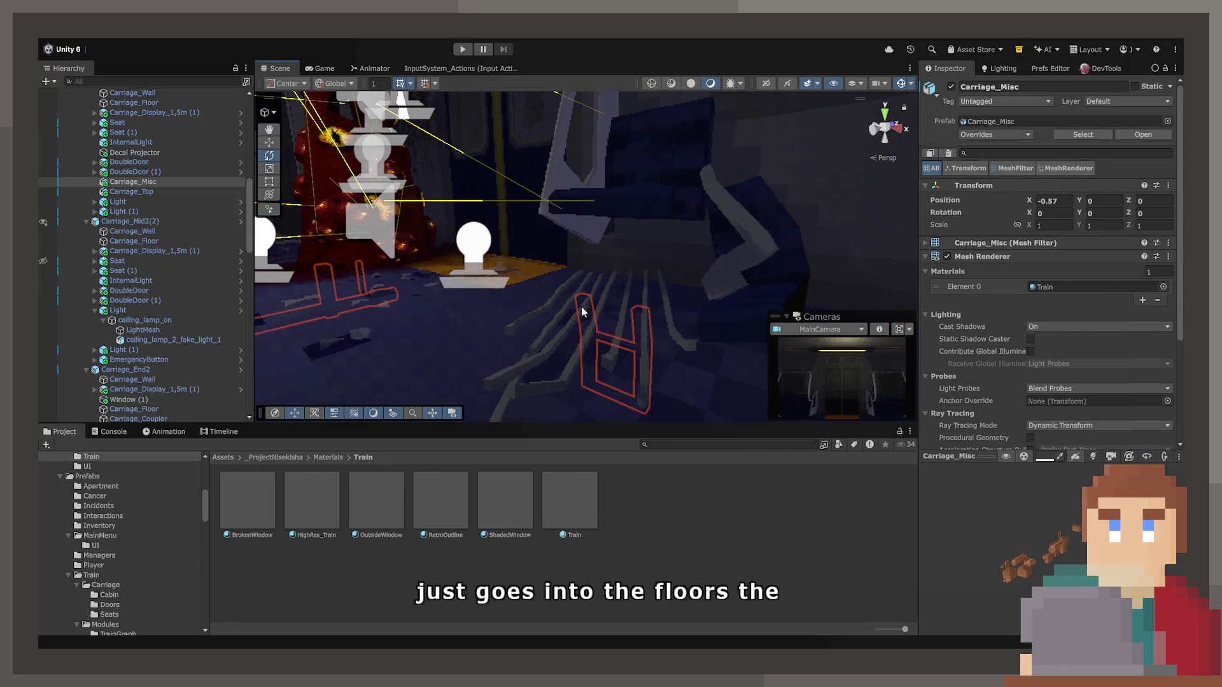
click(582, 300)
key(Delete)
mouse_move(700, 377)
mouse_down()
mouse_move(769, 391)
mouse_move(850, 380)
mouse_move(906, 472)
mouse_move(939, 390)
mouse_move(890, 464)
mouse_up()
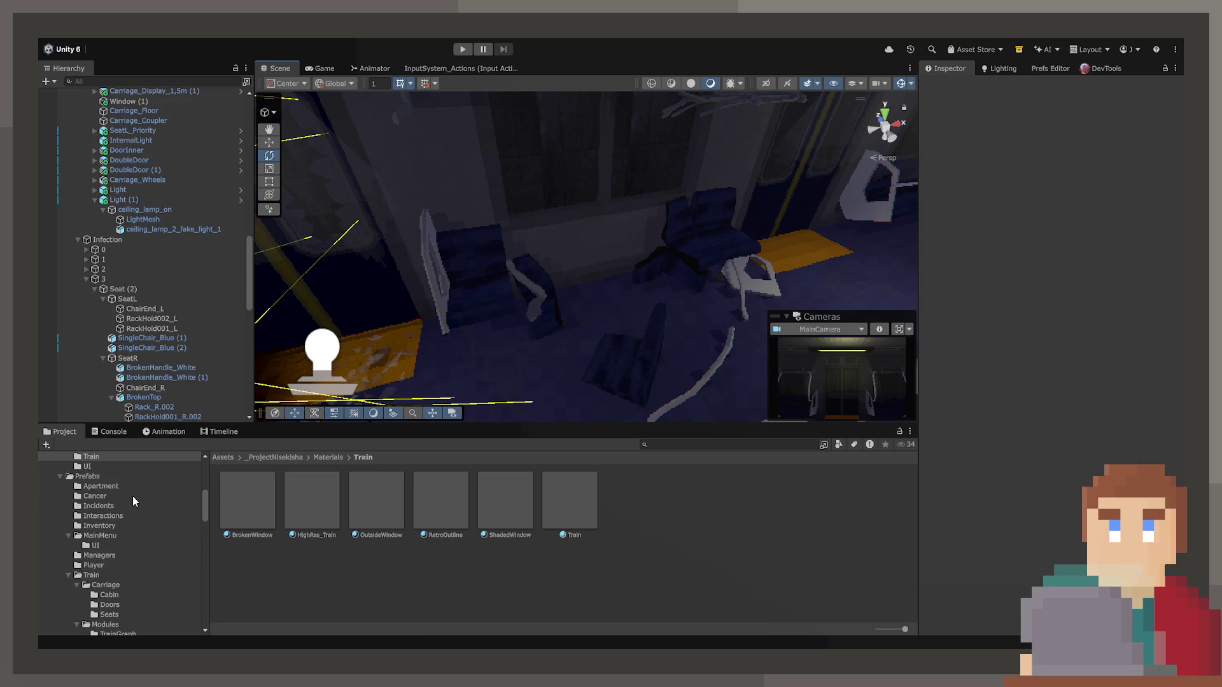
Open Models/Train/Infection and place BentMetal_3 inside the carriage
scroll(134, 498, down, 6)
scroll(117, 522, down, 10)
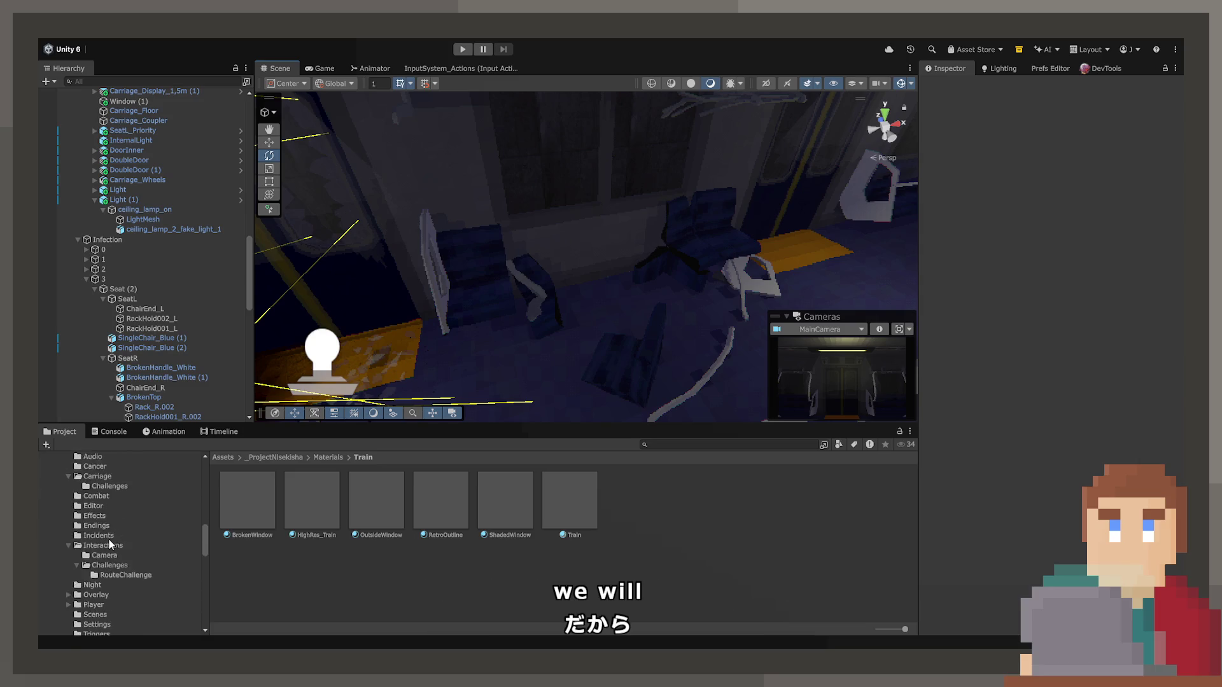
click(115, 551)
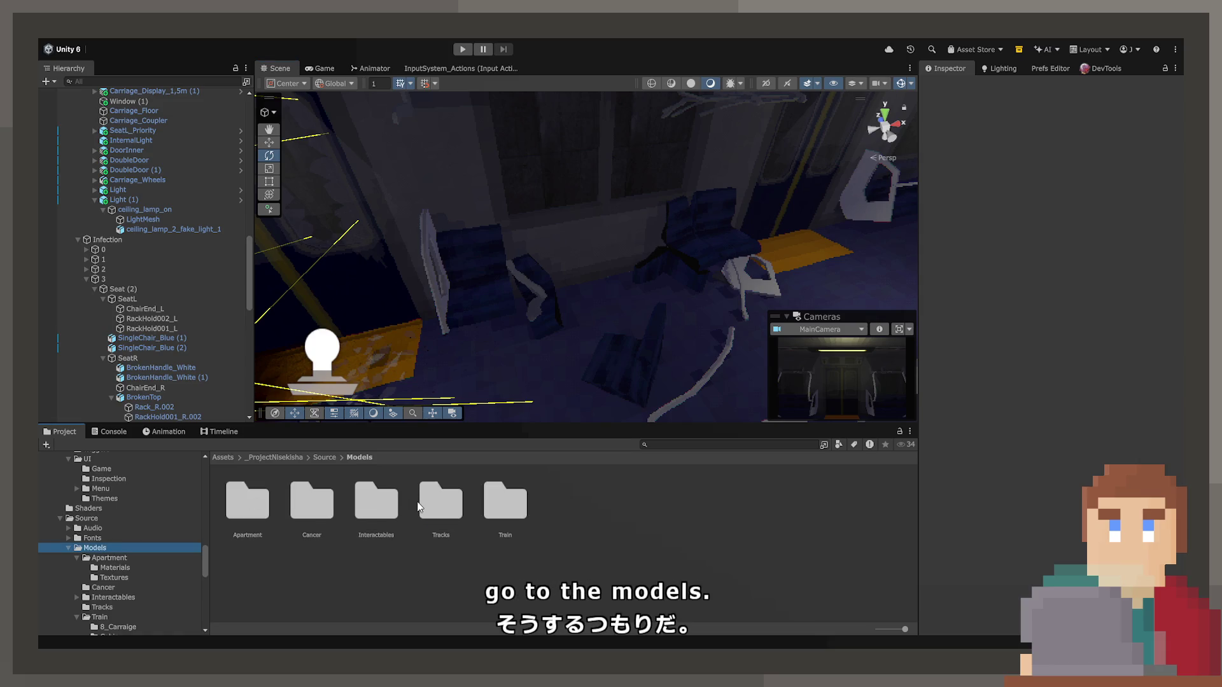
double_click(506, 515)
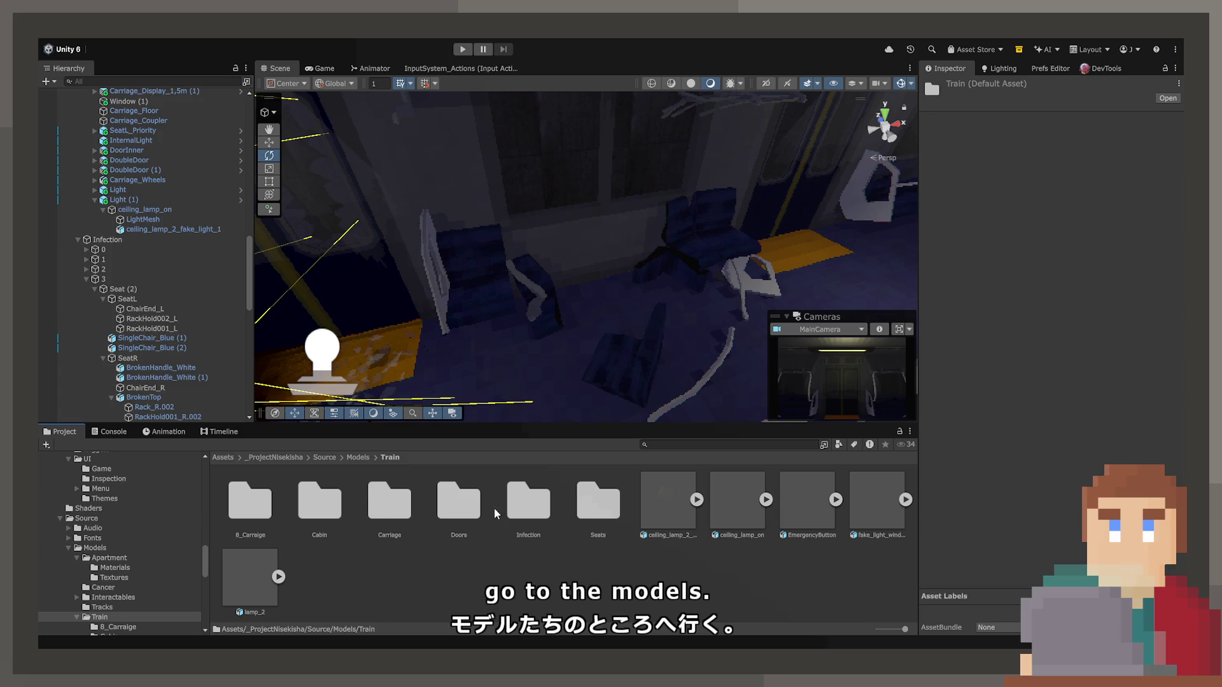
double_click(516, 509)
drag(373, 517, 560, 334)
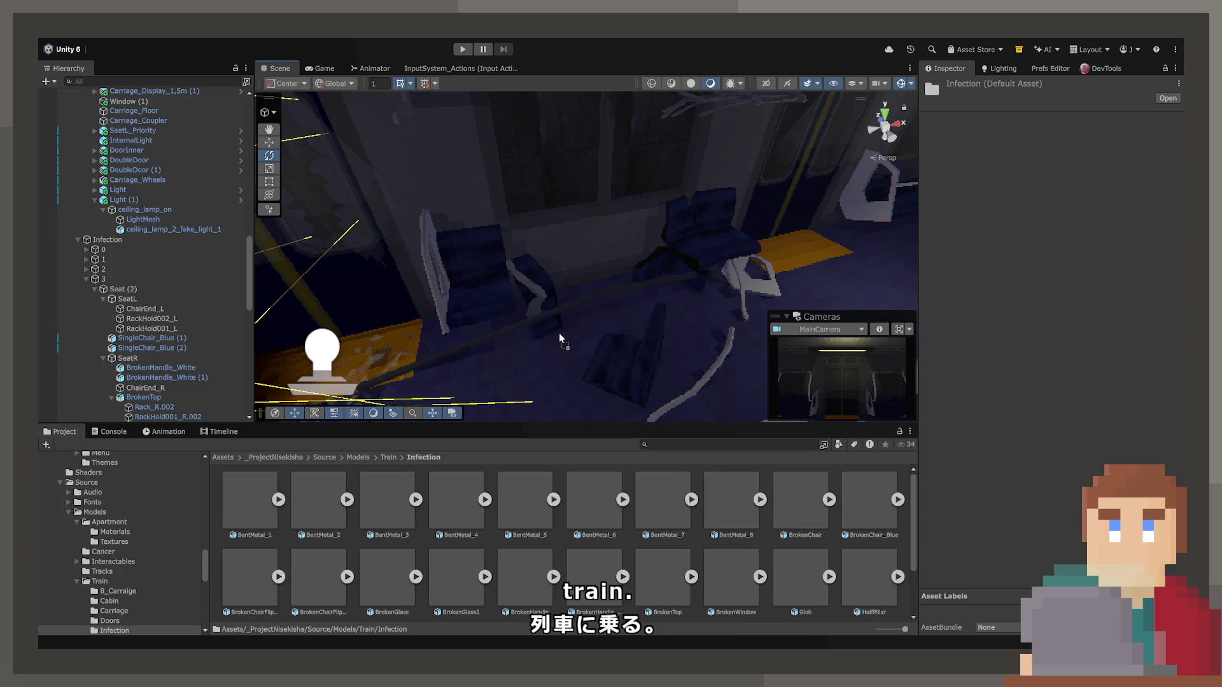
drag(625, 315, 627, 318)
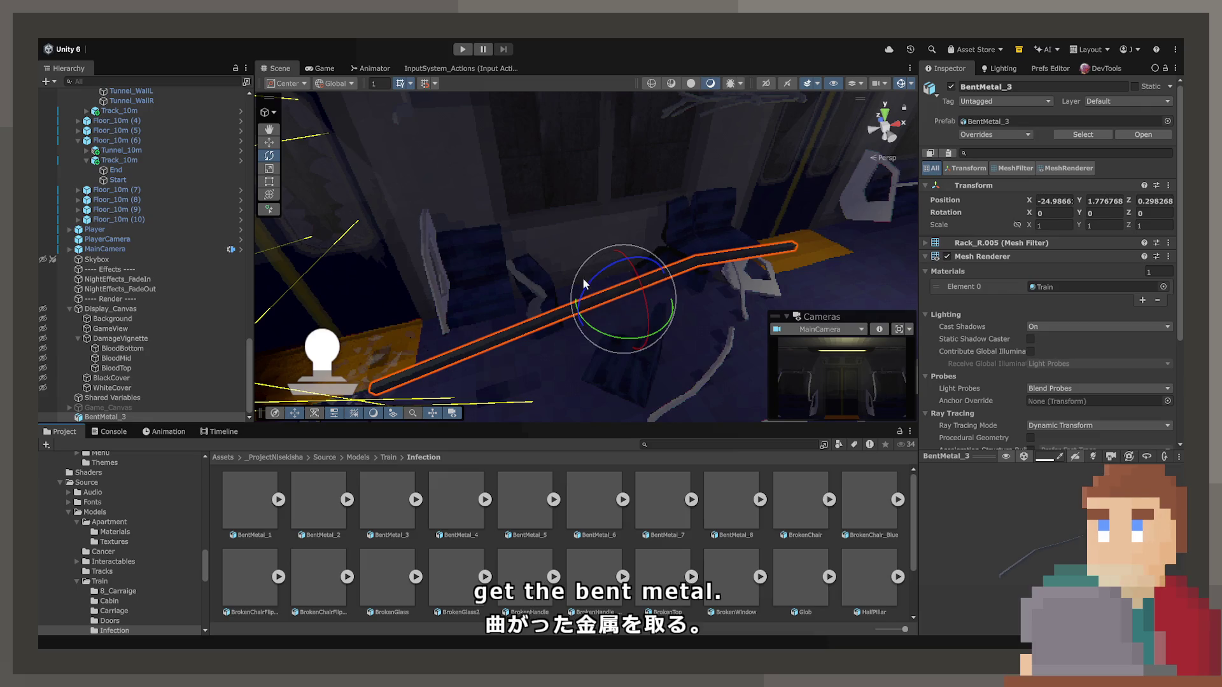
Scale BentMetal_3 to 0.5, turn it 90° on X, and lower it onto the floor
click(1049, 225)
text(0.5)
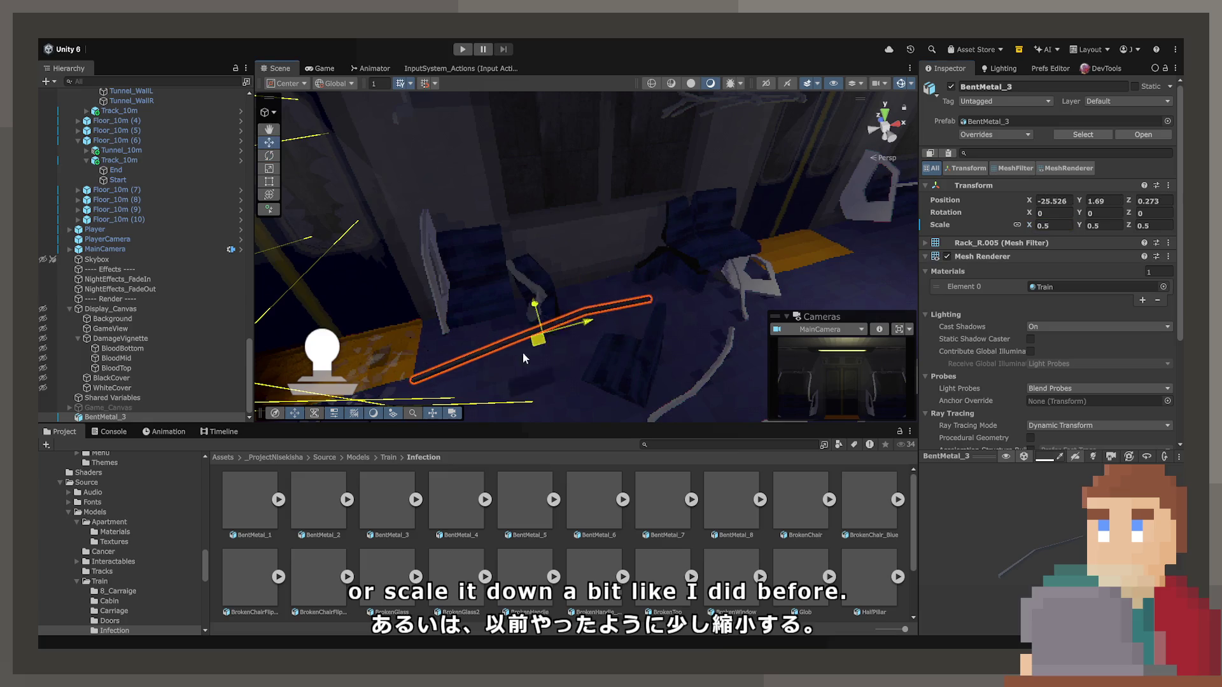
drag(529, 353, 509, 357)
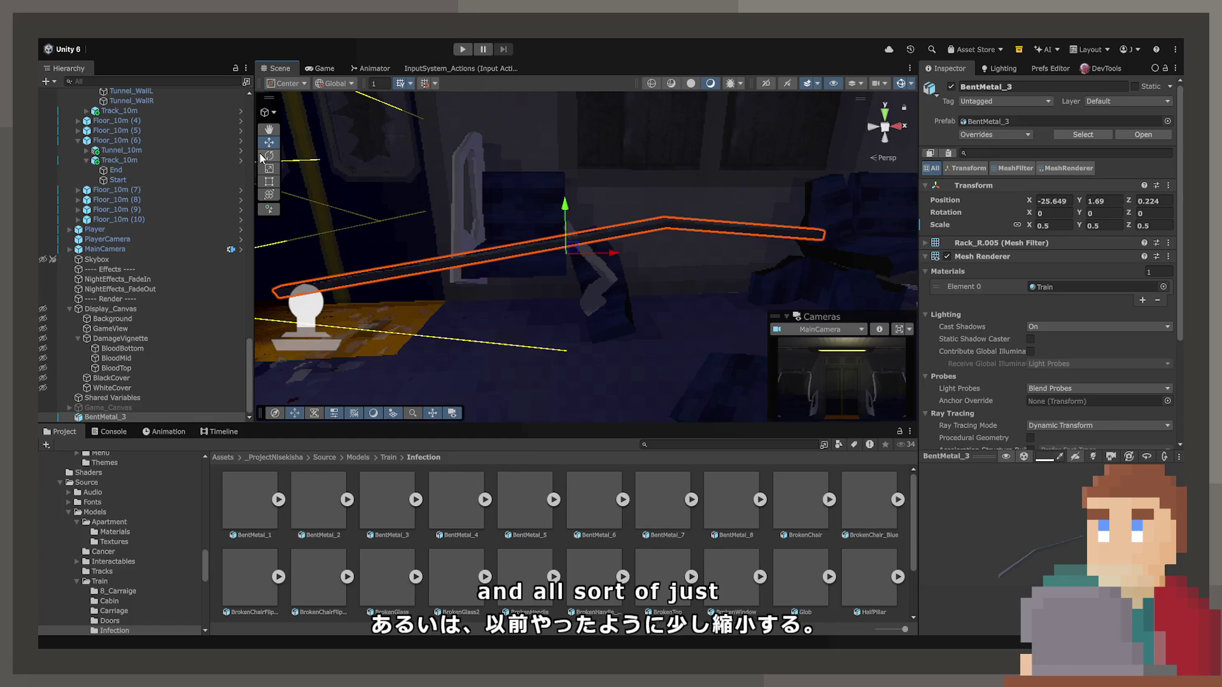
drag(567, 246, 556, 113)
drag(567, 278, 403, 212)
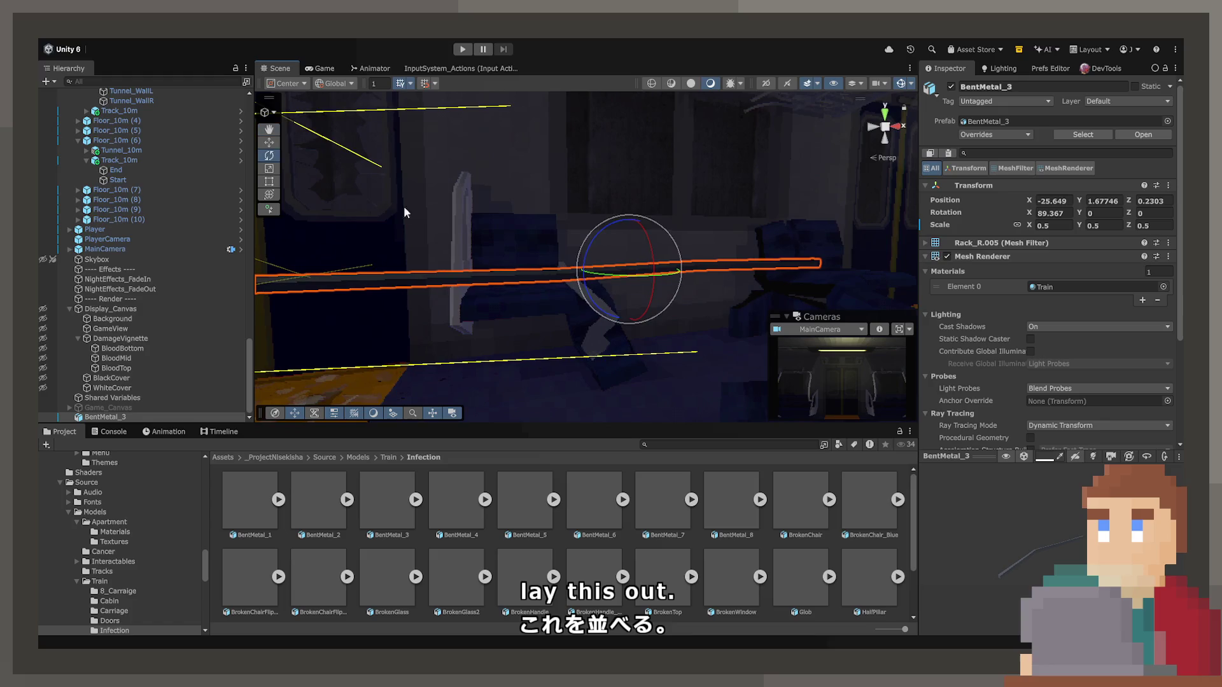
mouse_move(639, 223)
mouse_down()
mouse_move(604, 369)
mouse_move(624, 468)
mouse_move(621, 417)
mouse_up()
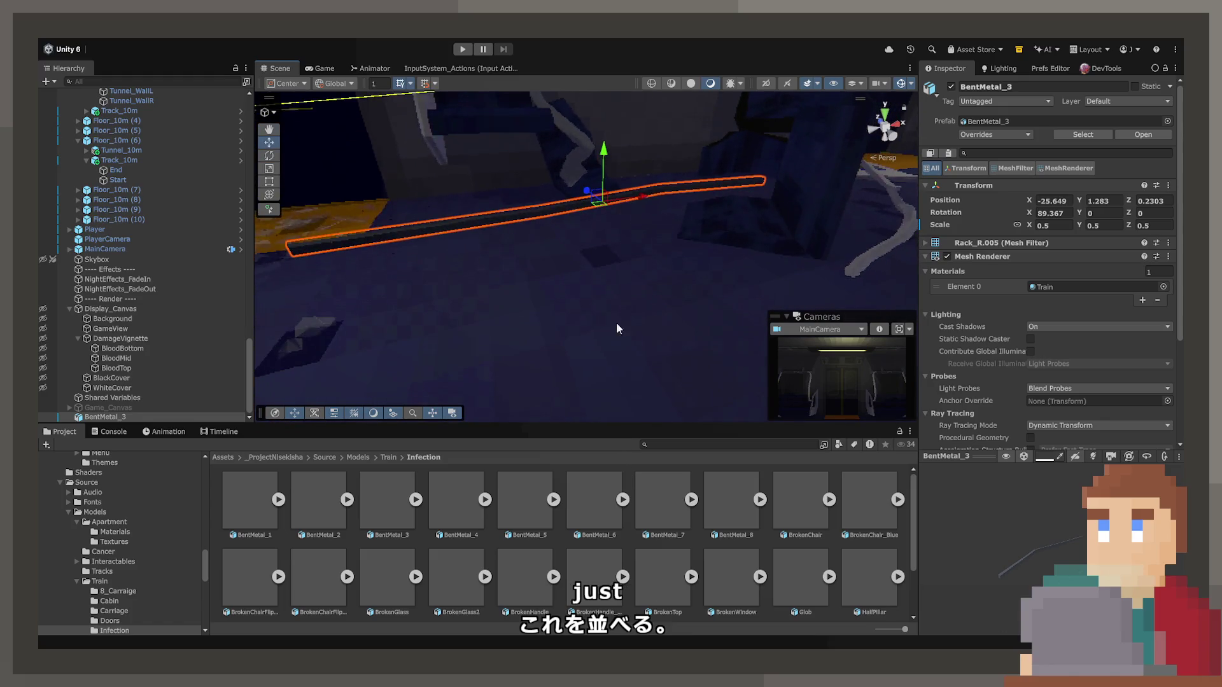
mouse_move(601, 152)
mouse_down()
mouse_move(601, 229)
mouse_move(599, 218)
mouse_up()
Angle BentMetal_3 about -25° around its vertical axis, then add BentMetal_2 nearby
click(270, 156)
drag(608, 272, 629, 288)
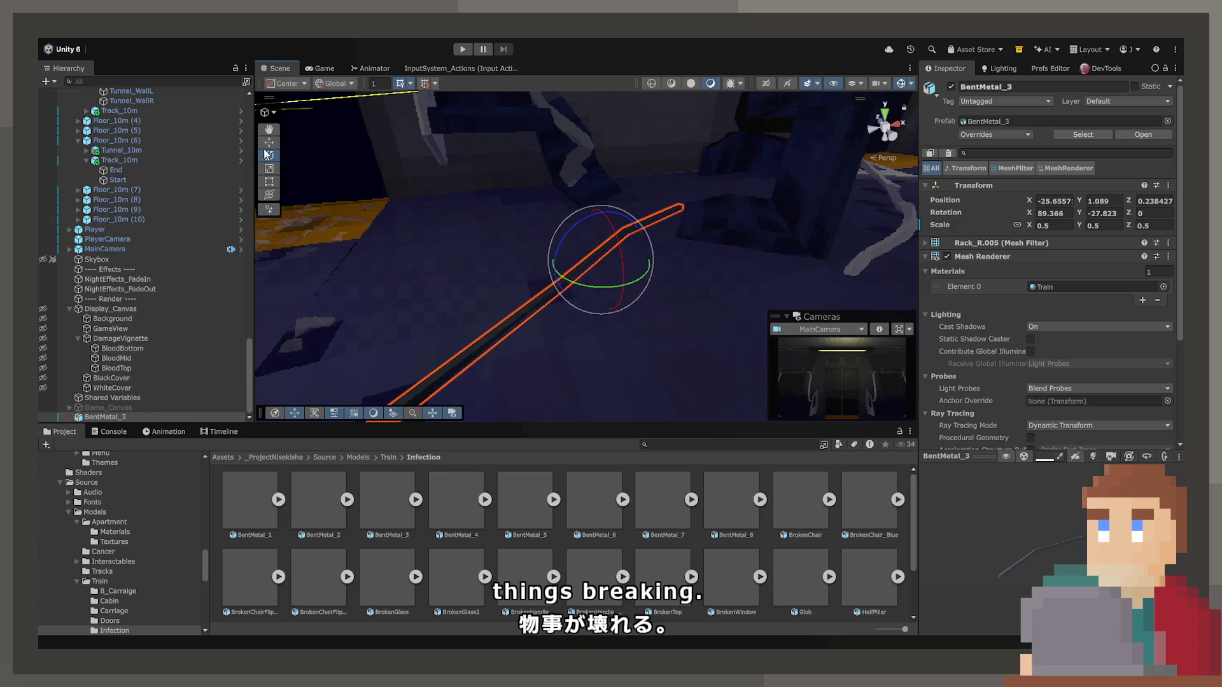
click(730, 330)
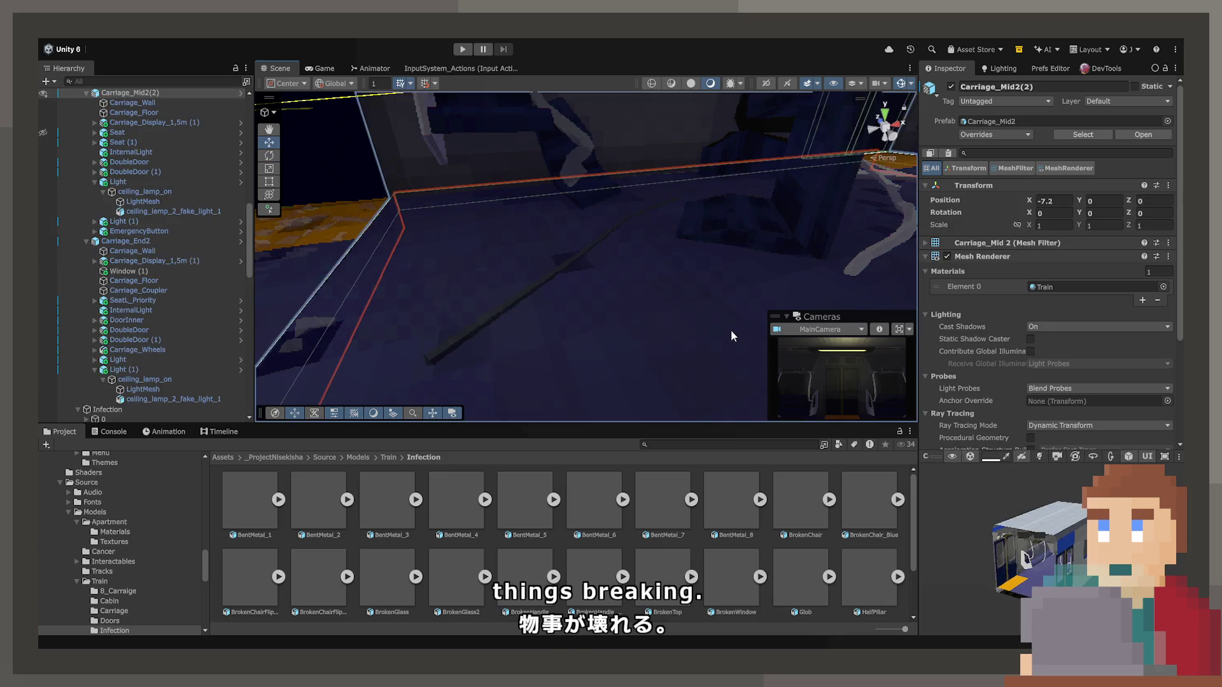
click(468, 259)
click(471, 261)
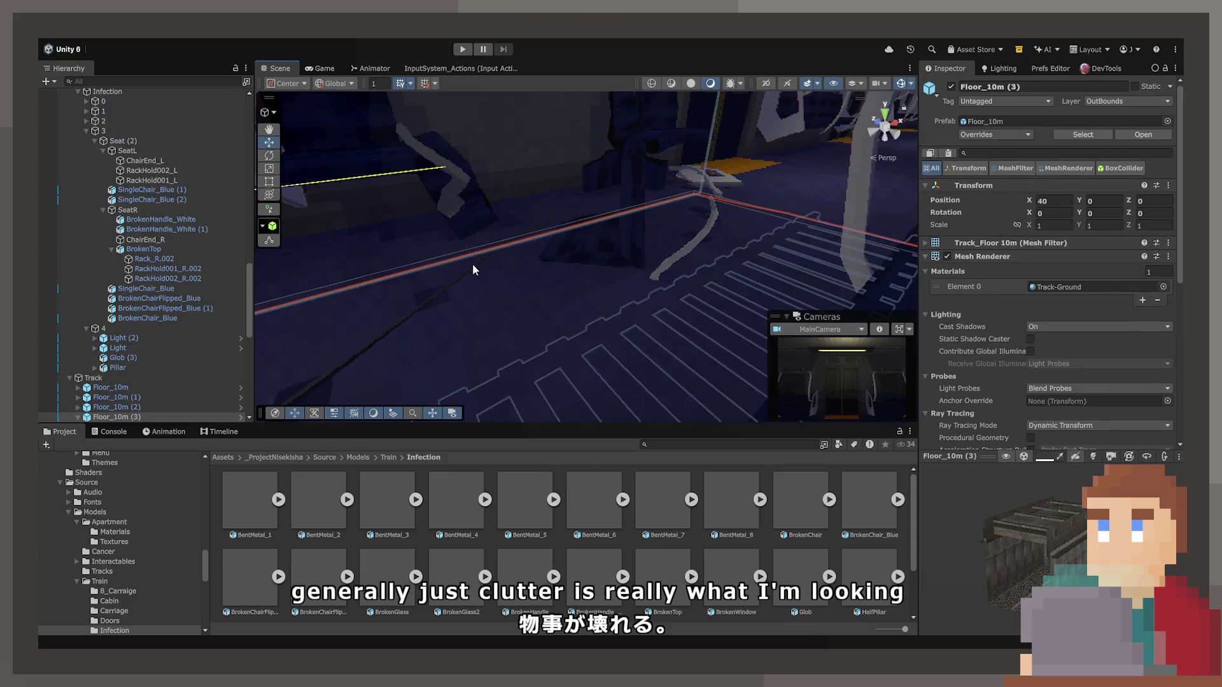
click(472, 264)
drag(472, 263, 417, 178)
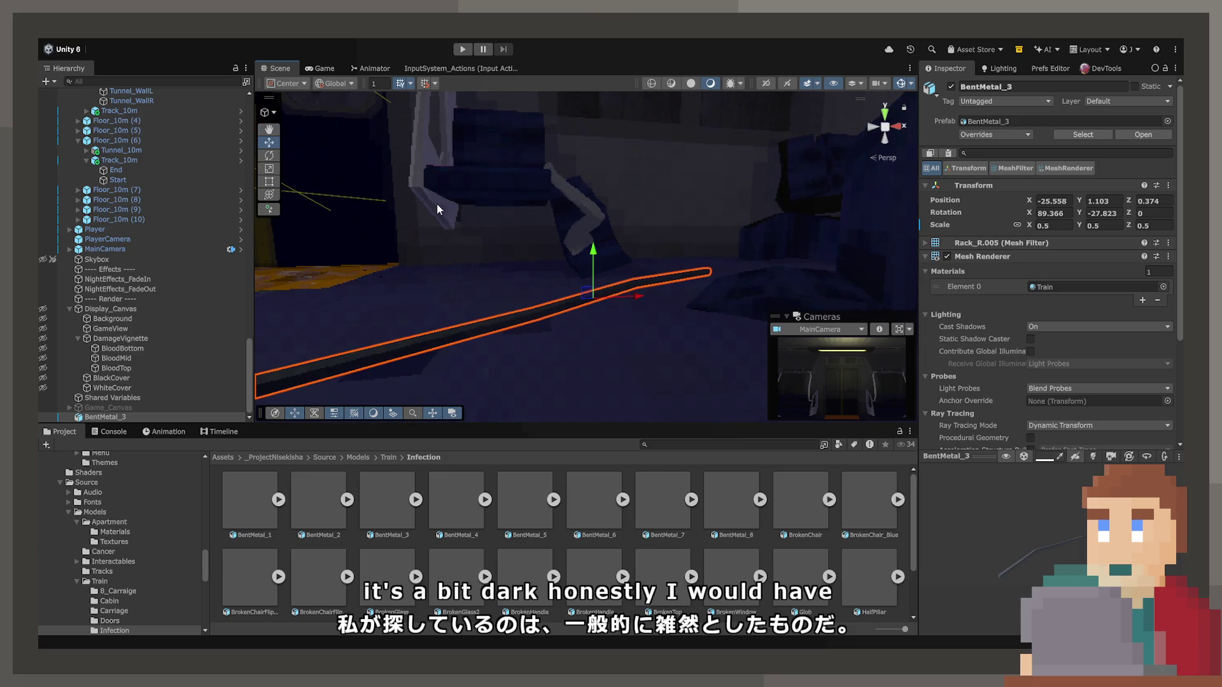
drag(446, 265, 331, 408)
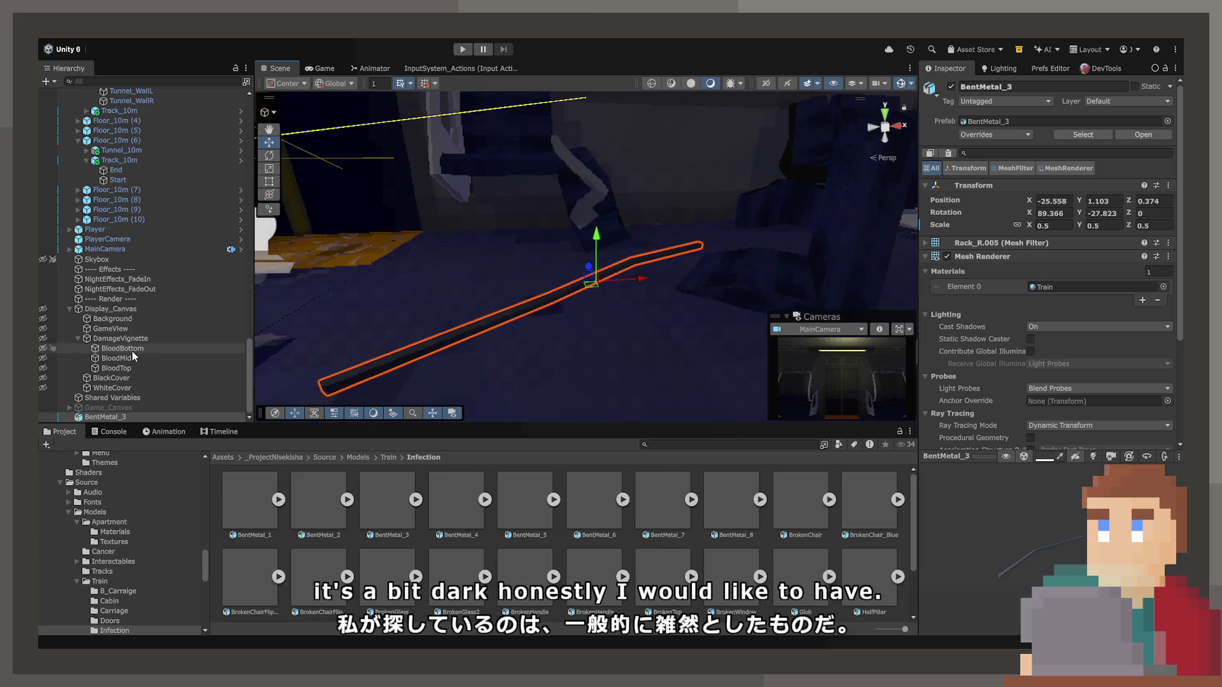
mouse_move(423, 394)
mouse_down()
mouse_move(506, 321)
mouse_move(442, 262)
mouse_move(483, 264)
mouse_up()
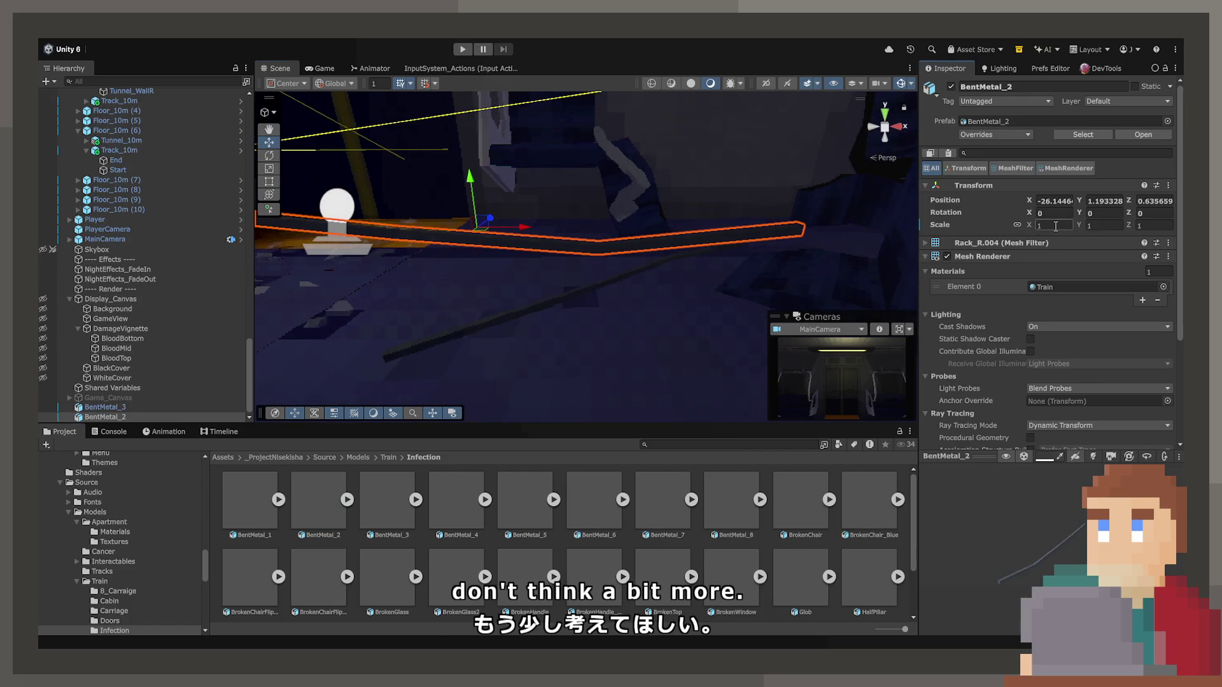
Scale BentMetal_2 to 0.5 and rotate it about 100° on X into a tumbled pose
text(0.5)
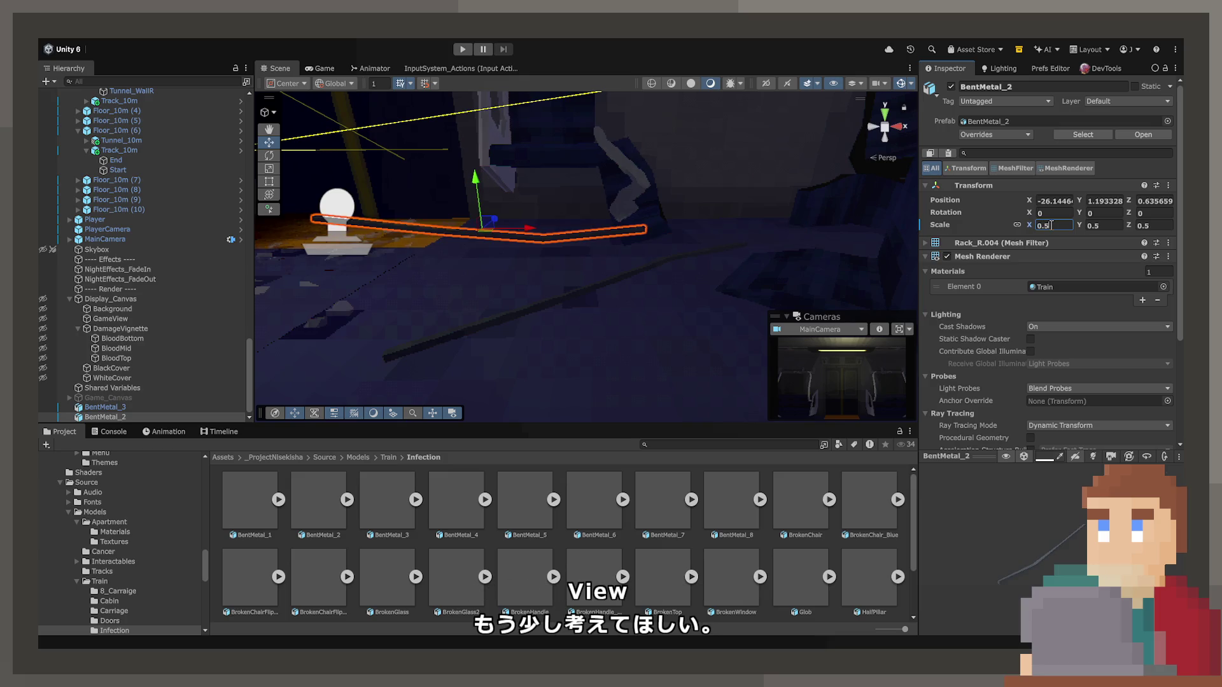
key(Return)
key(e)
mouse_move(453, 228)
mouse_down()
mouse_move(466, 44)
mouse_move(46, 425)
mouse_move(470, 68)
mouse_move(488, 73)
mouse_up()
mouse_move(549, 192)
mouse_down()
mouse_move(550, 219)
mouse_move(531, 210)
mouse_move(530, 247)
mouse_move(545, 258)
mouse_move(295, 163)
mouse_up()
click(268, 142)
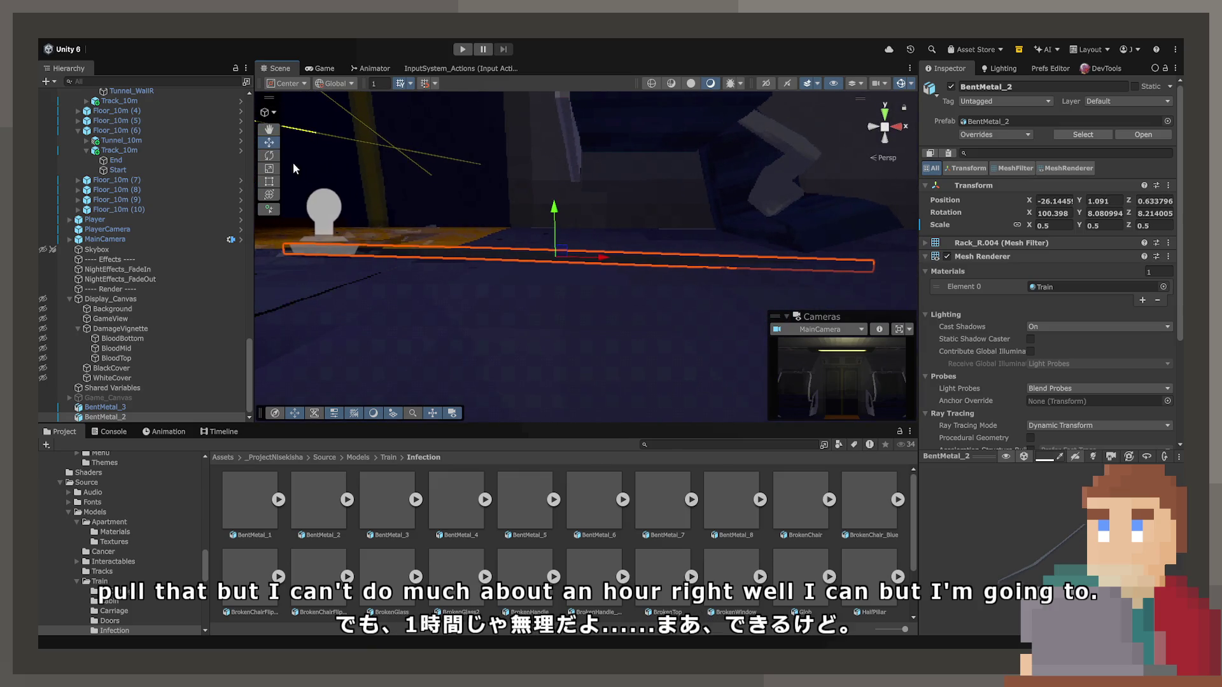
drag(568, 218, 580, 229)
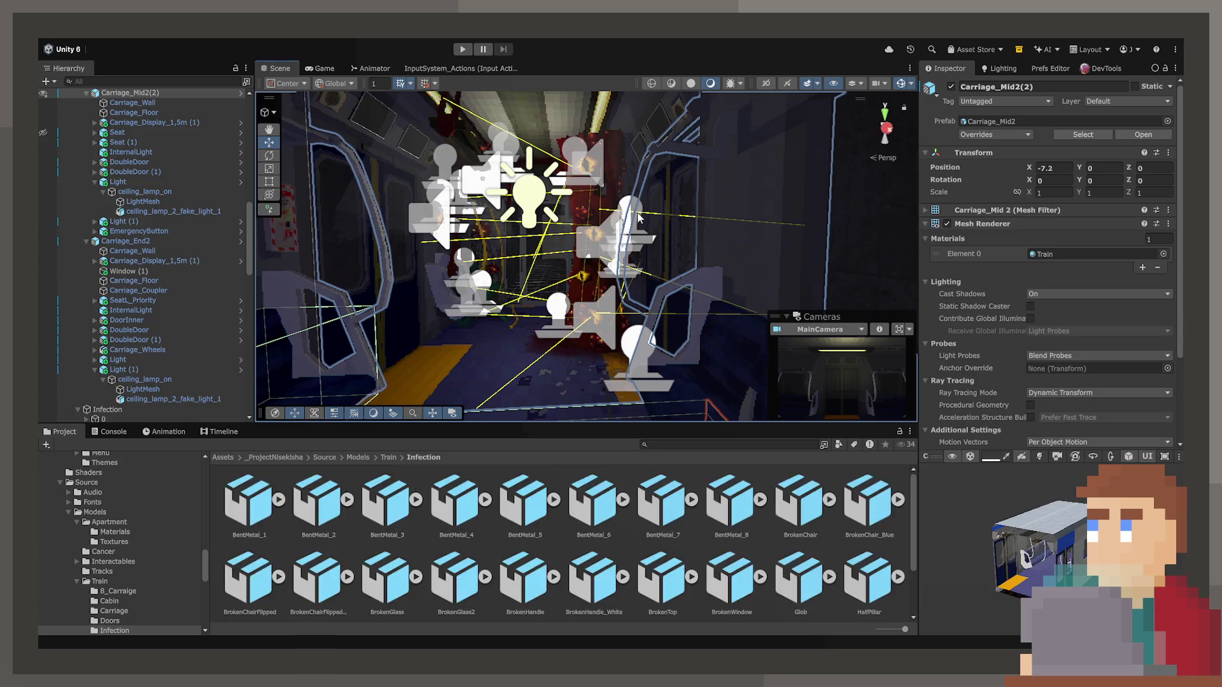
Cycle the selection from SingleChair_Blue (1) toward the carriage speaker
click(576, 289)
mouse_move(576, 289)
mouse_down()
mouse_move(681, 200)
mouse_move(602, 219)
mouse_up()
click(552, 224)
Select Speaker (2) and scroll its Inspector to the Set On Curse component
click(547, 223)
click(546, 221)
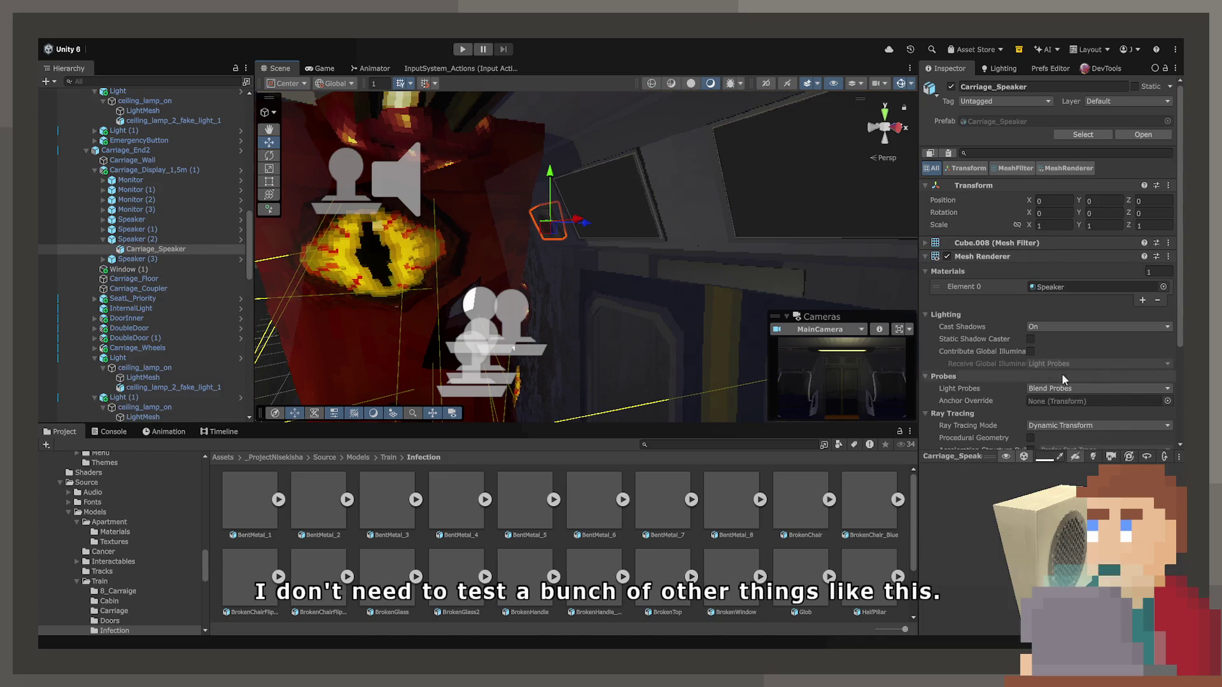
scroll(978, 352, down, 5)
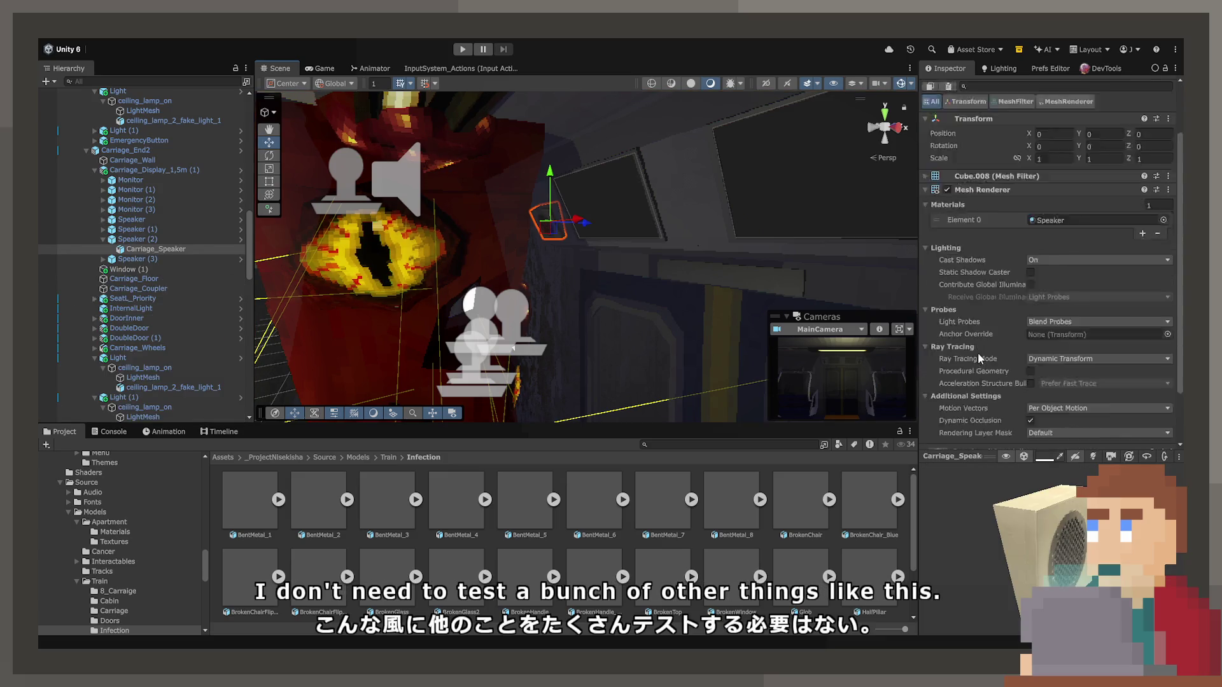
click(162, 241)
mouse_move(490, 270)
mouse_down()
mouse_move(700, 257)
mouse_move(628, 262)
mouse_up()
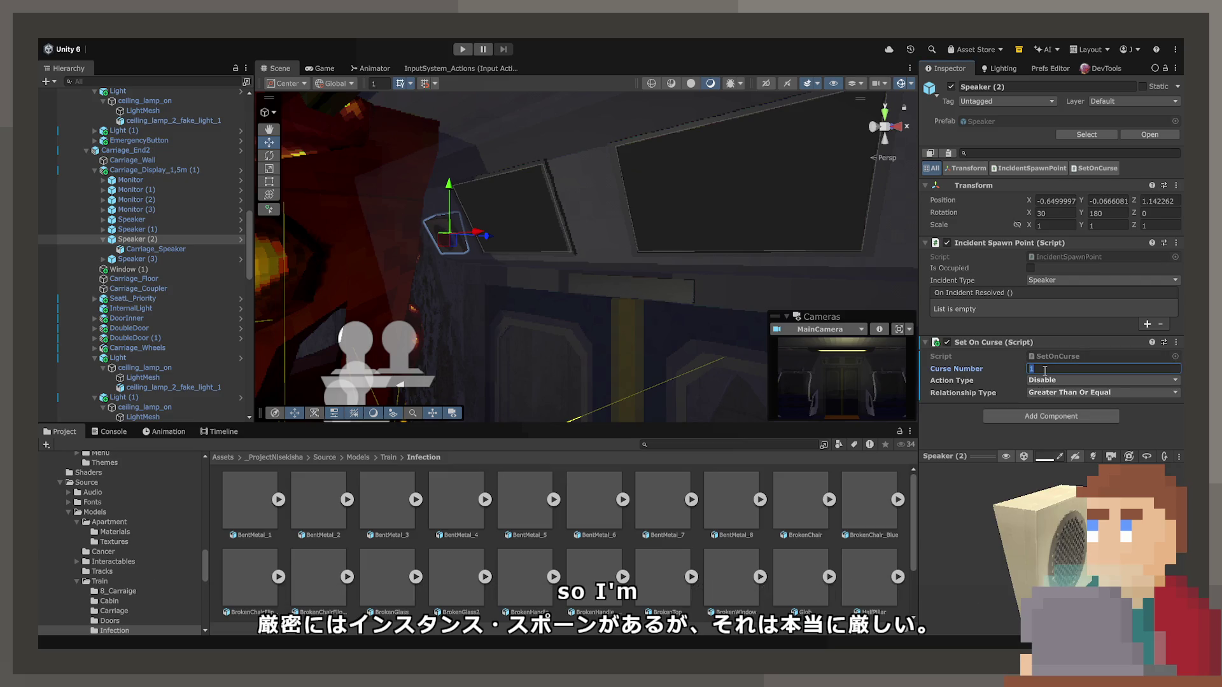
scroll(181, 273, down, 10)
scroll(177, 279, down, 10)
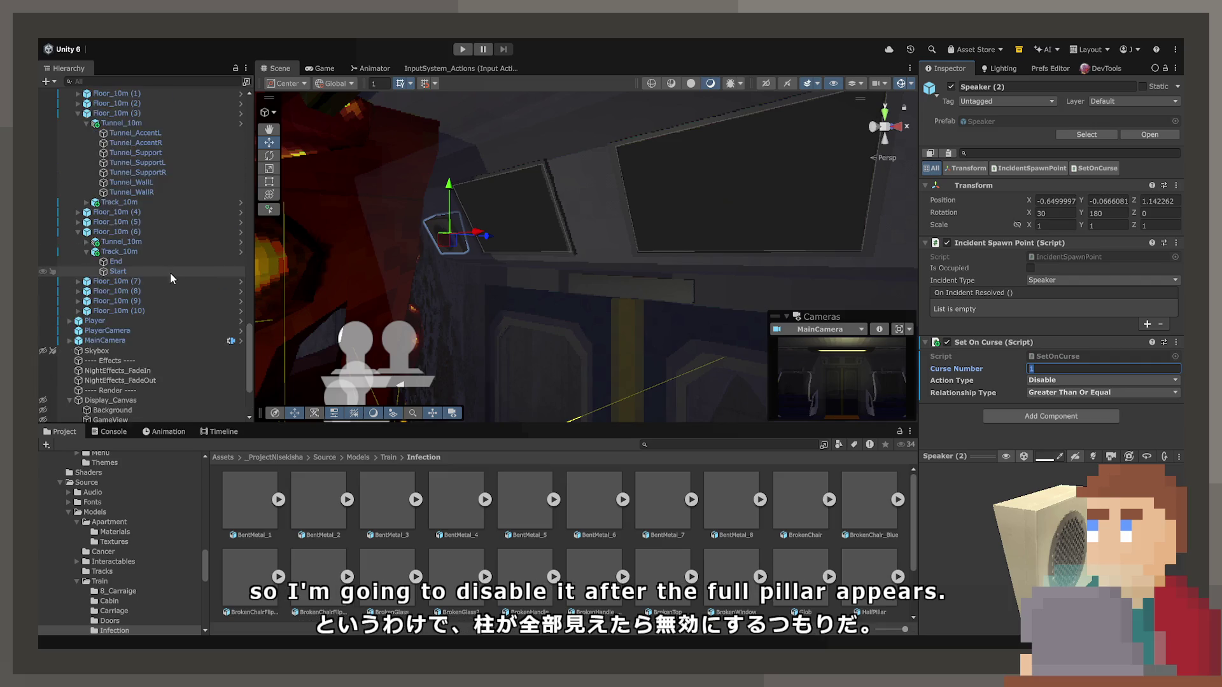
scroll(170, 272, up, 10)
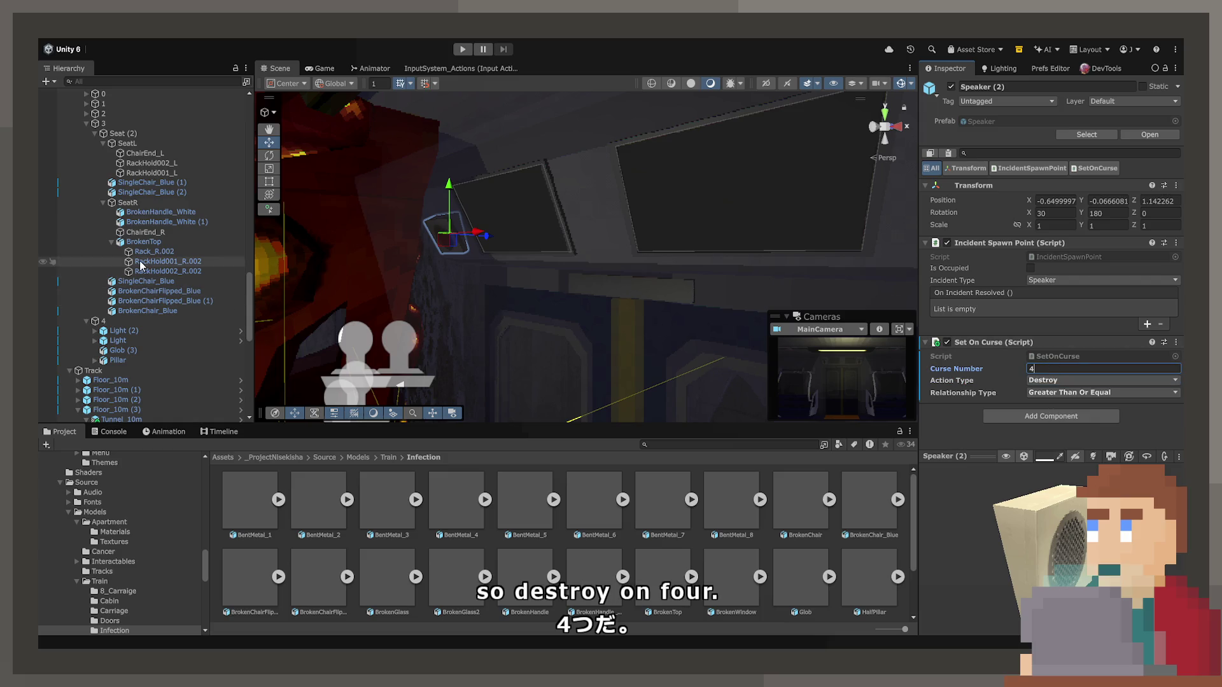
Move Speaker (2) into infection group 4 in the Hierarchy
scroll(177, 250, down, 10)
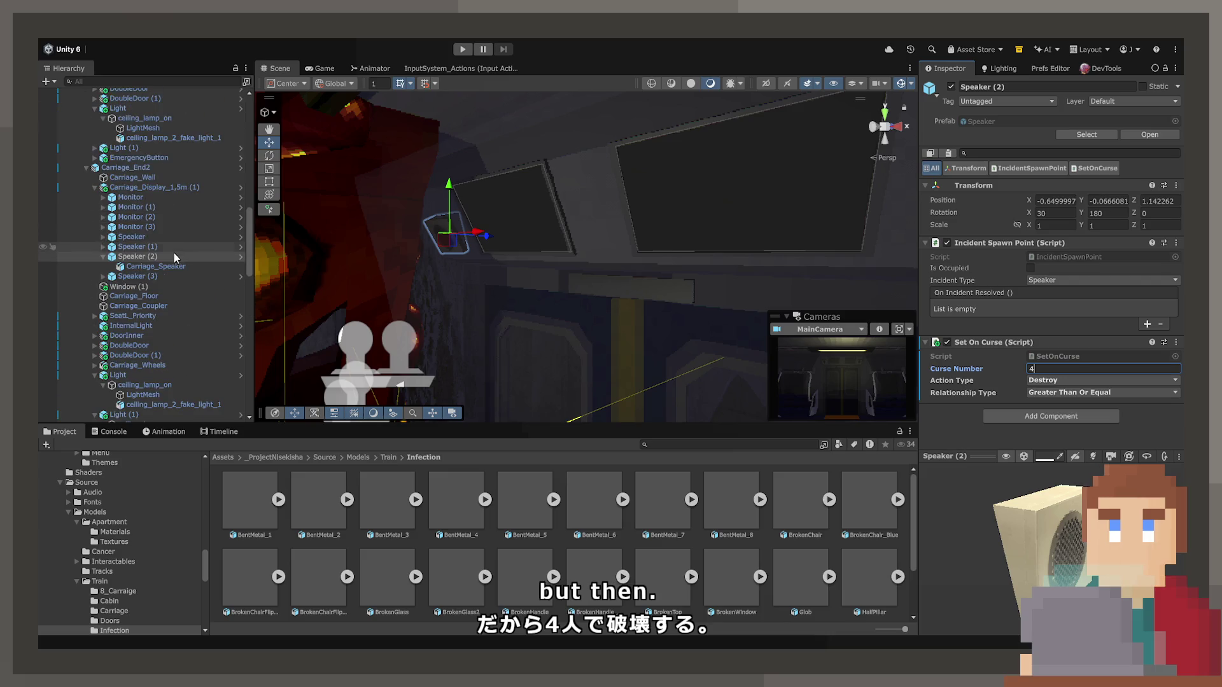
click(175, 255)
scroll(174, 254, down, 10)
drag(171, 256, 170, 254)
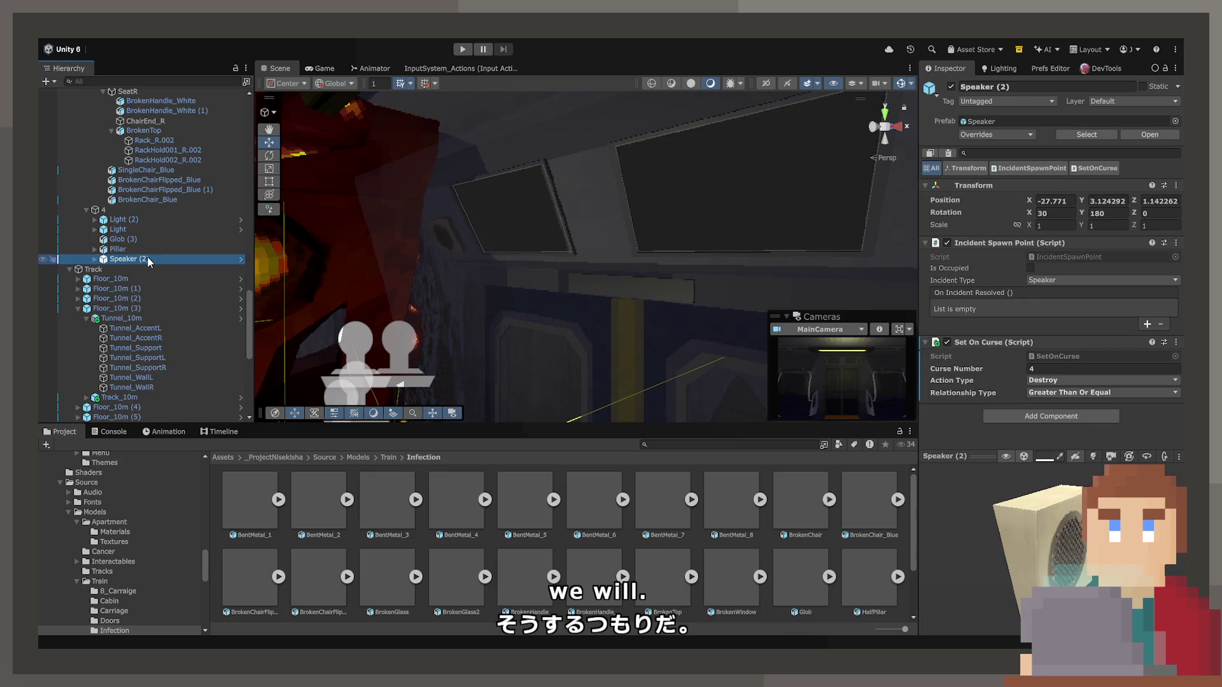
Duplicate Speaker (2) and place the Speaker (4) copy in group 4 below Pillar
click(452, 242)
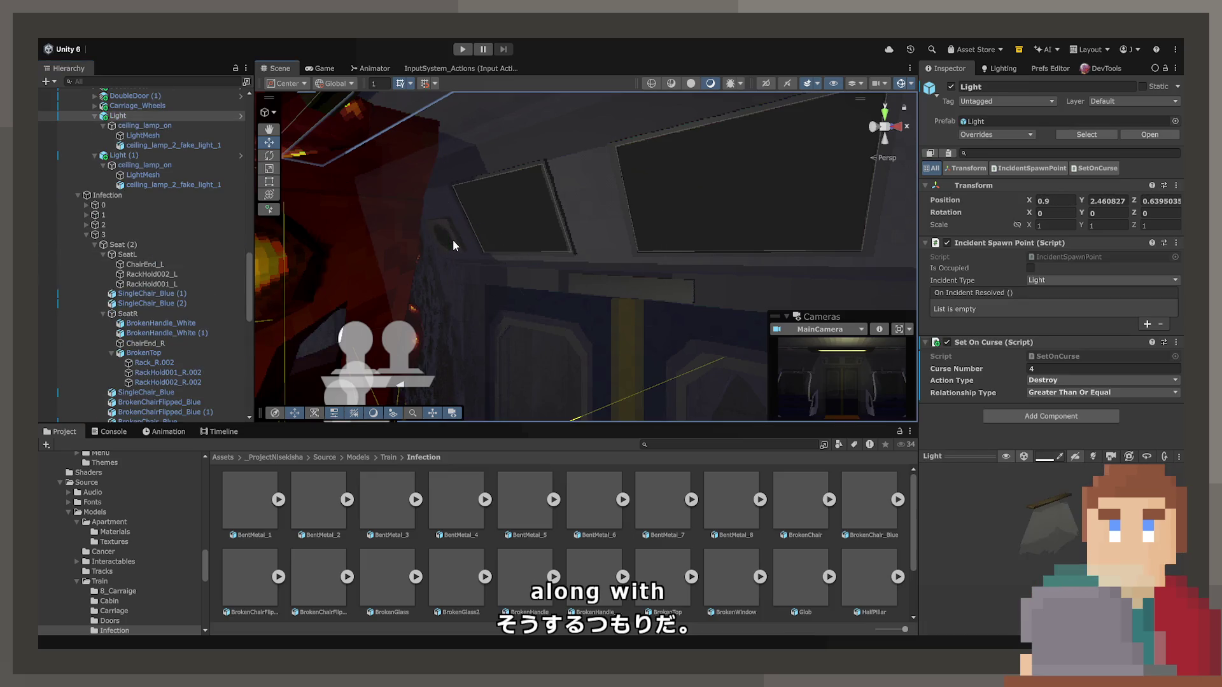
click(452, 245)
click(448, 231)
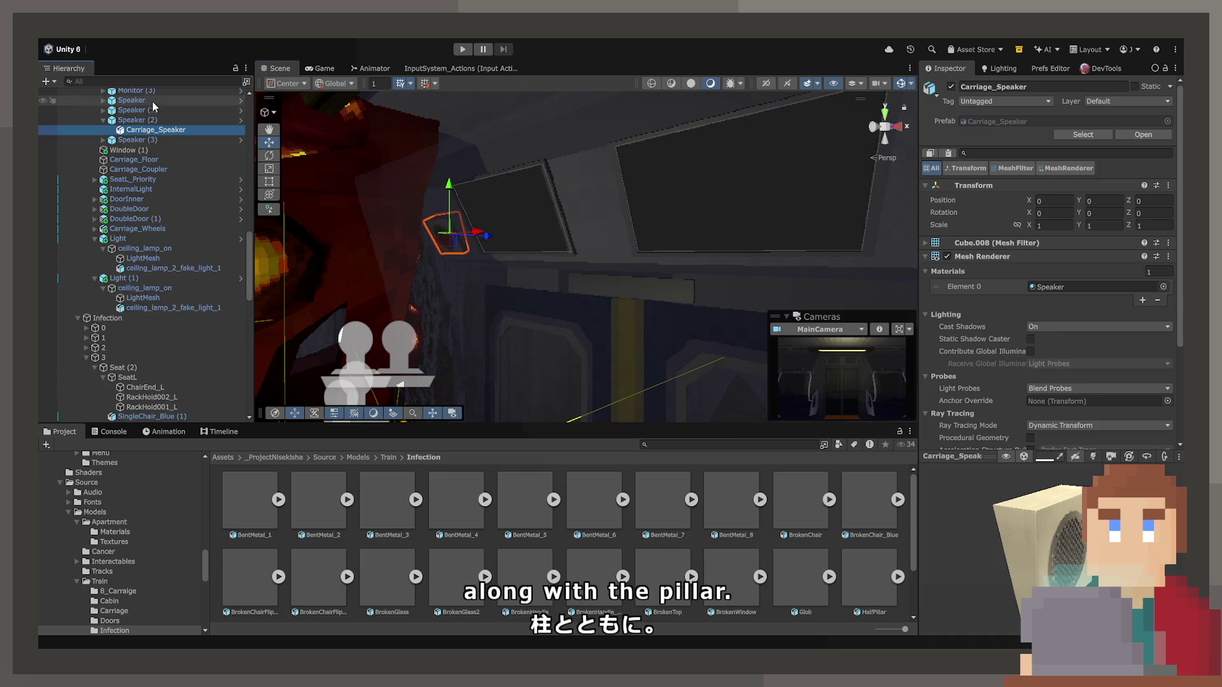
click(150, 121)
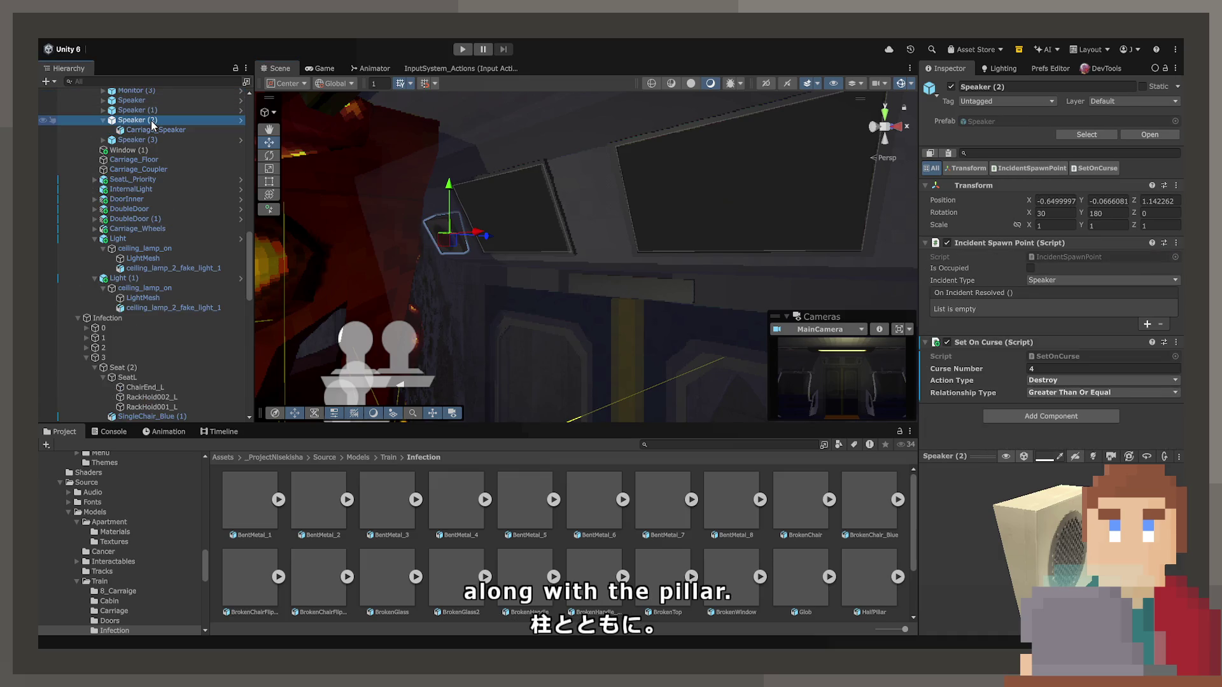
key(ctrl+d)
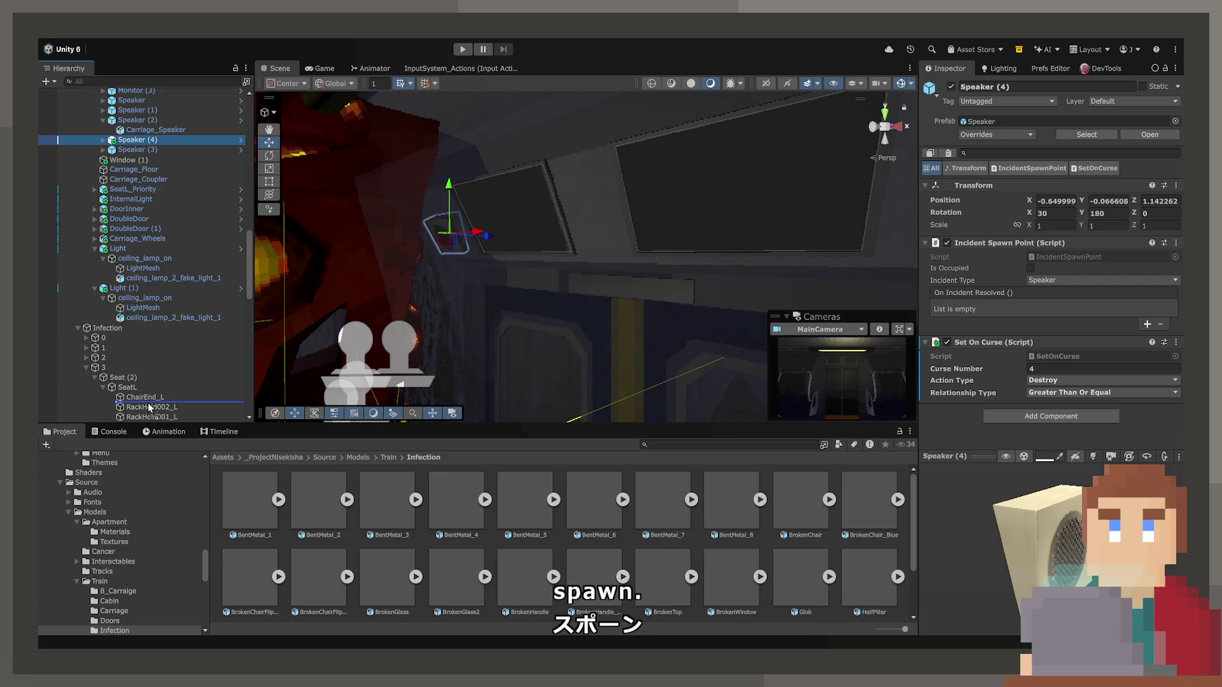
scroll(148, 414, down, 5)
scroll(149, 408, down, 5)
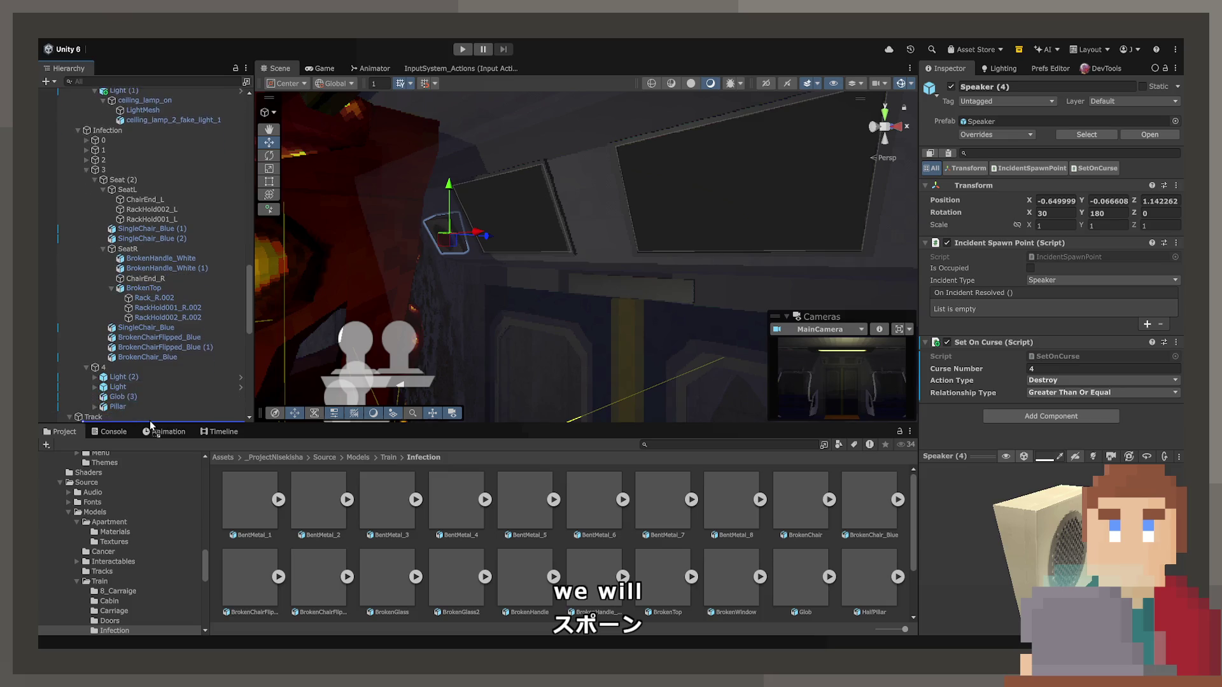
drag(148, 372, 147, 371)
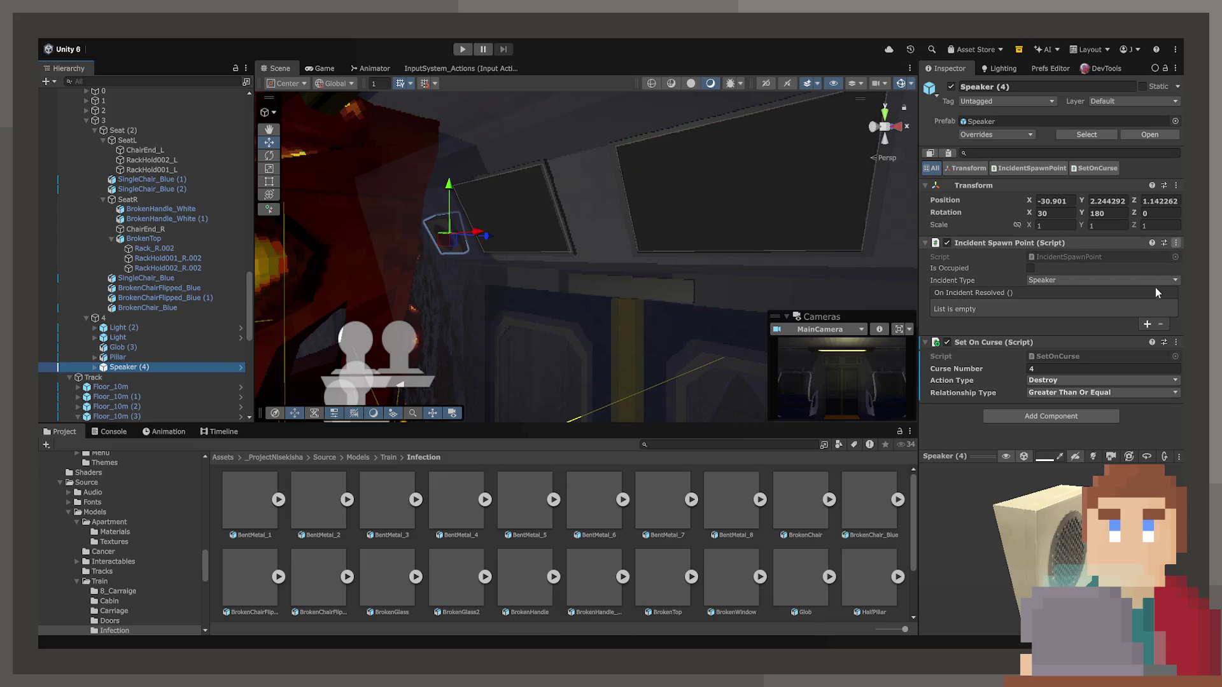
Remove the Incident Spawn Point component from Speaker (4)
click(1175, 242)
click(1145, 270)
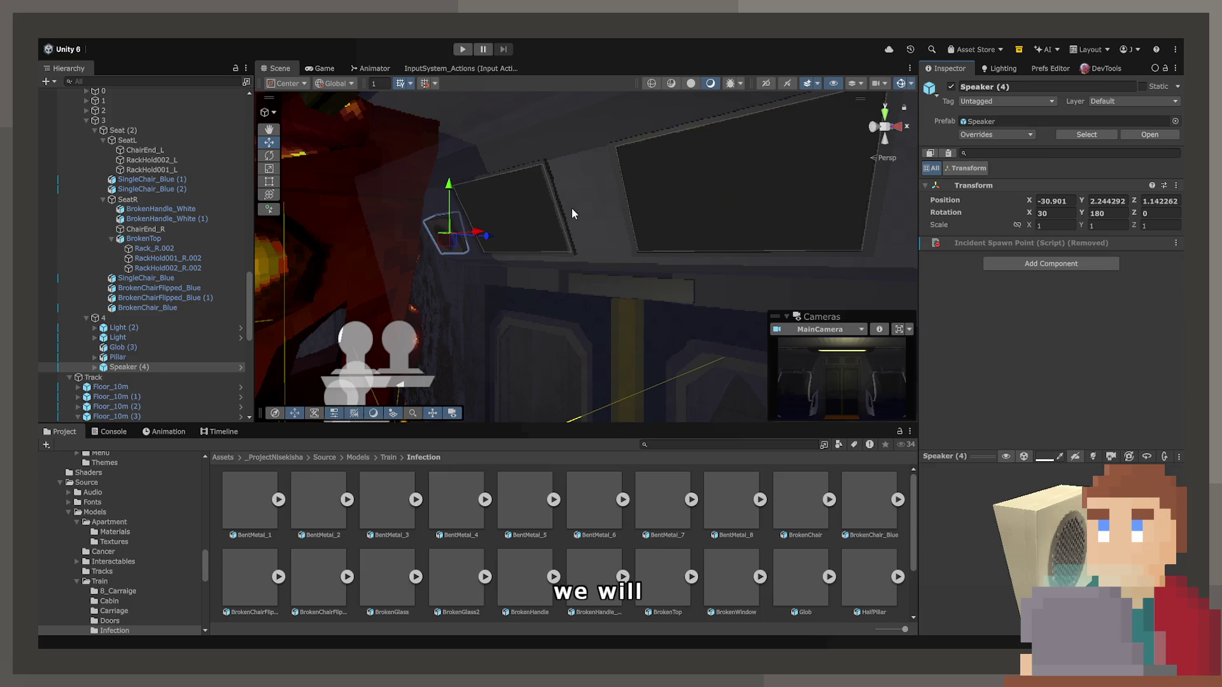
drag(498, 225, 292, 193)
Rotate Speaker (4) so it lies tipped over at roughly 42.6, 194.6, 17.4 degrees
click(269, 156)
mouse_move(479, 197)
mouse_down()
mouse_move(467, 212)
mouse_move(513, 211)
mouse_move(528, 224)
mouse_move(520, 194)
mouse_move(395, 191)
mouse_move(263, 156)
mouse_up()
key(ctrl+z)
mouse_move(503, 185)
mouse_down()
mouse_move(524, 197)
mouse_move(520, 292)
mouse_move(270, 159)
mouse_up()
drag(536, 286, 544, 260)
drag(544, 261, 575, 220)
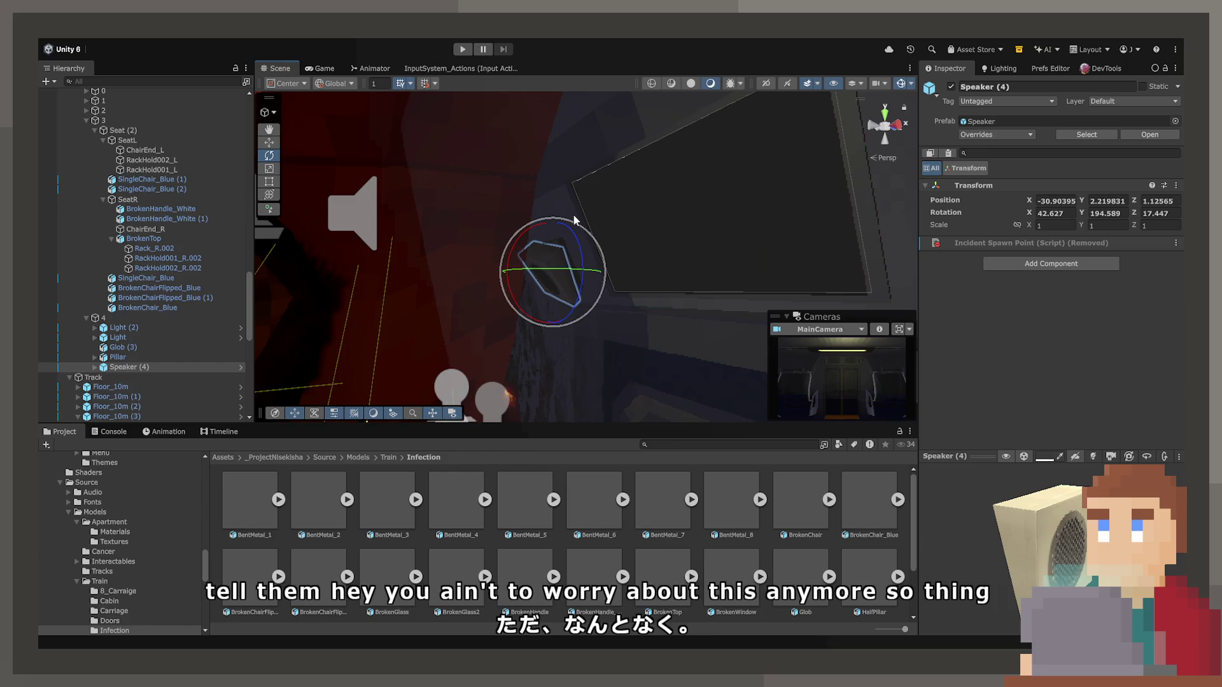
mouse_move(559, 178)
mouse_down()
mouse_move(676, 233)
mouse_move(644, 211)
mouse_up()
click(666, 220)
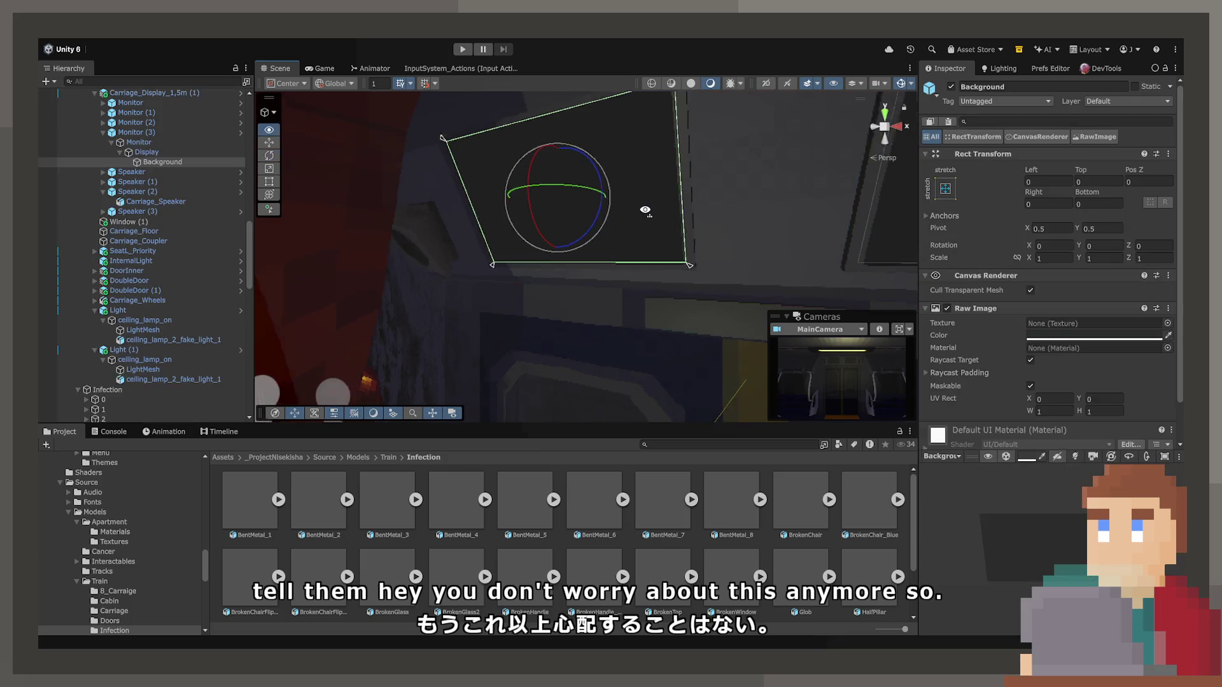
Add a Set On Curse component to Monitor (3) with Curse Number 4 and Action Type Destroy
double_click(177, 142)
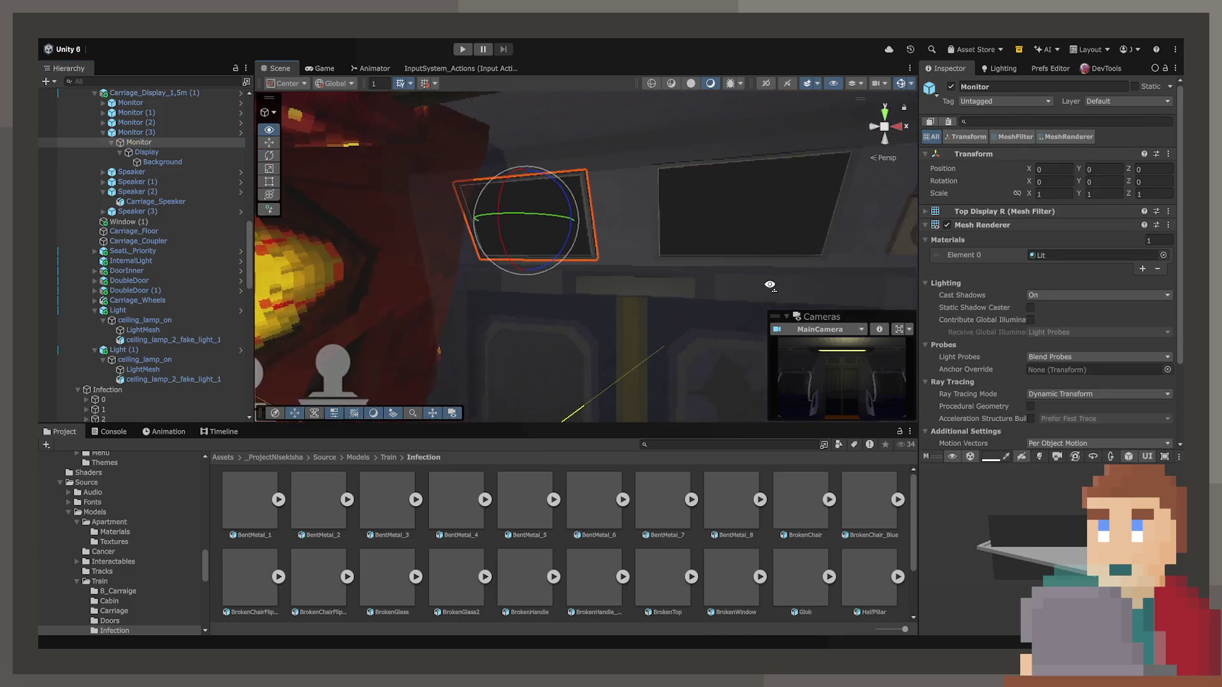
scroll(1081, 331, down, 3)
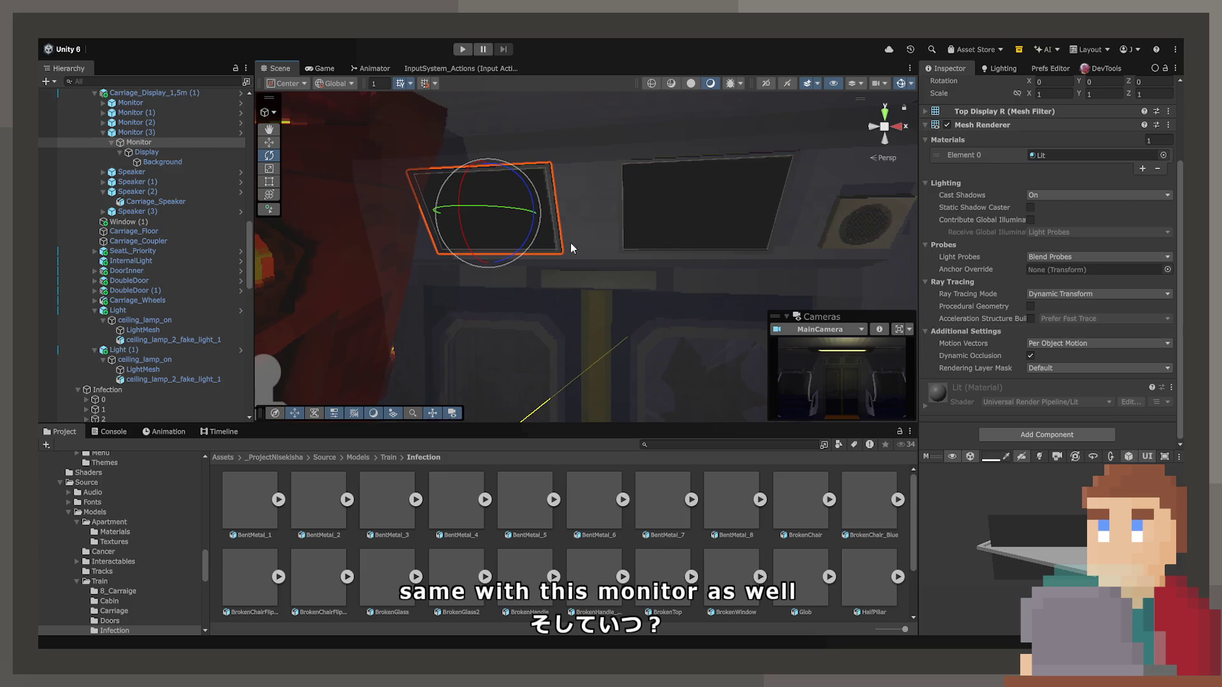
scroll(156, 217, up, 2)
click(163, 171)
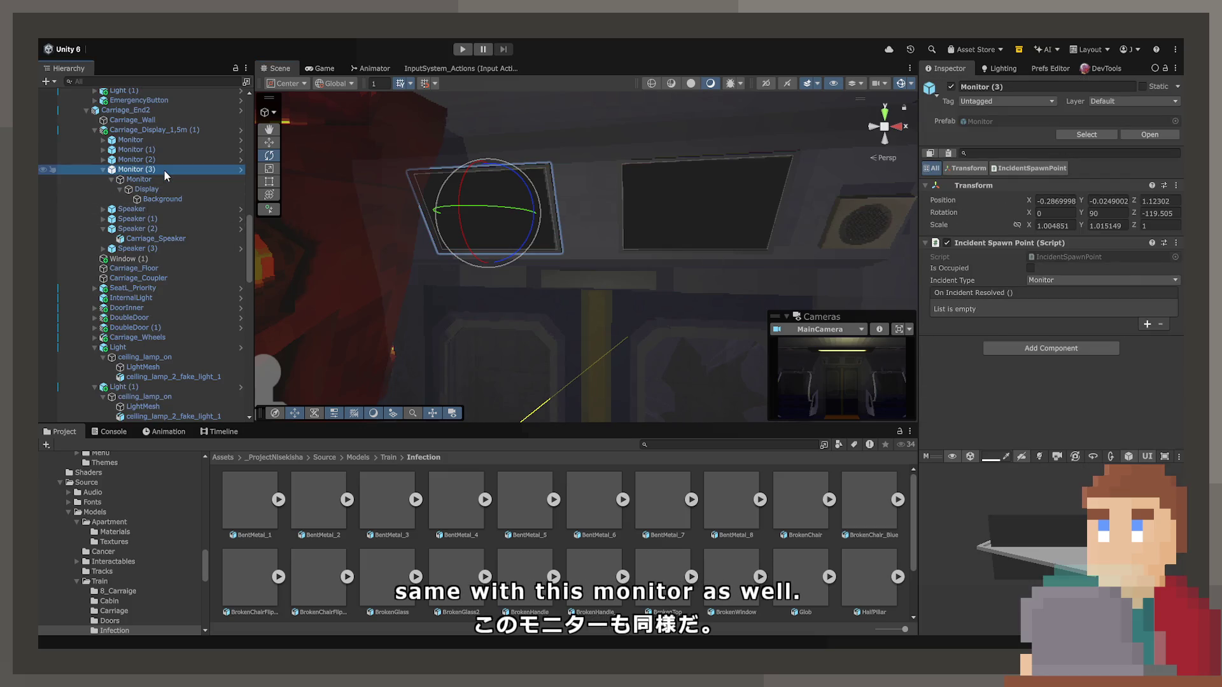
click(1056, 352)
click(1059, 382)
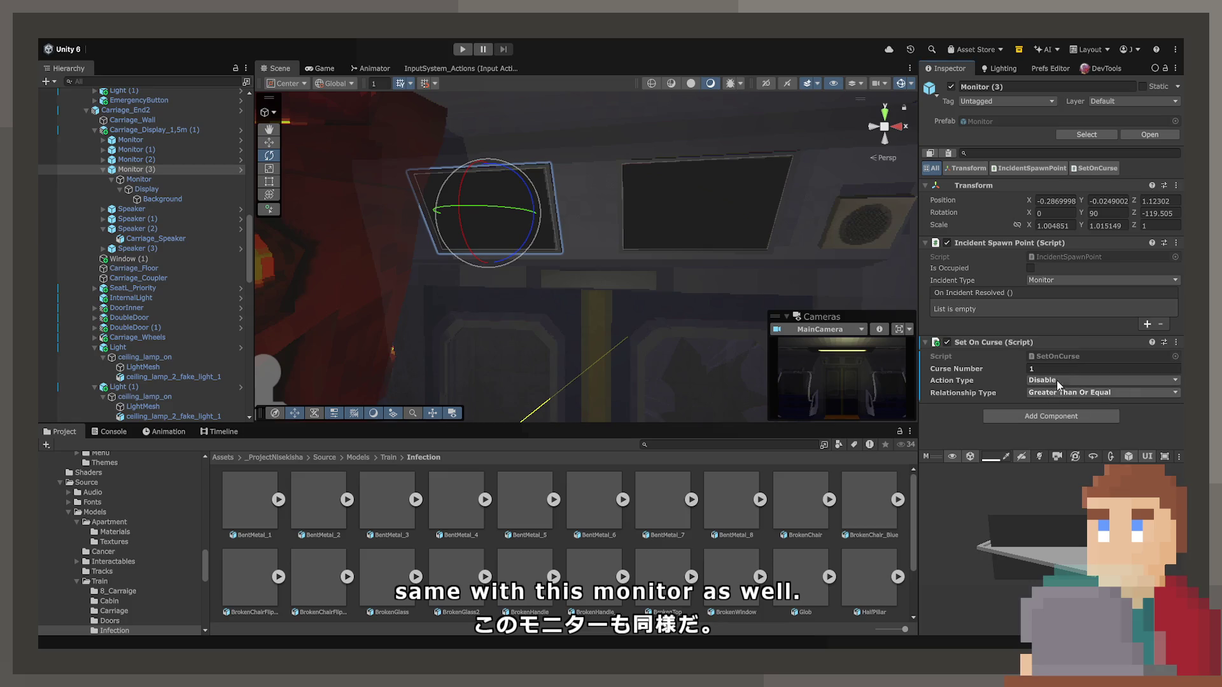
text(4)
click(1049, 380)
click(1041, 400)
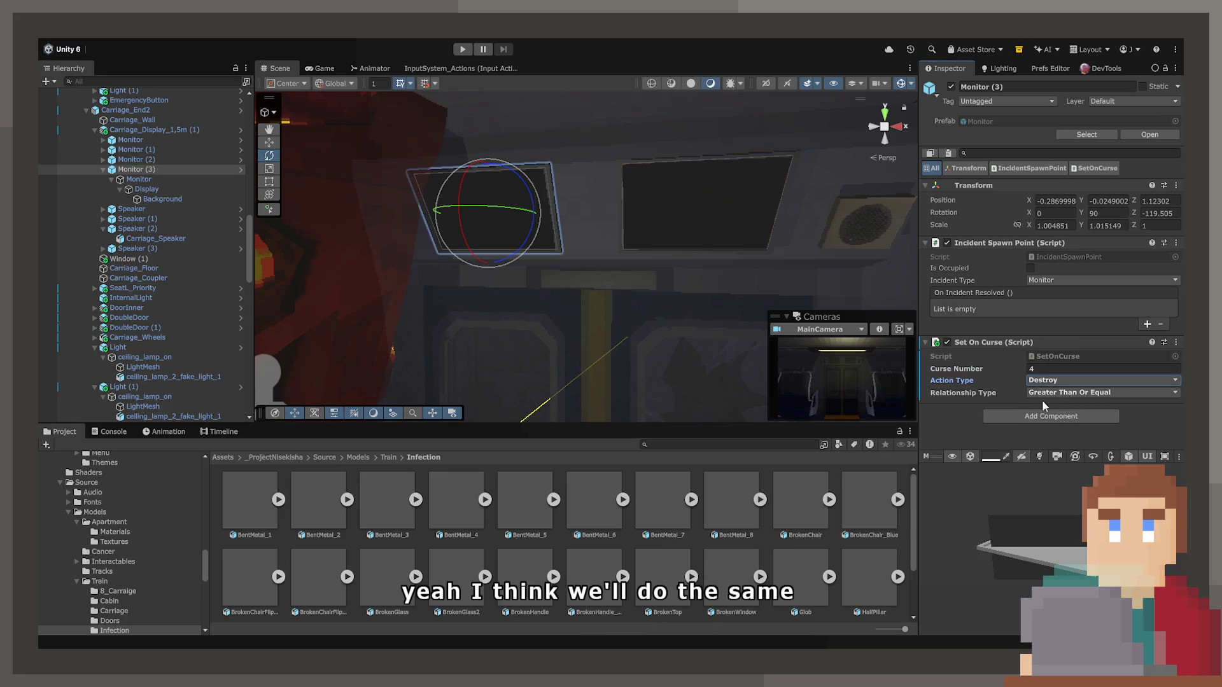
Duplicate Monitor (3) and move the Monitor (4) copy into the 4 group
click(150, 179)
key(ctrl+d)
mouse_move(140, 208)
mouse_down()
mouse_move(132, 426)
mouse_move(128, 362)
mouse_up()
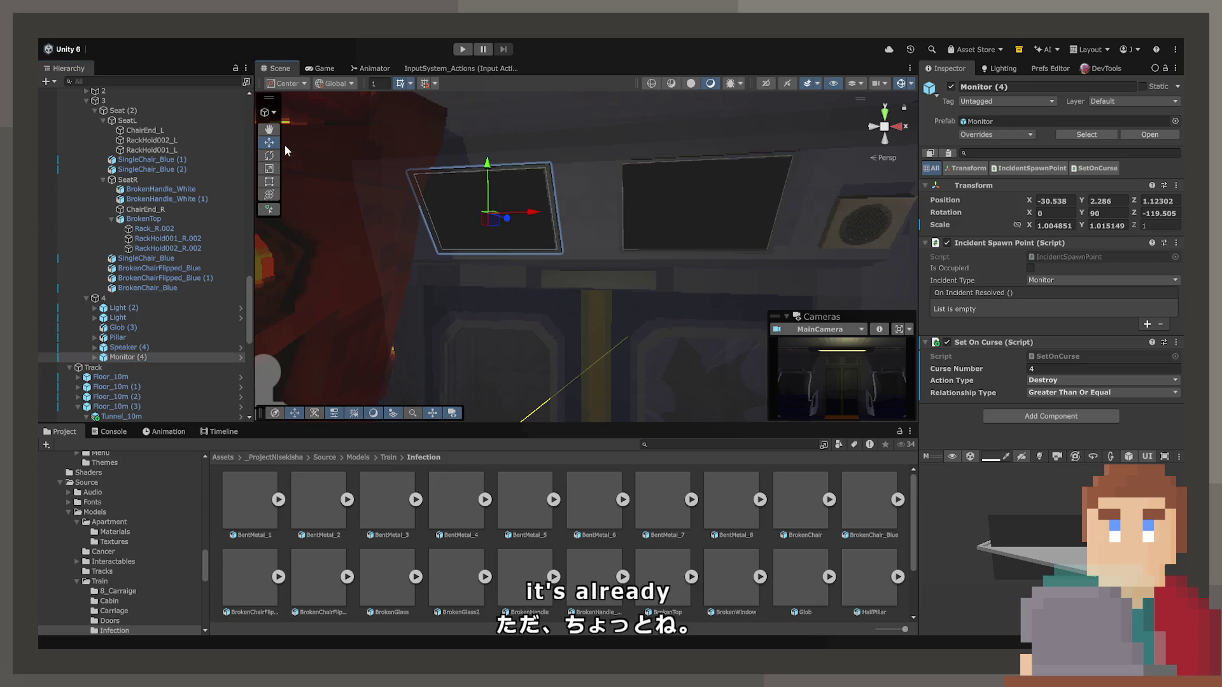
Tilt Monitor (4) down toward the floor and set its Z rotation to 0
mouse_move(309, 163)
mouse_down()
mouse_move(512, 460)
mouse_move(502, 245)
mouse_move(486, 262)
mouse_move(497, 266)
mouse_up()
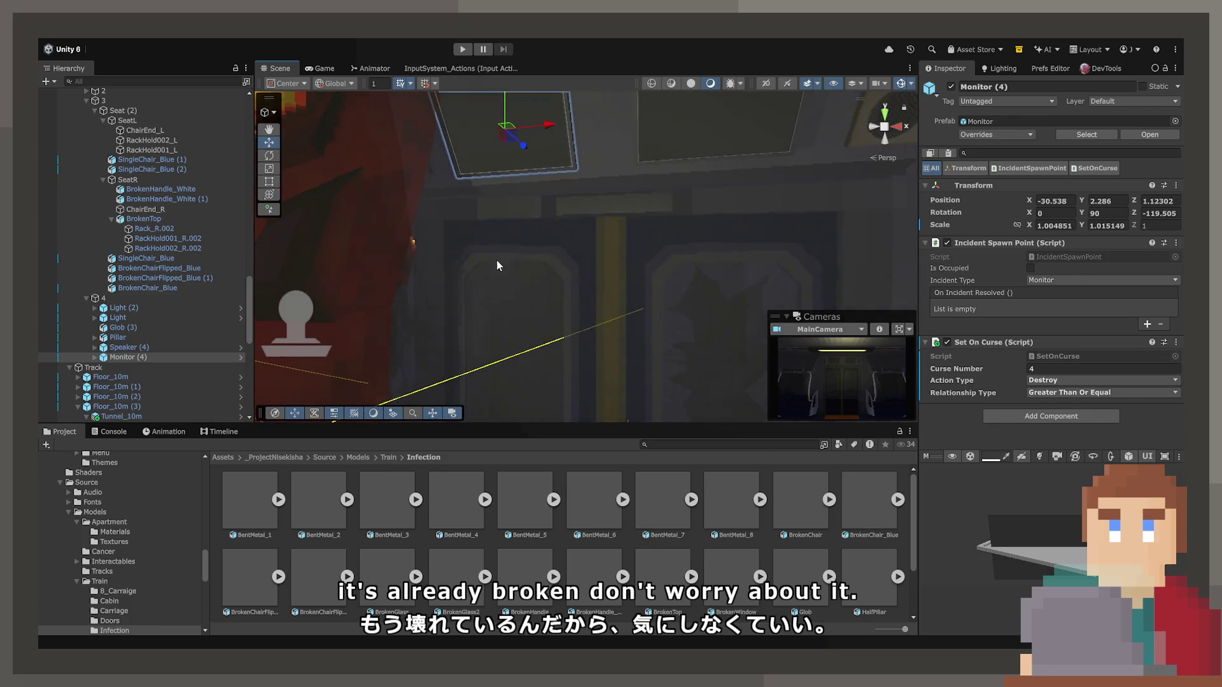
click(269, 155)
mouse_move(499, 163)
mouse_down()
mouse_move(490, 123)
mouse_move(528, 162)
mouse_up()
mouse_move(500, 111)
mouse_down()
mouse_move(502, 363)
mouse_move(450, 133)
mouse_up()
drag(510, 360, 301, 142)
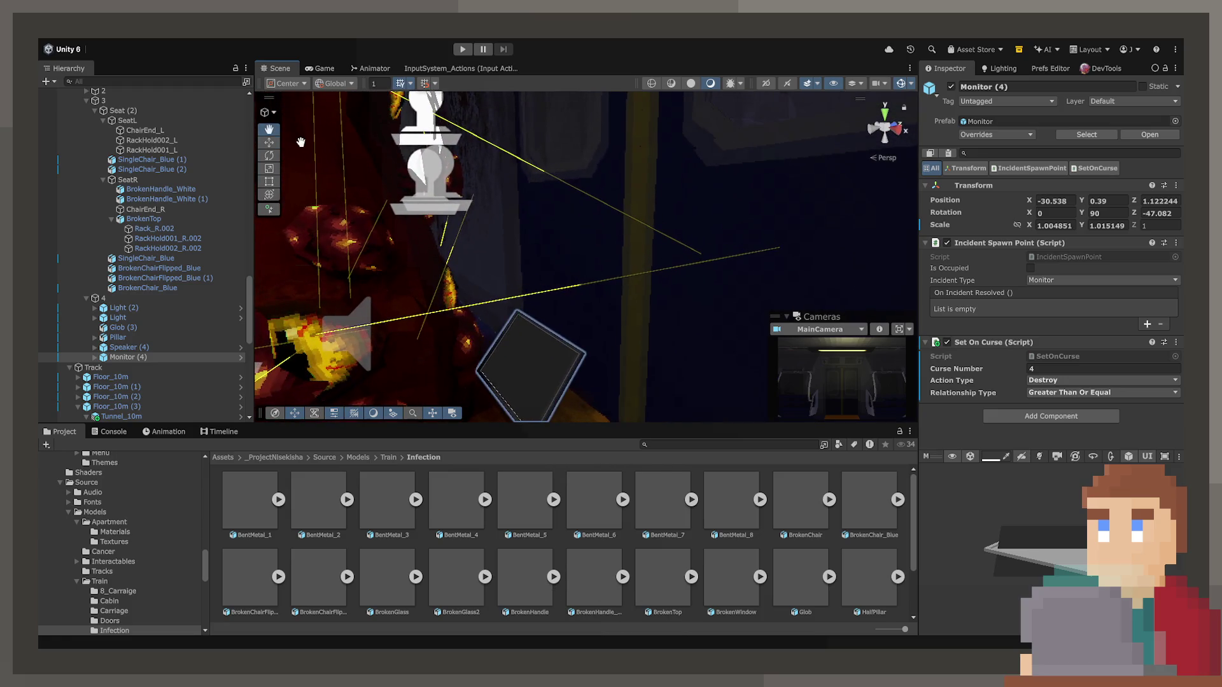
drag(549, 315, 562, 303)
key(f)
text(7.49)
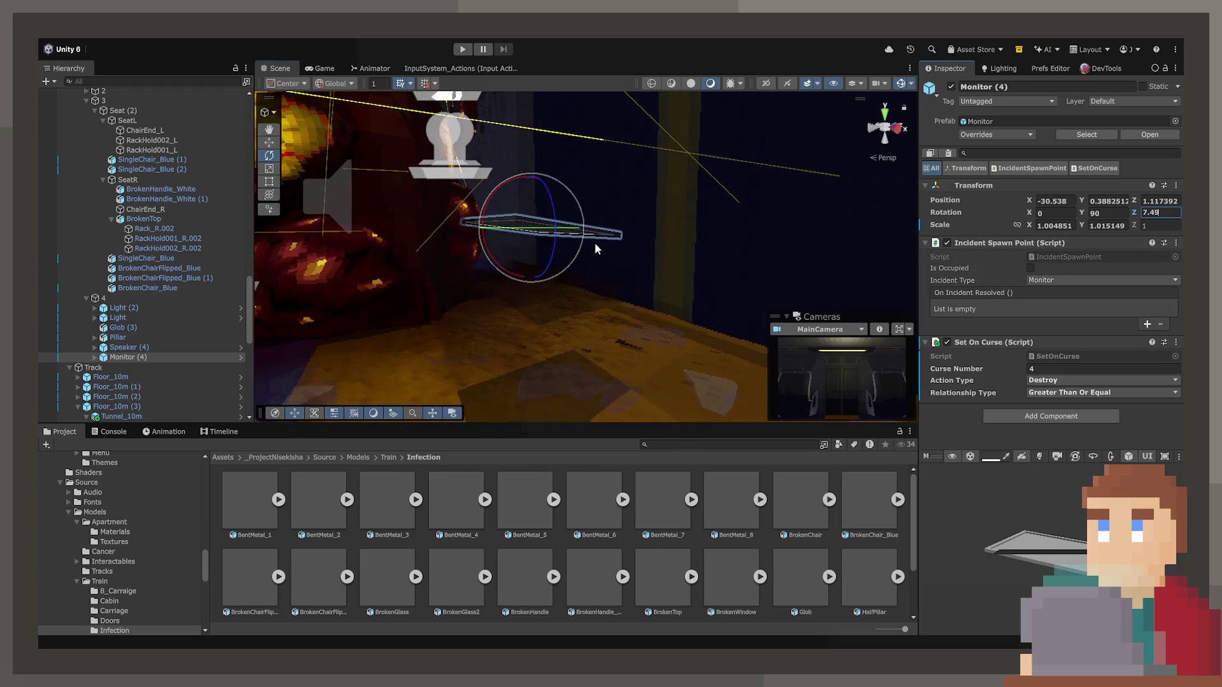
text(0)
key(Return)
Lower Monitor (4) flat onto the carriage floor at about -30.387, 0.2065, 1.021
mouse_move(628, 208)
mouse_down()
mouse_move(573, 229)
mouse_move(570, 282)
mouse_move(542, 309)
mouse_move(560, 319)
mouse_up()
click(556, 316)
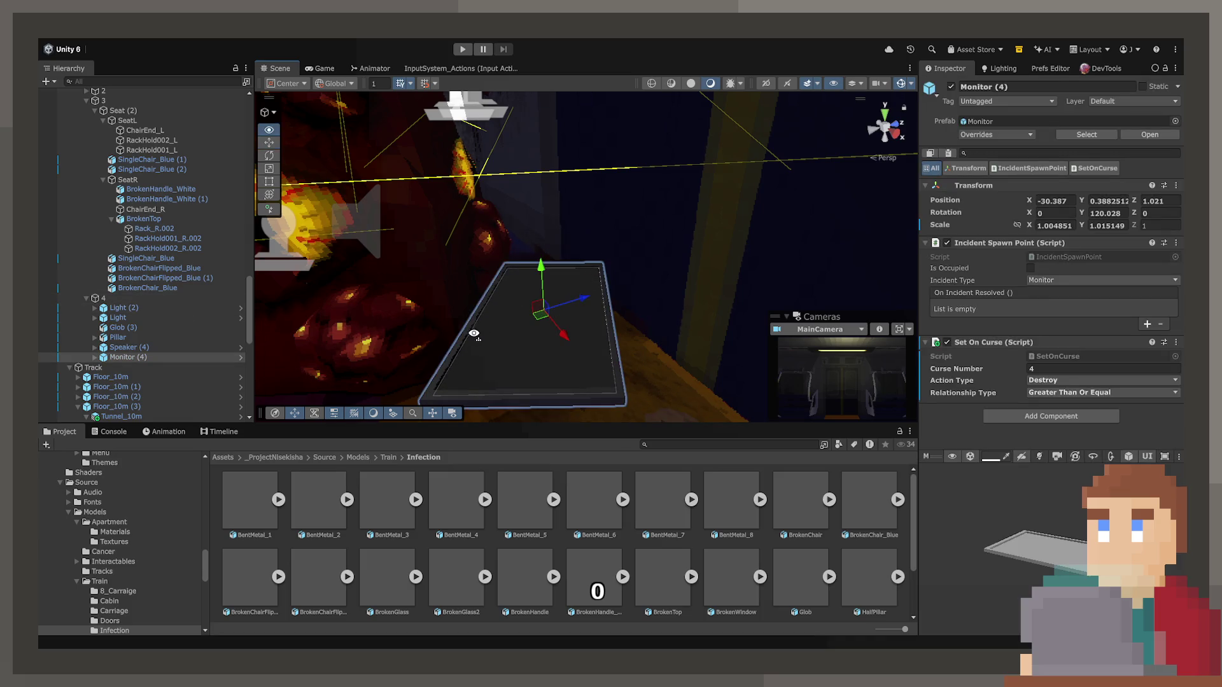
drag(474, 333, 547, 191)
mouse_move(563, 143)
mouse_down()
mouse_move(554, 245)
mouse_move(540, 191)
mouse_move(563, 168)
mouse_up()
key(e)
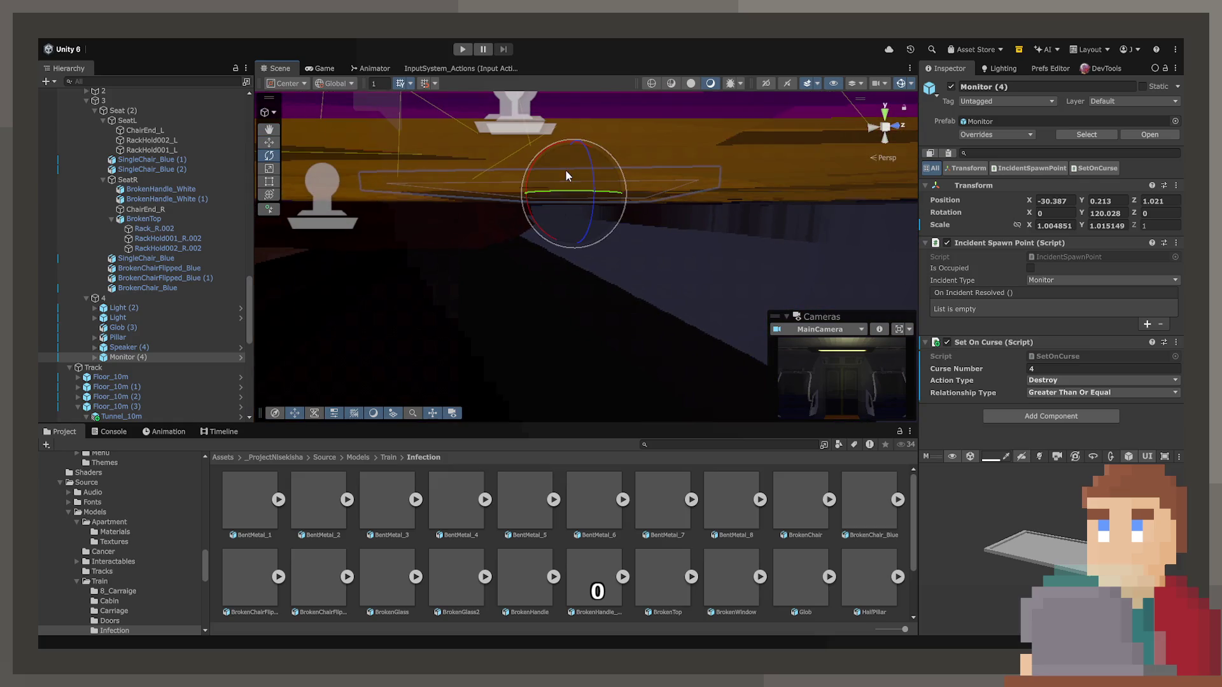
key(f)
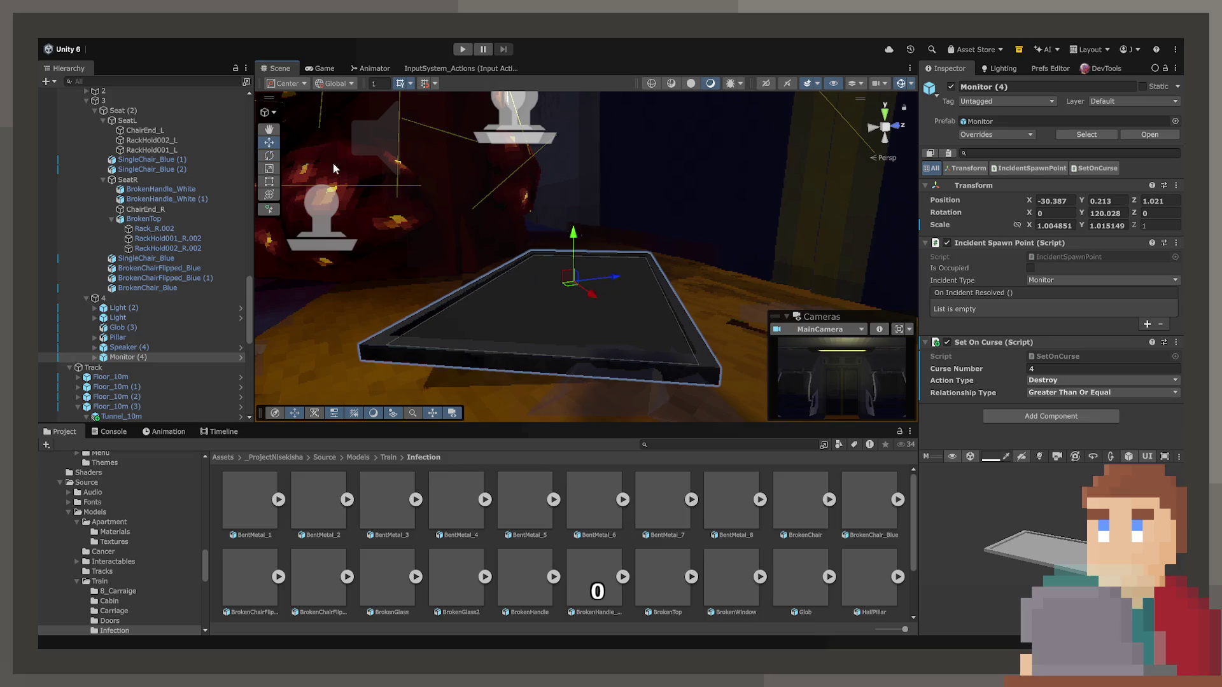
drag(570, 234, 573, 237)
mouse_move(572, 236)
mouse_down()
mouse_move(622, 349)
mouse_move(598, 382)
mouse_move(616, 366)
mouse_move(655, 187)
mouse_up()
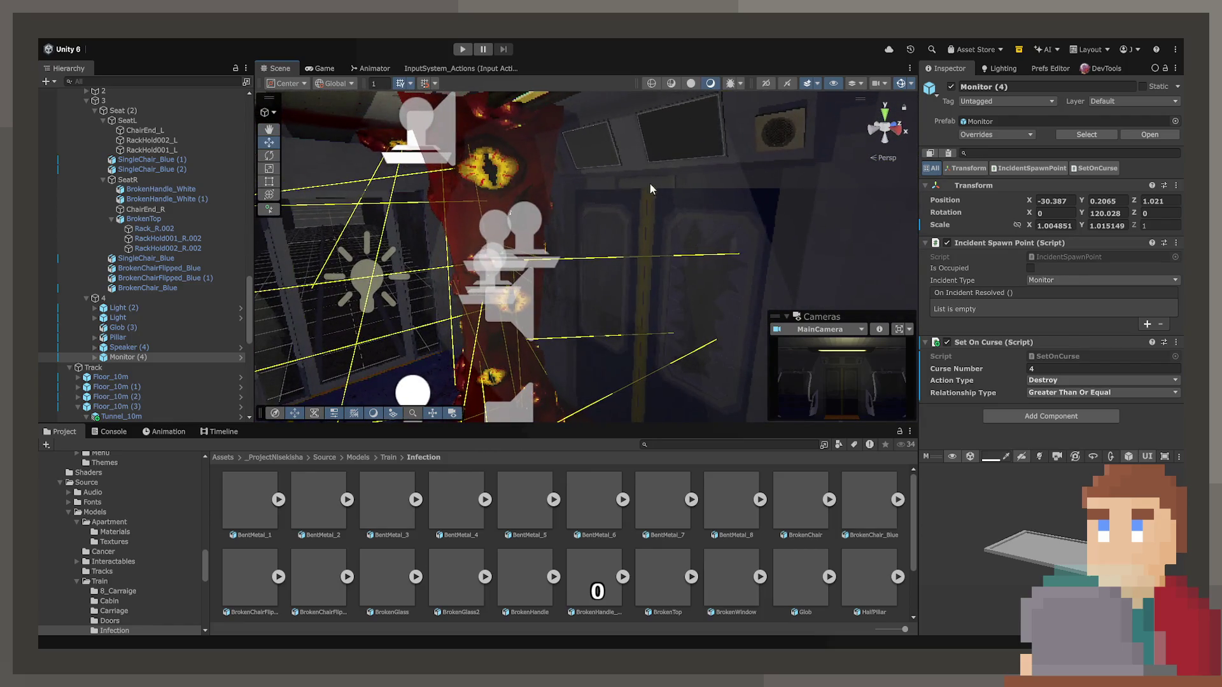
Strip the Incident Spawn Point component from Monitor (4), then frame it in view
click(587, 143)
click(587, 143)
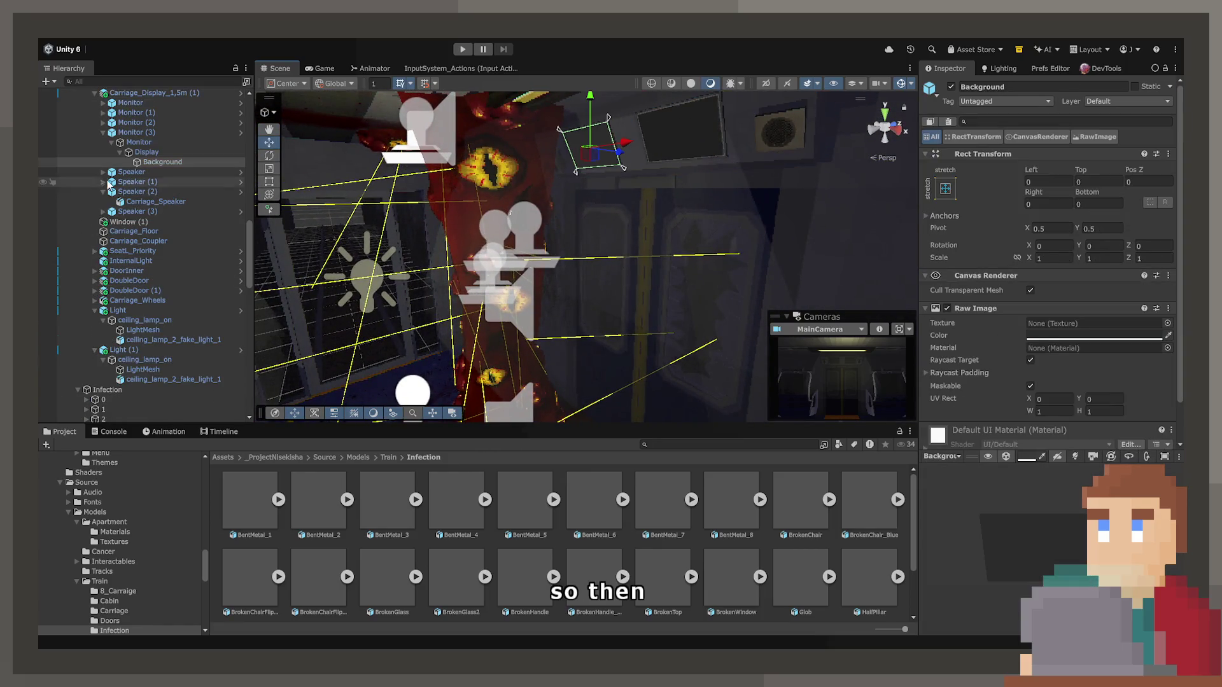
click(137, 133)
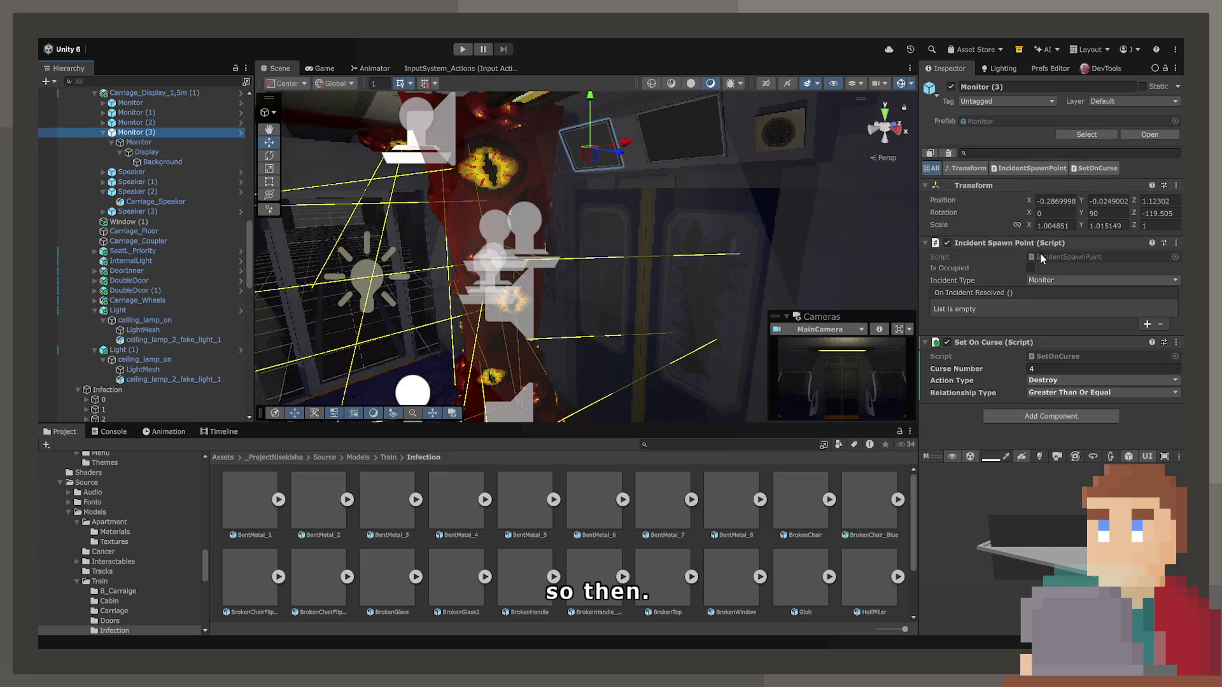
scroll(163, 360, down, 10)
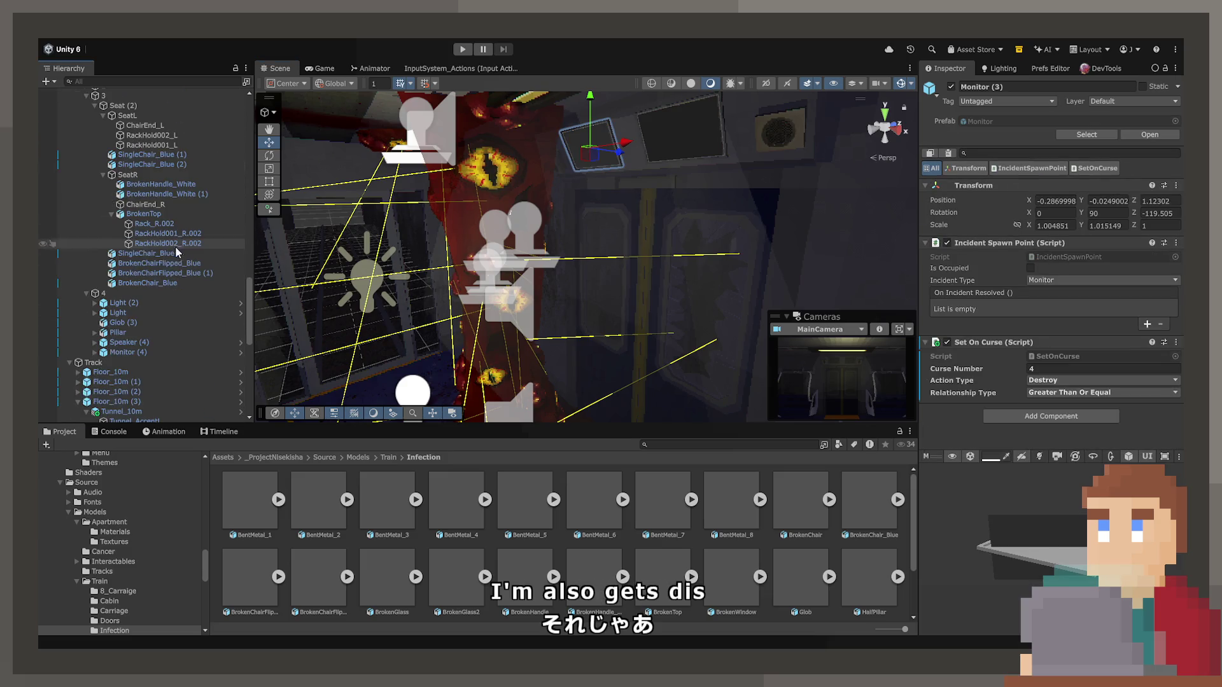
click(133, 352)
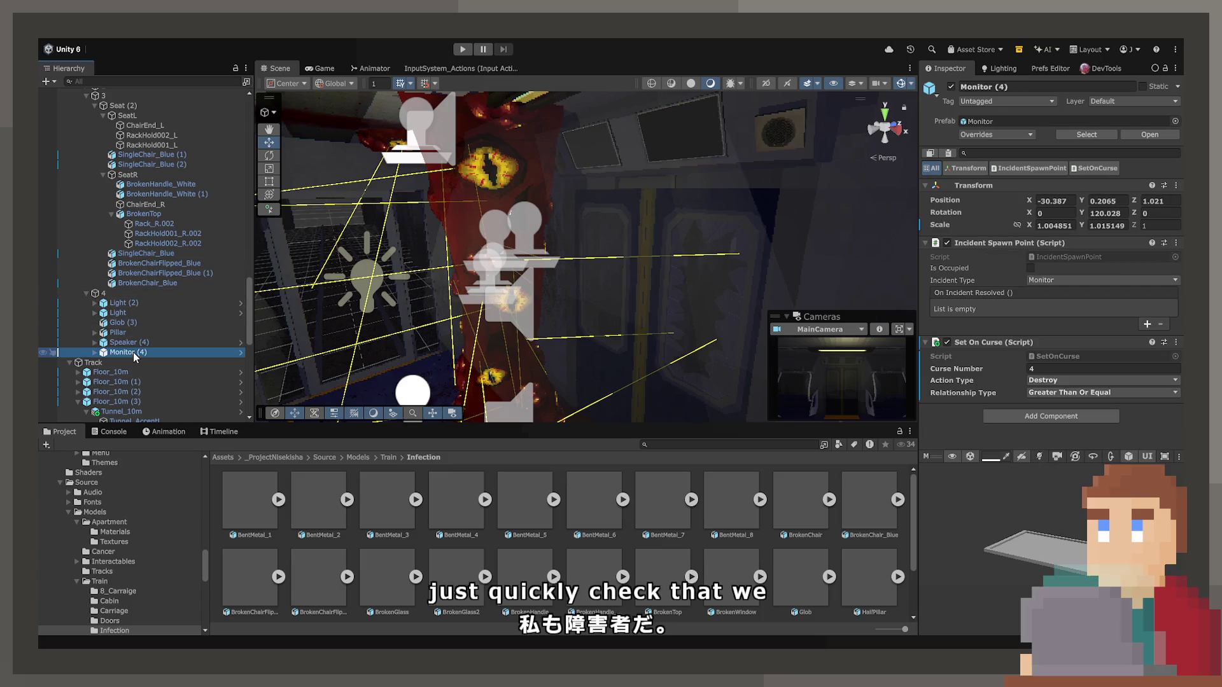
click(1176, 253)
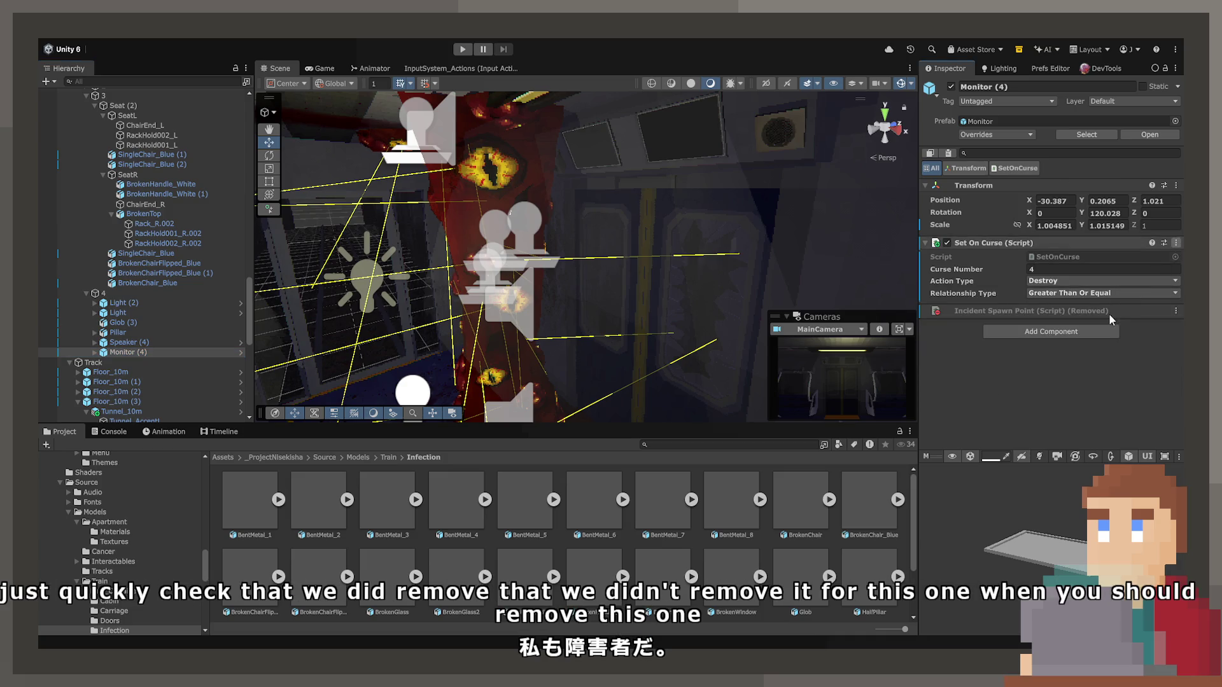
click(1109, 313)
key(f)
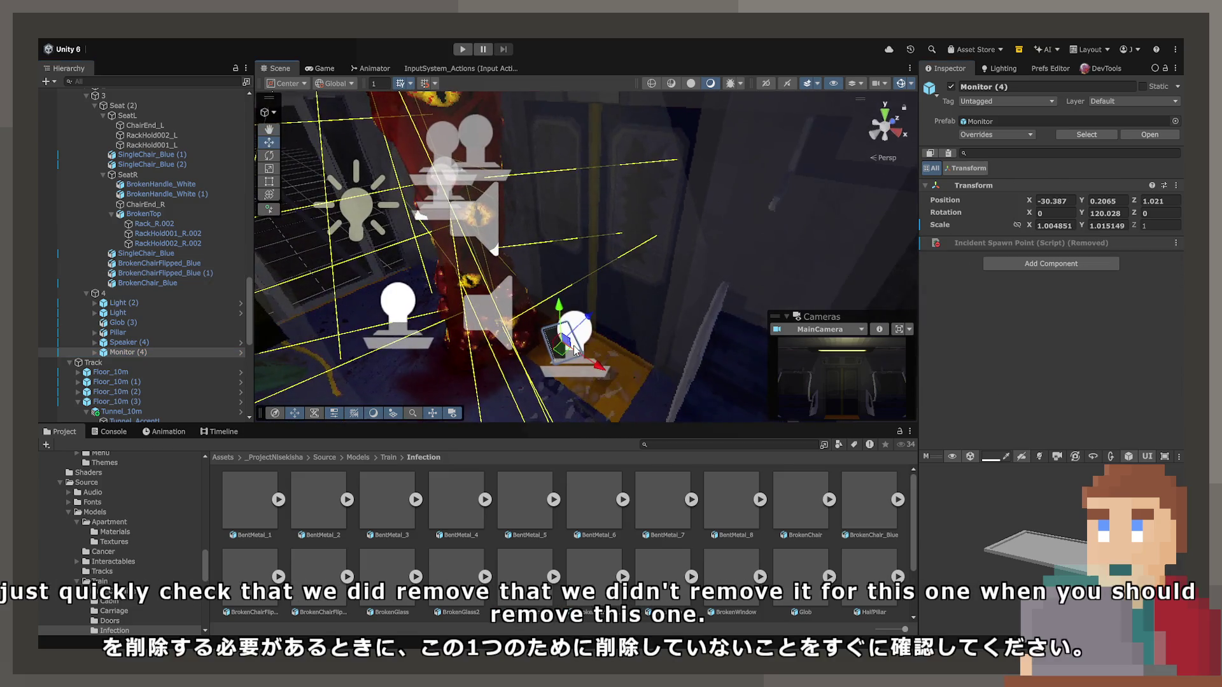
drag(627, 253, 366, 185)
mouse_move(560, 101)
mouse_down()
mouse_move(606, 145)
mouse_move(462, 122)
mouse_up()
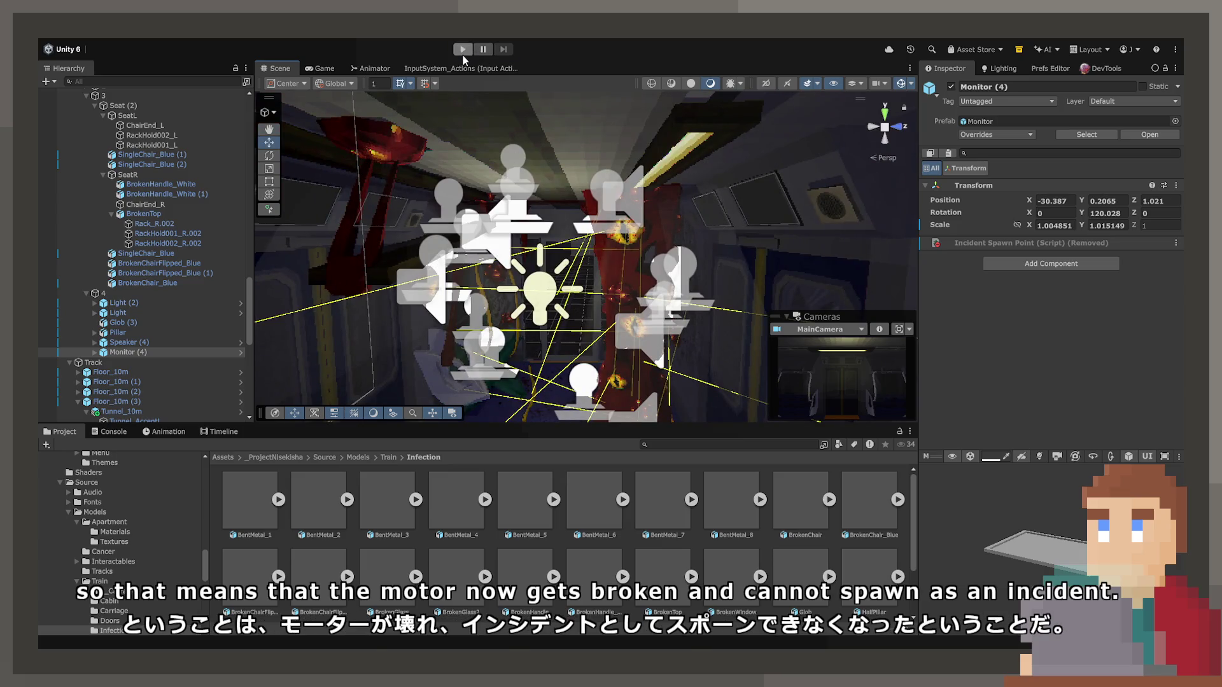
Briefly play-test the scene, looking down at the carriage floor and benches, then stop
click(463, 50)
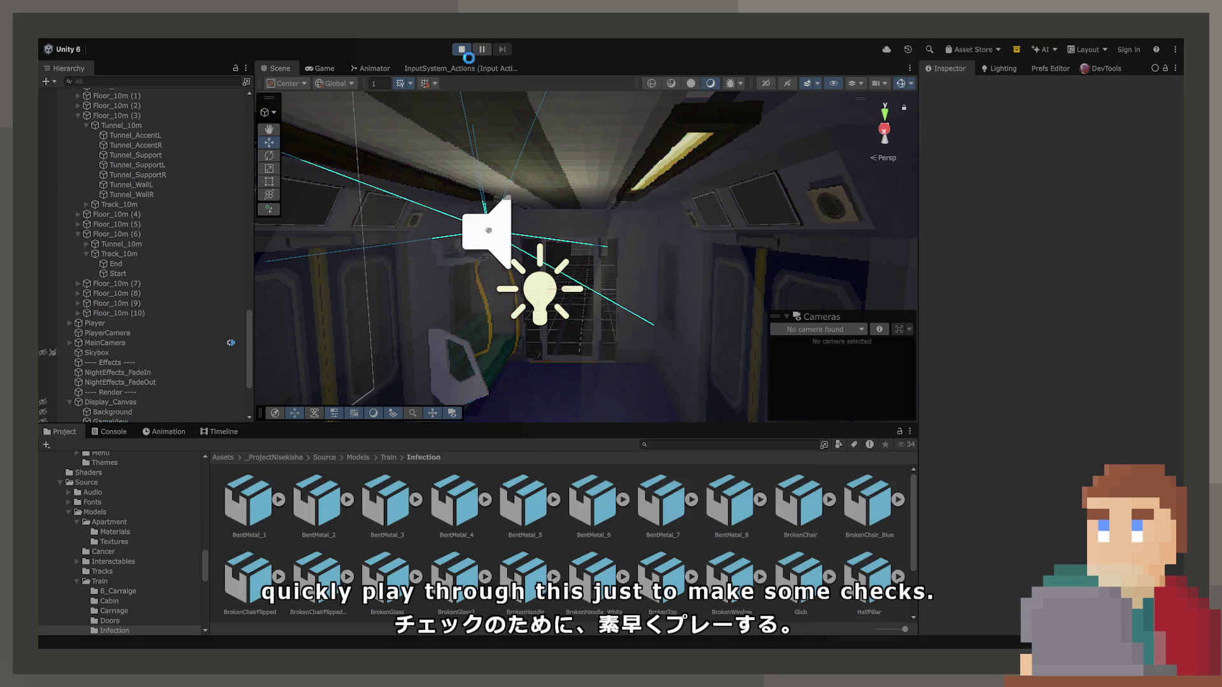
mouse_move(609, 244)
mouse_down()
mouse_move(627, 264)
mouse_move(598, 344)
mouse_move(387, 398)
mouse_move(742, 341)
mouse_move(926, 371)
mouse_move(792, 350)
mouse_up()
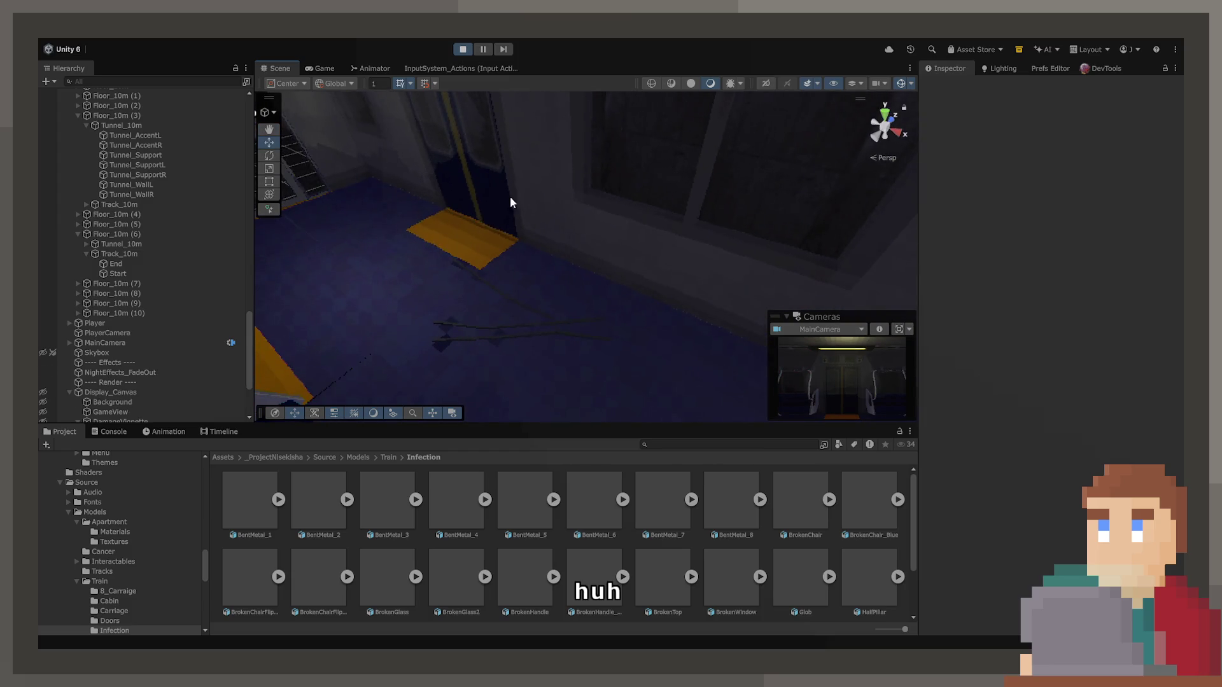
click(460, 50)
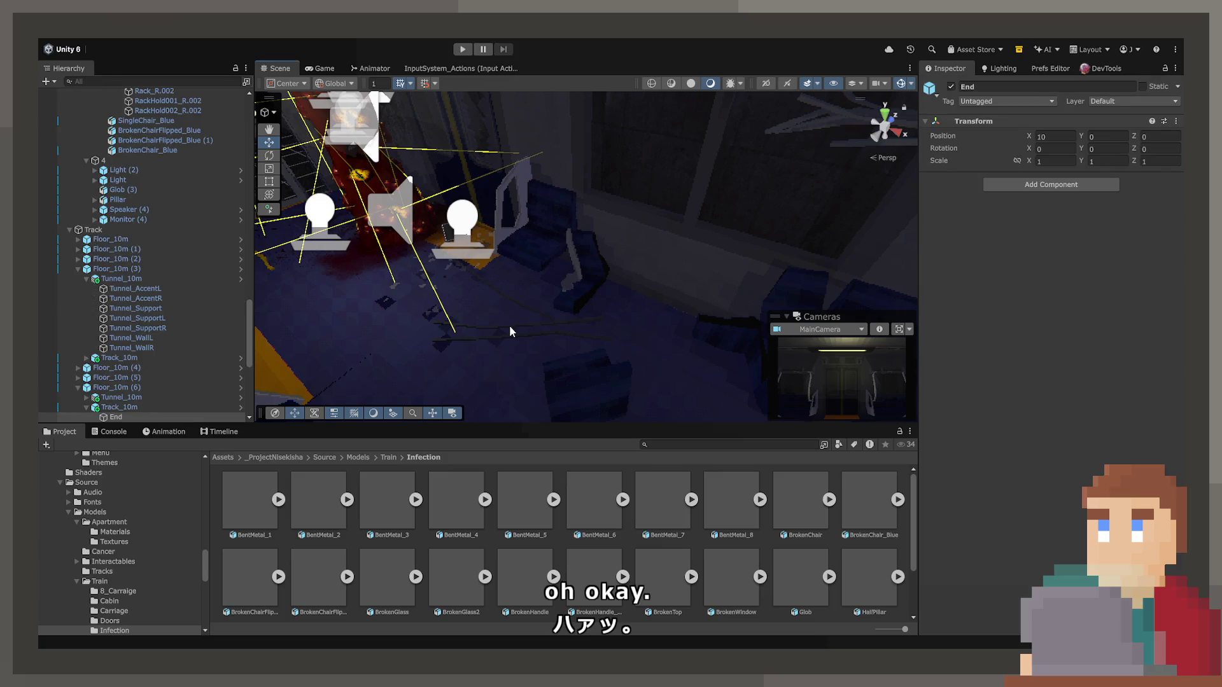
Unhide the carriage Seat using its Hierarchy visibility eye and run the scene again
click(509, 326)
click(124, 397)
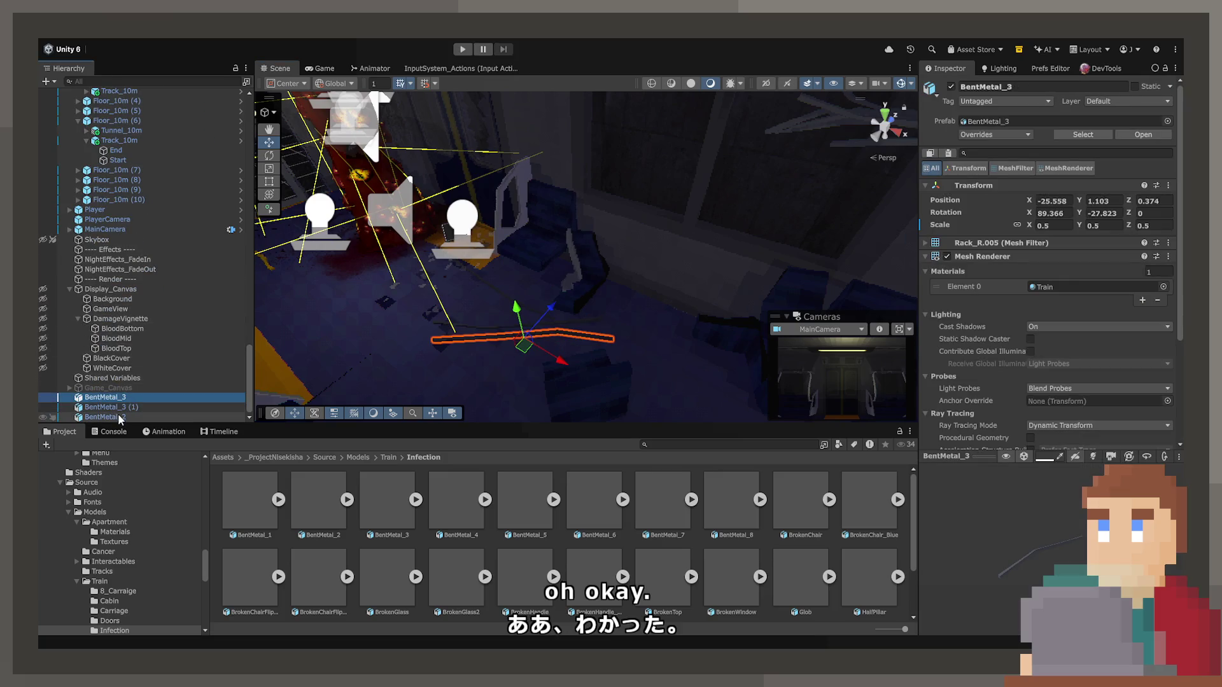
shift+click(117, 414)
scroll(146, 242, down, 10)
click(158, 261)
scroll(157, 261, down, 5)
click(45, 278)
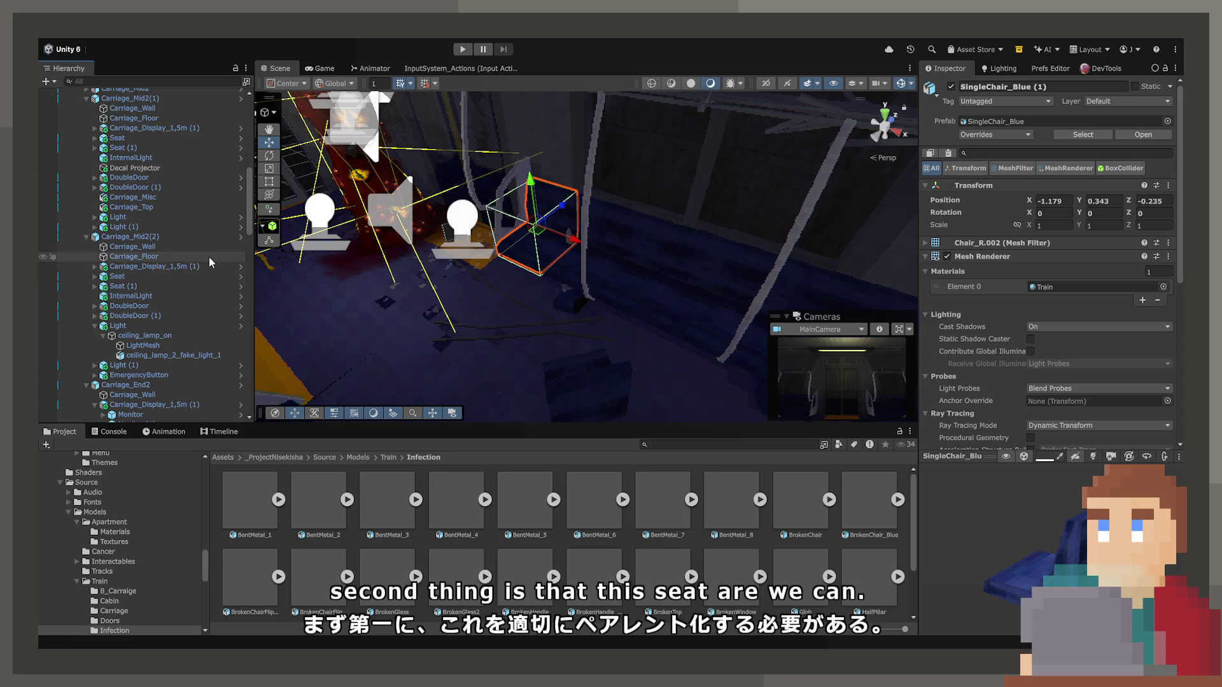
click(460, 50)
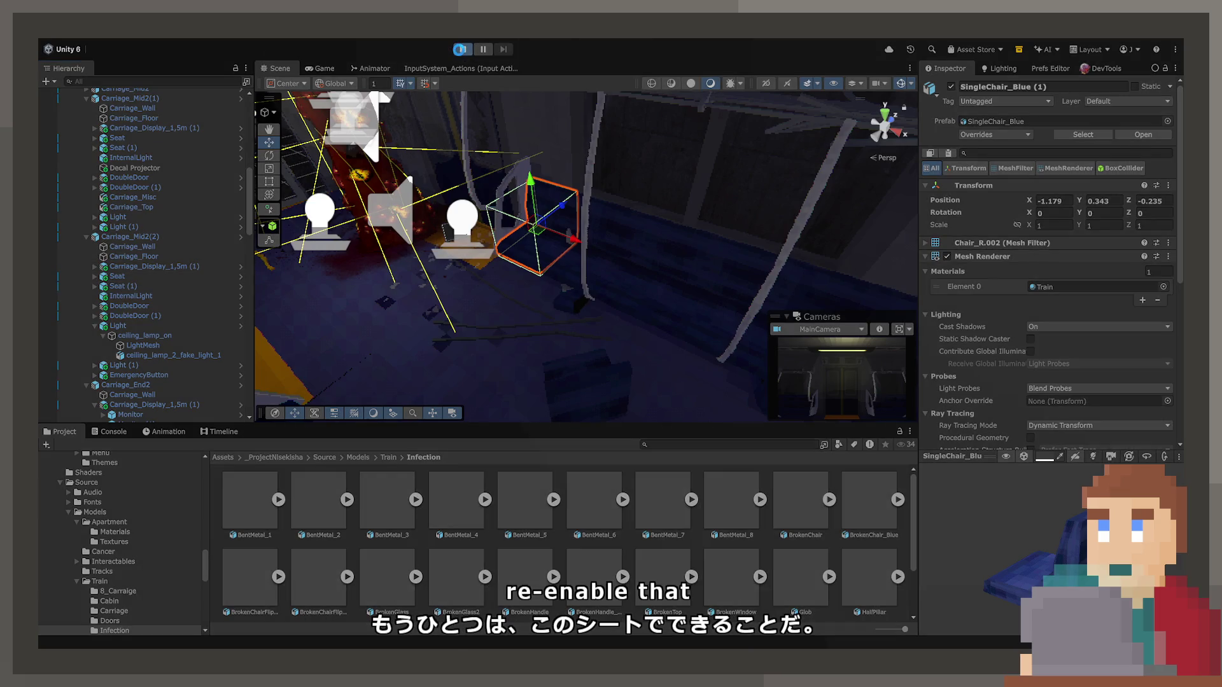
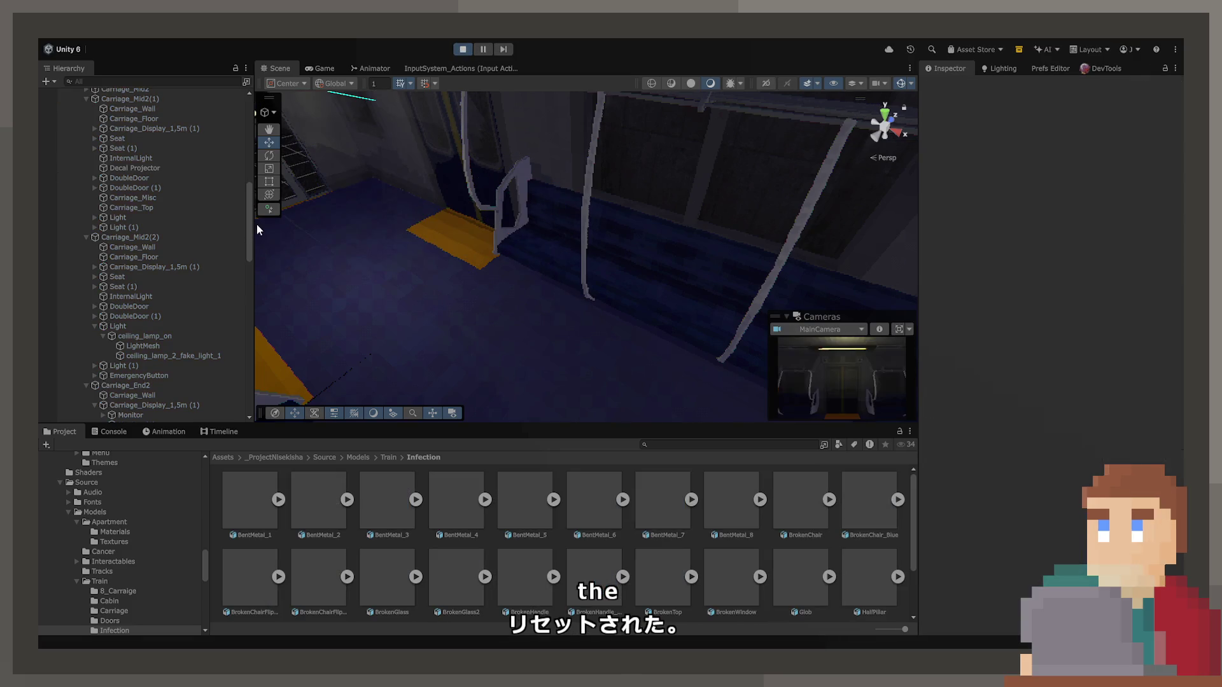
Stop the game and open the Prefs Editor to inspect CurseStrength and the storage path
drag(536, 208, 395, 114)
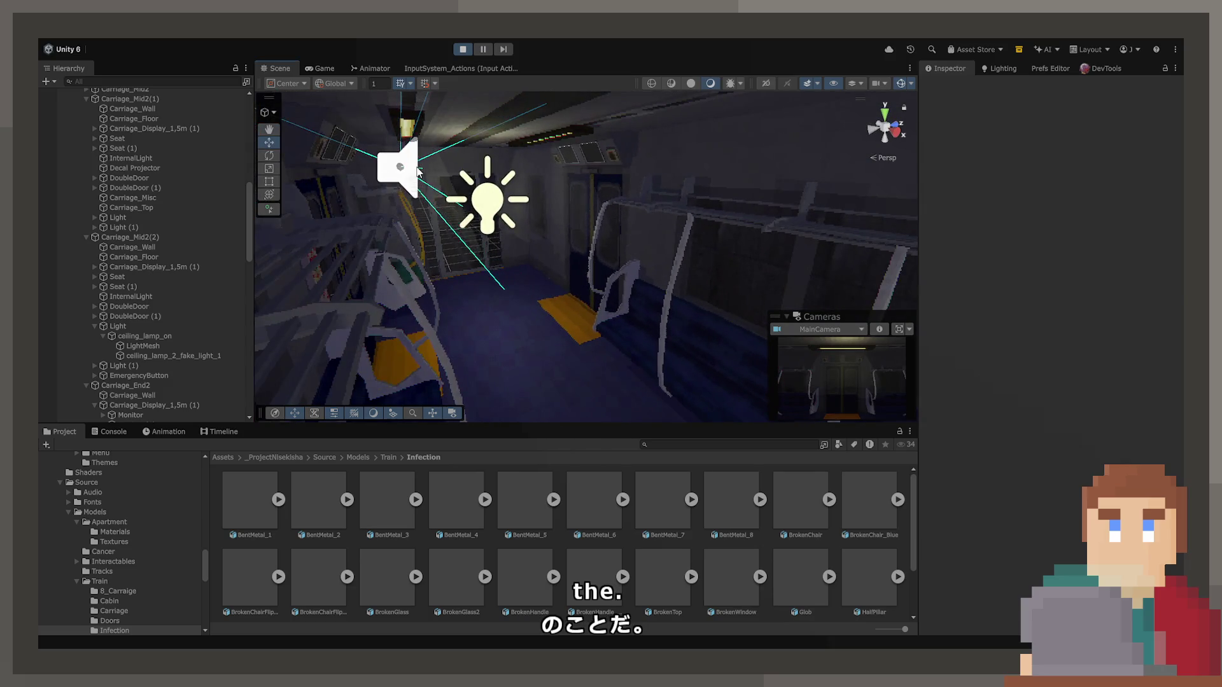
click(463, 49)
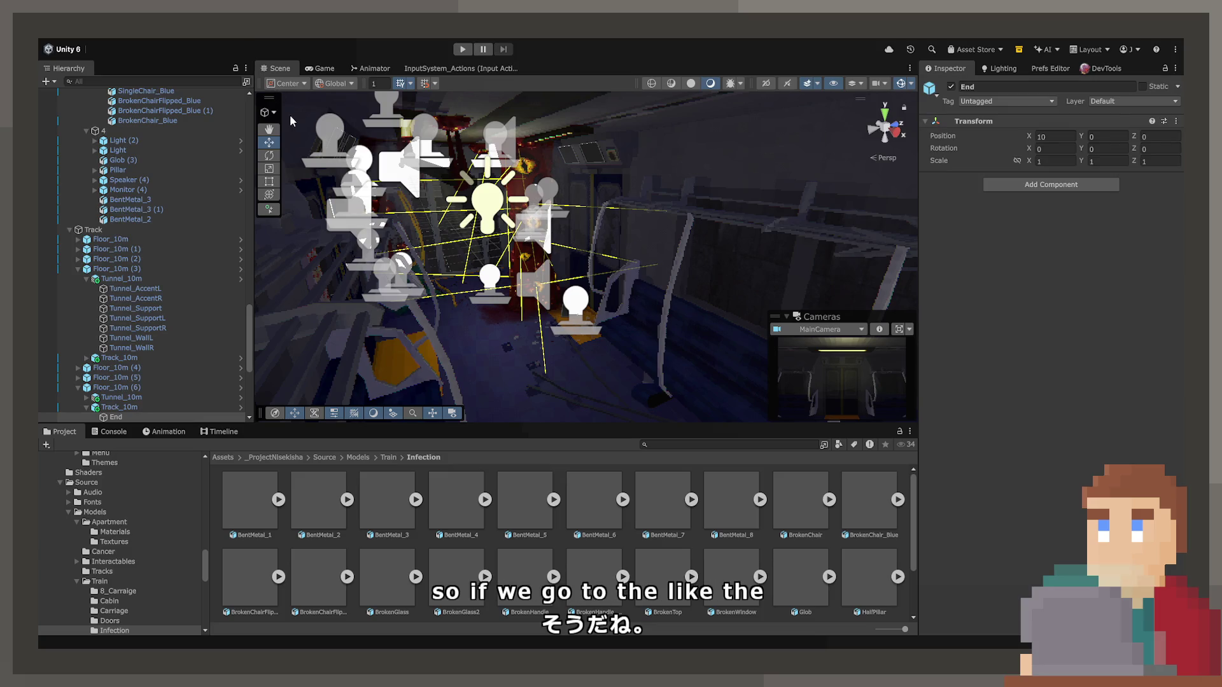
click(1050, 68)
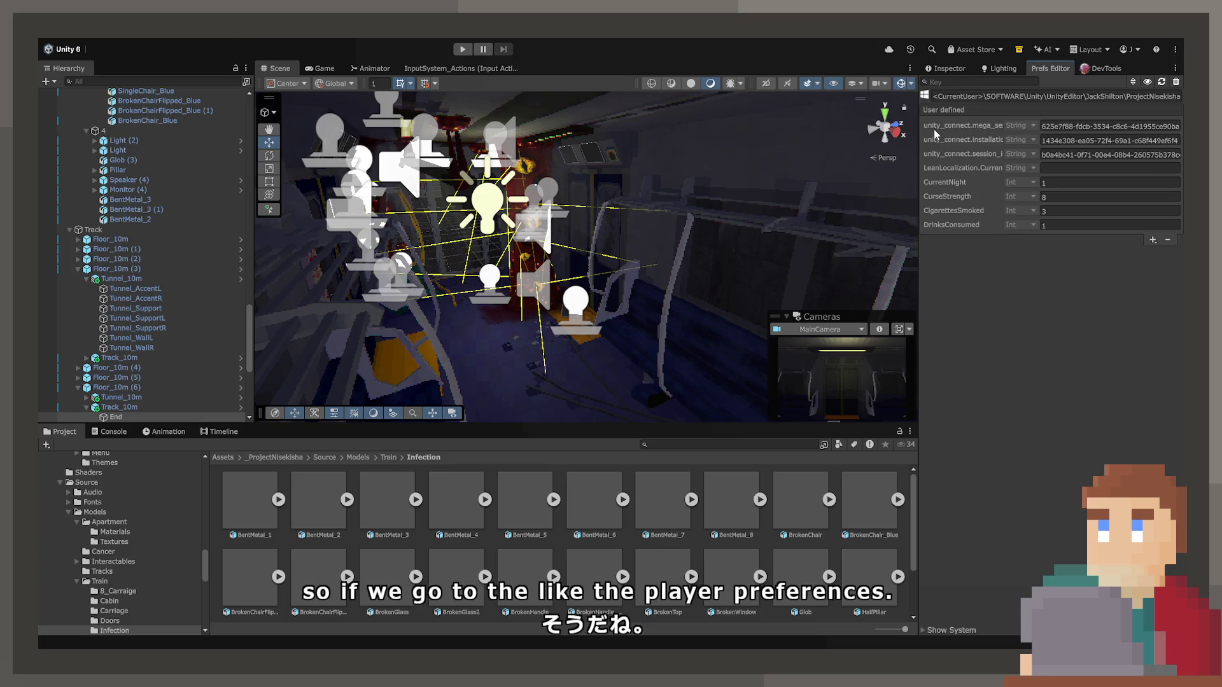
click(959, 197)
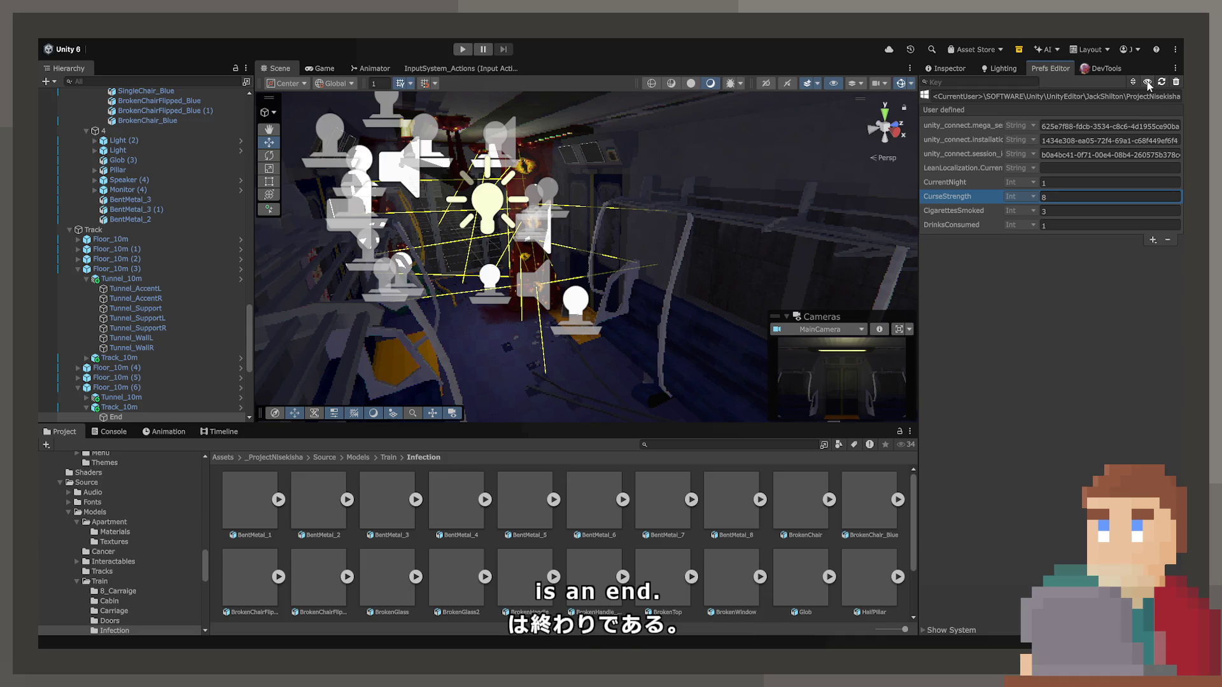
click(987, 96)
key(ctrl+a)
click(1046, 98)
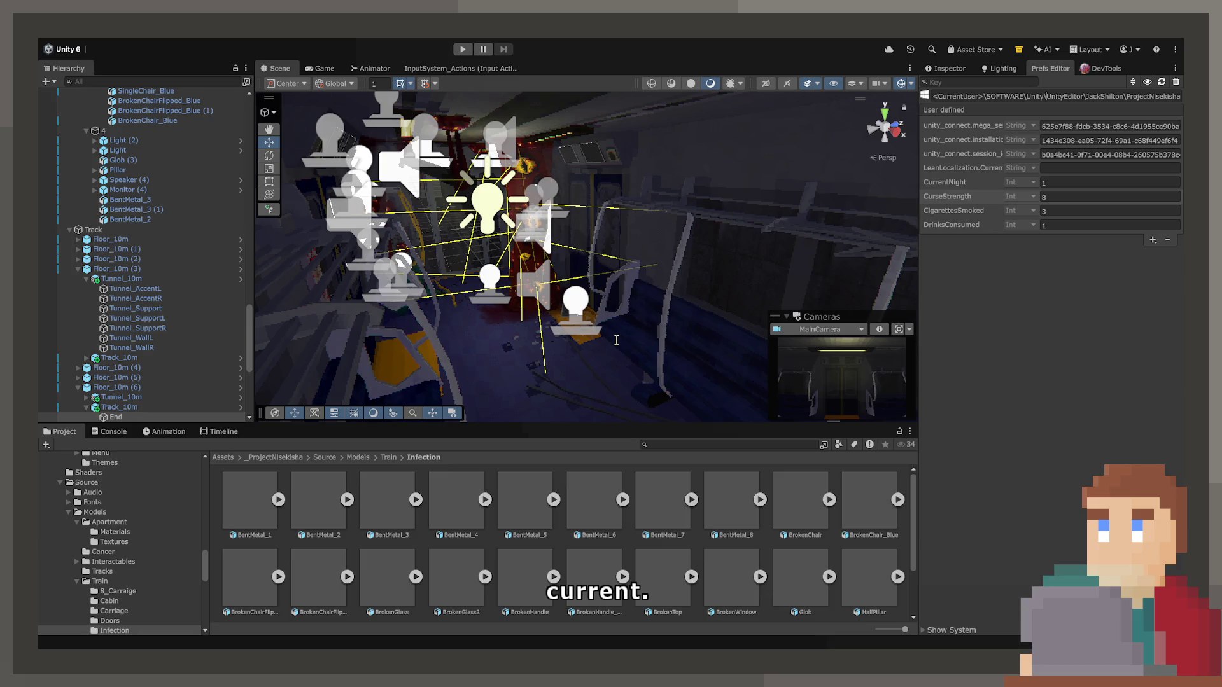
Set CurrentStrength to 8, delete the CurseStrength preference, and start the game
click(1108, 240)
click(971, 210)
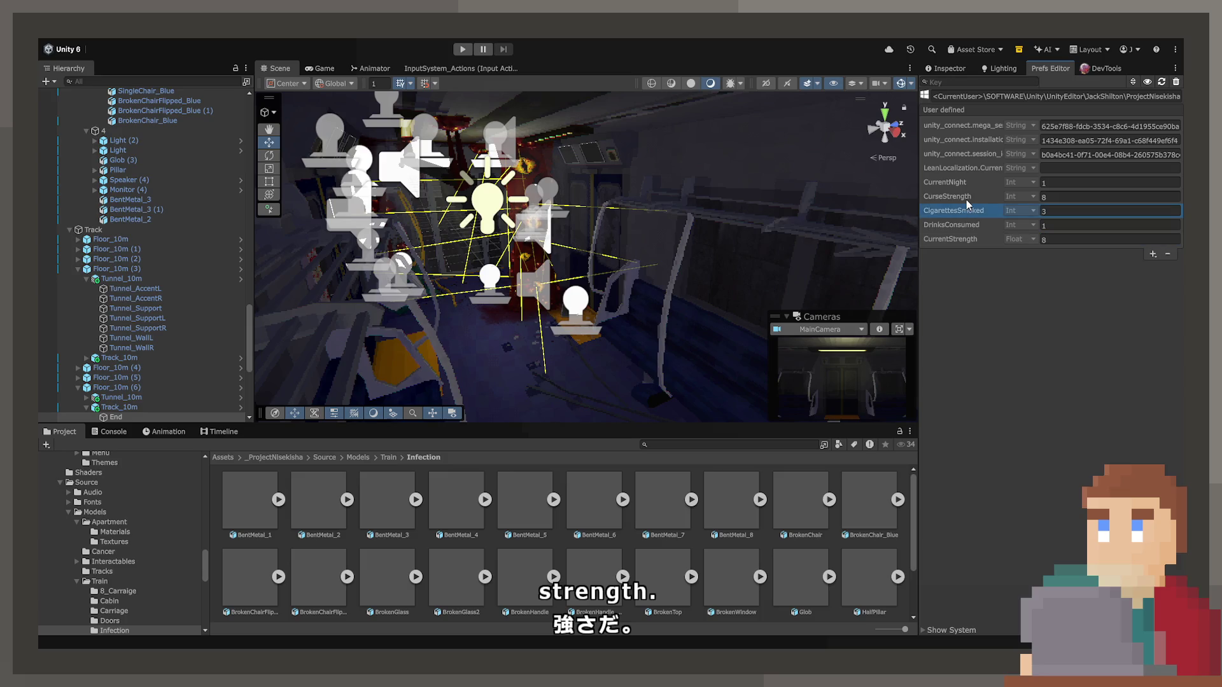
click(968, 199)
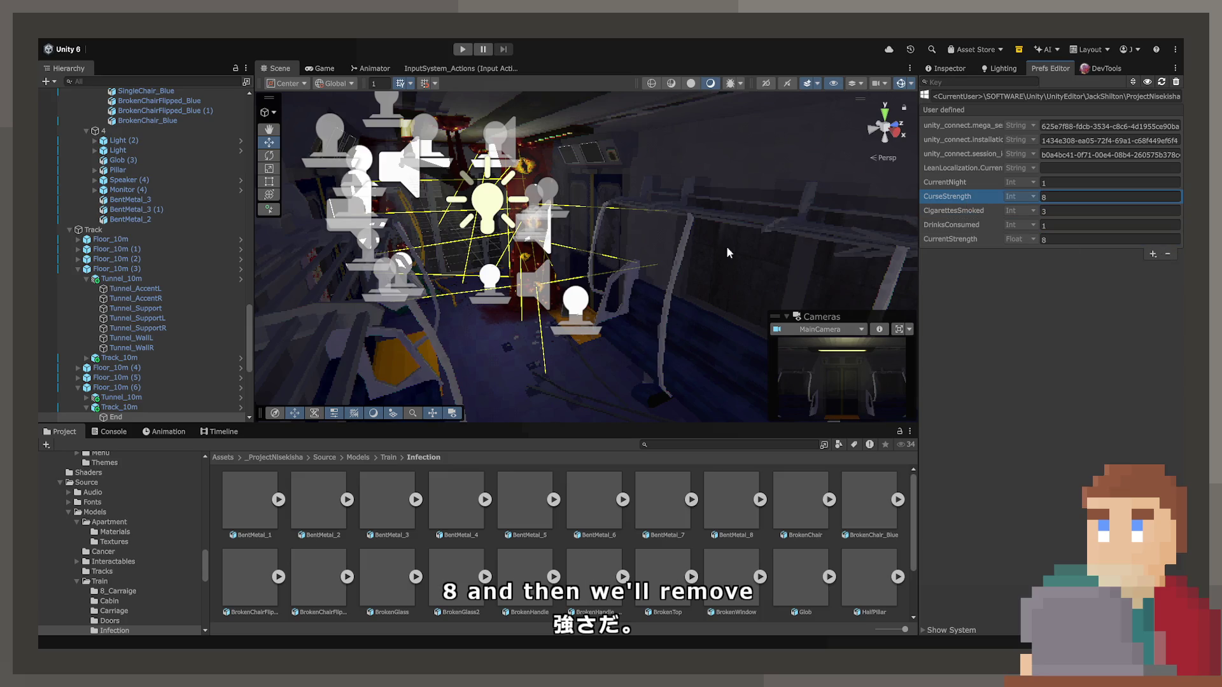
key(Delete)
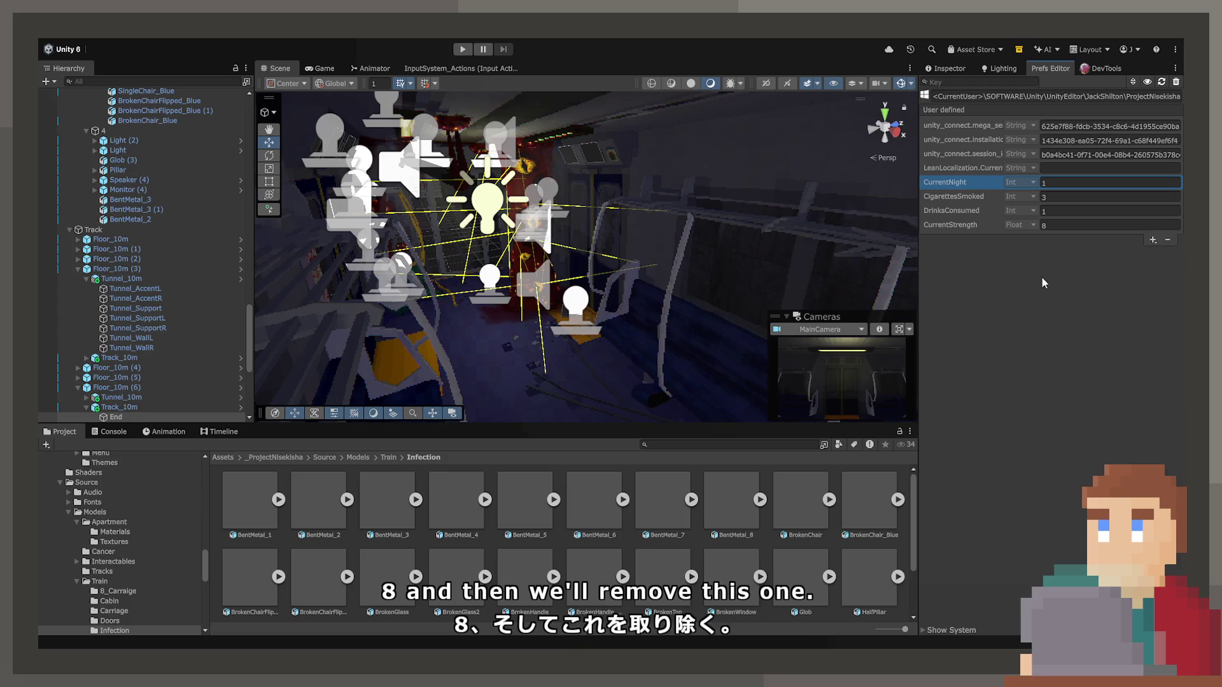
click(471, 52)
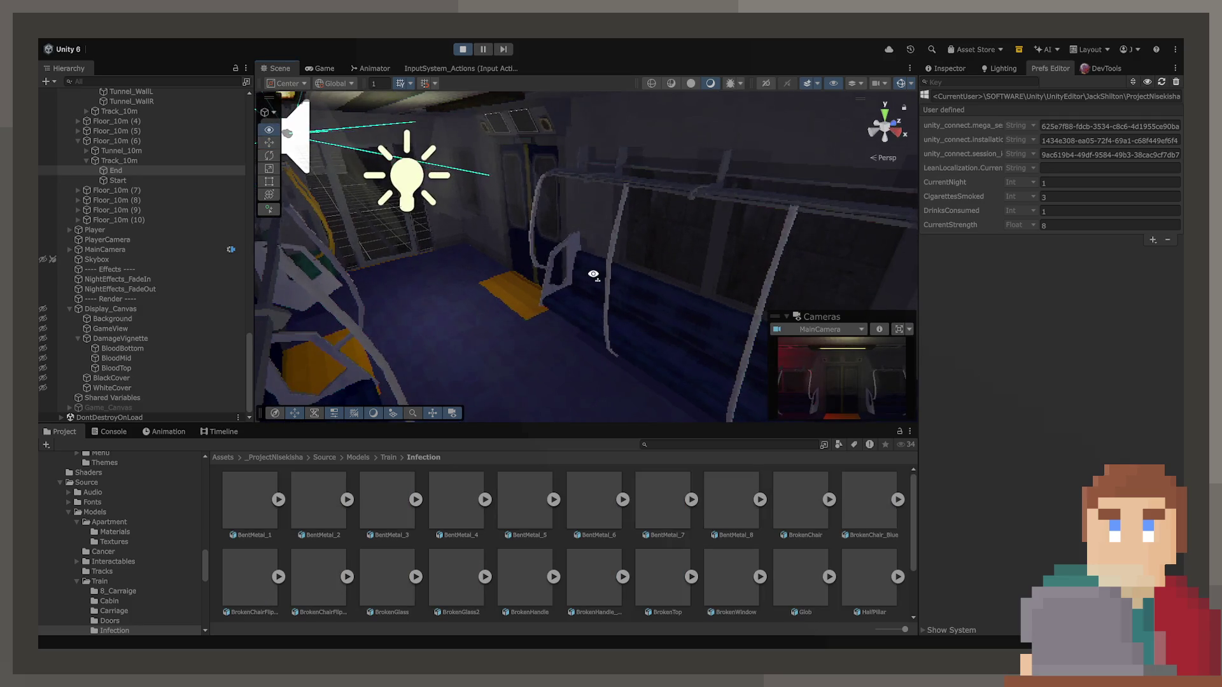
Stop the game, select the Seat, and open its SetOnCurse script in the code editor
click(463, 49)
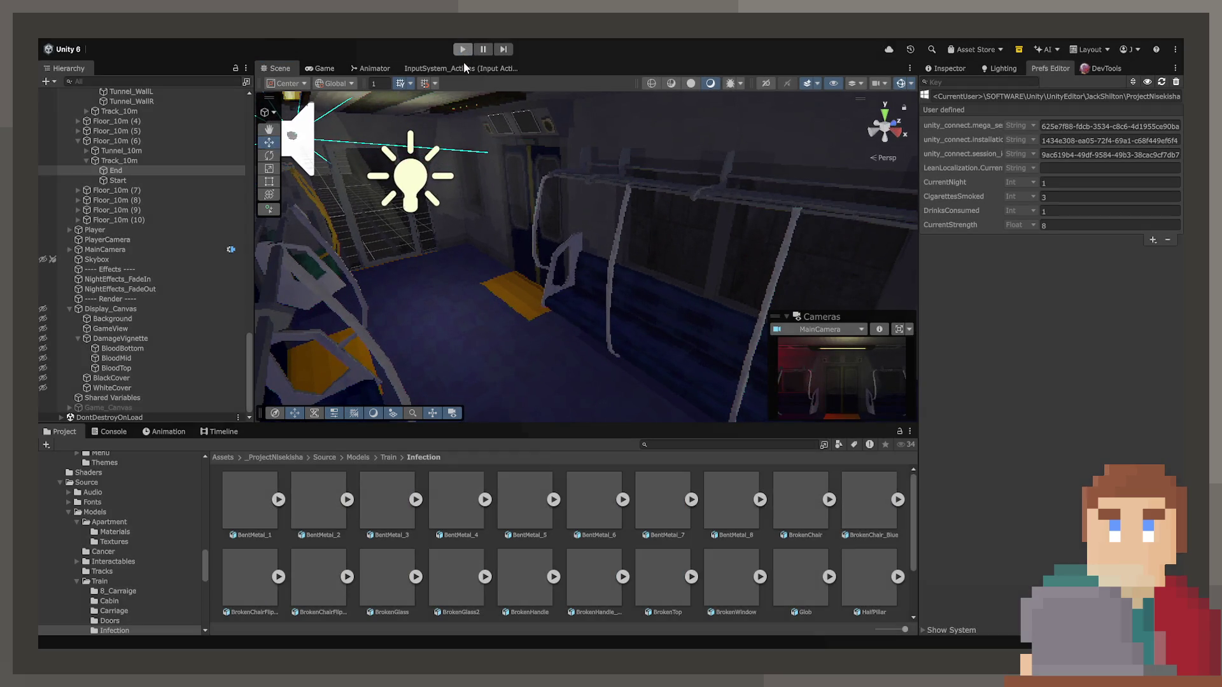
click(730, 320)
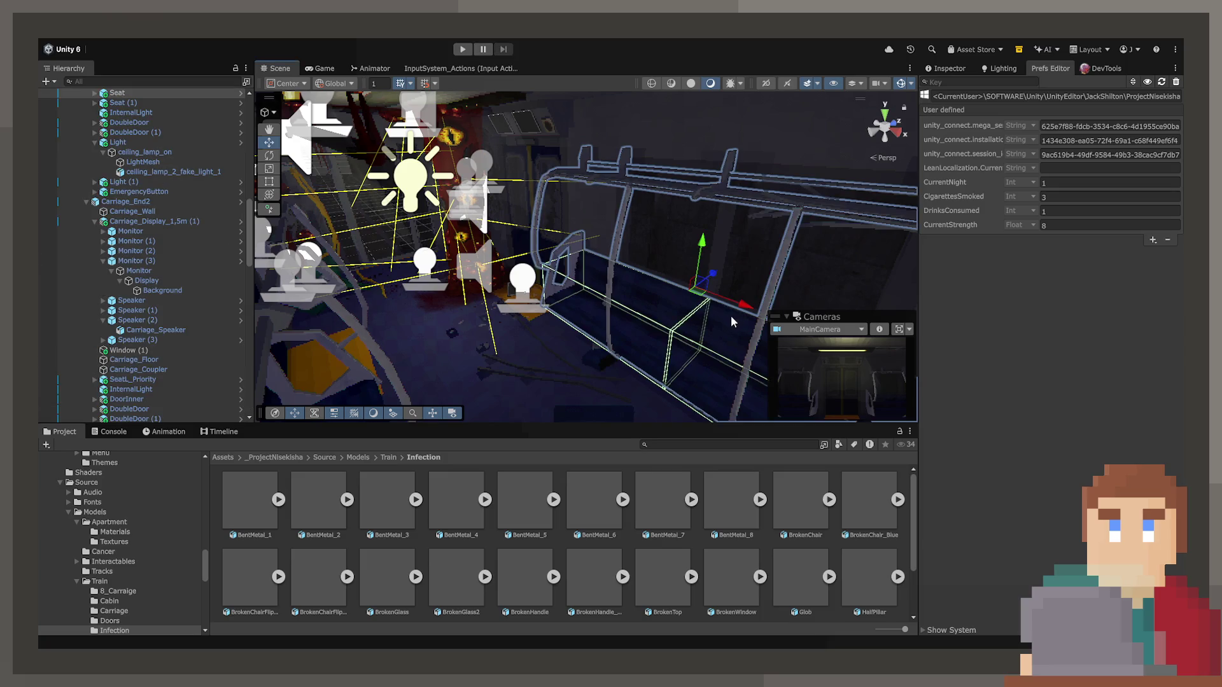
scroll(158, 360, up, 4)
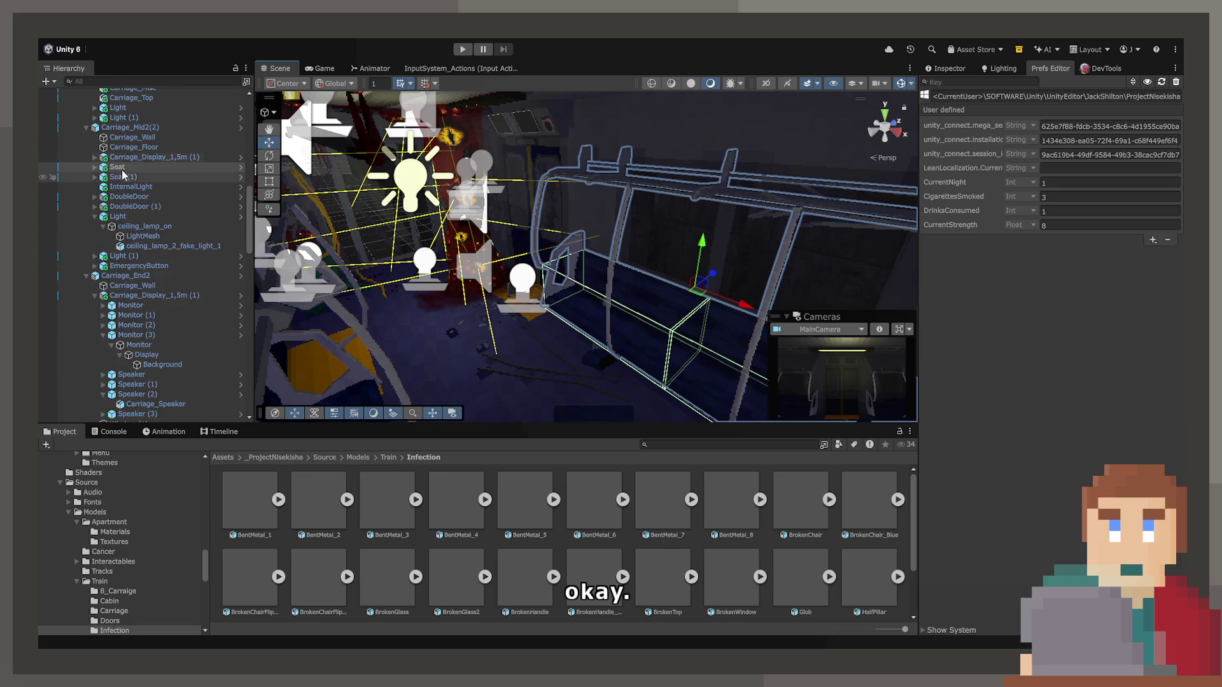
click(942, 66)
click(1055, 256)
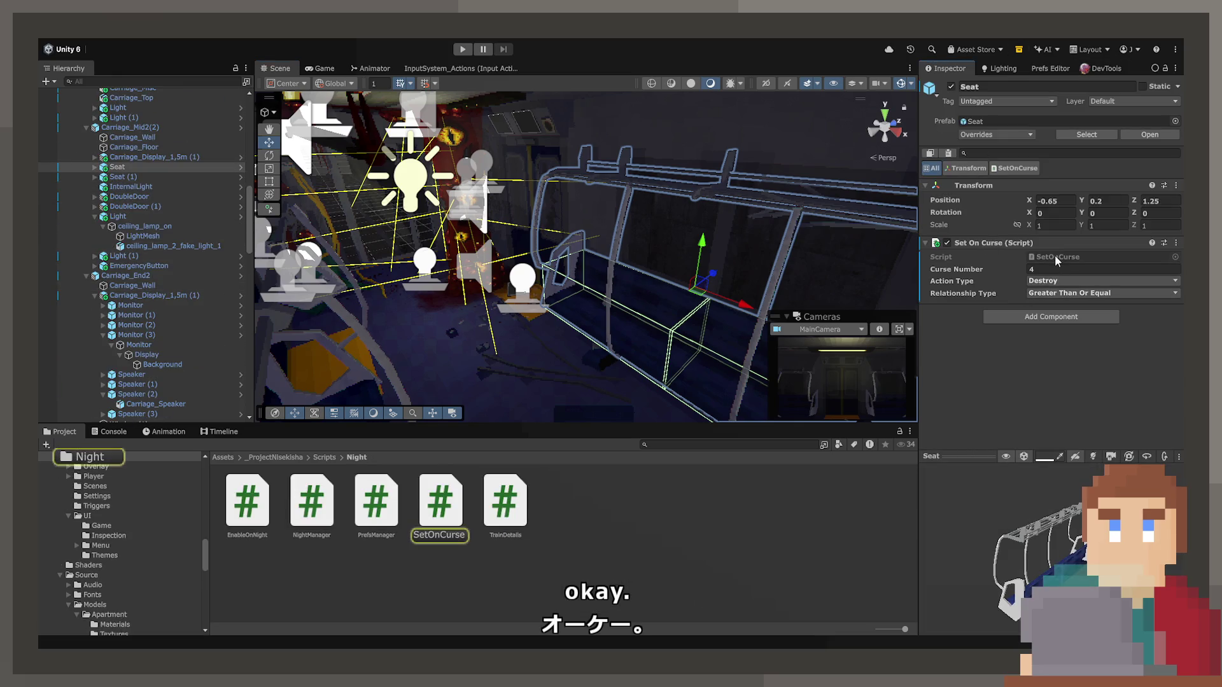
double_click(1048, 259)
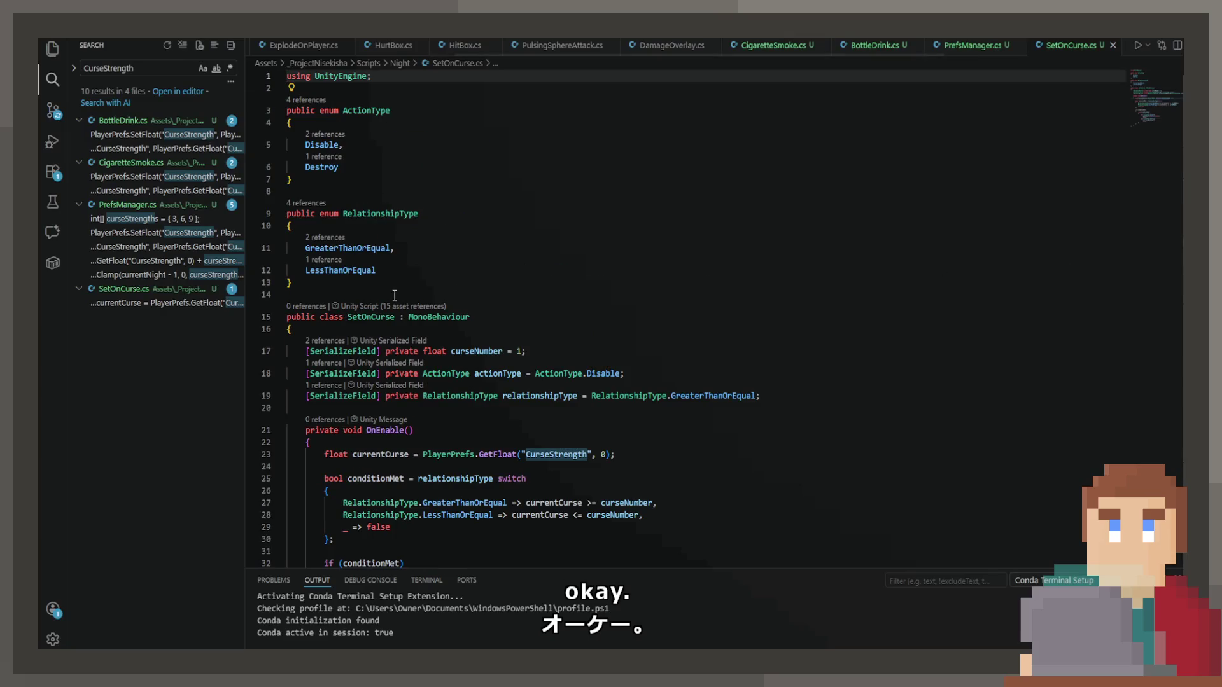
Inspect GetFloat, the CurseStrength key and curseNumber's GreaterThanOrEqual comparison in SetOnCurse.cs
double_click(499, 455)
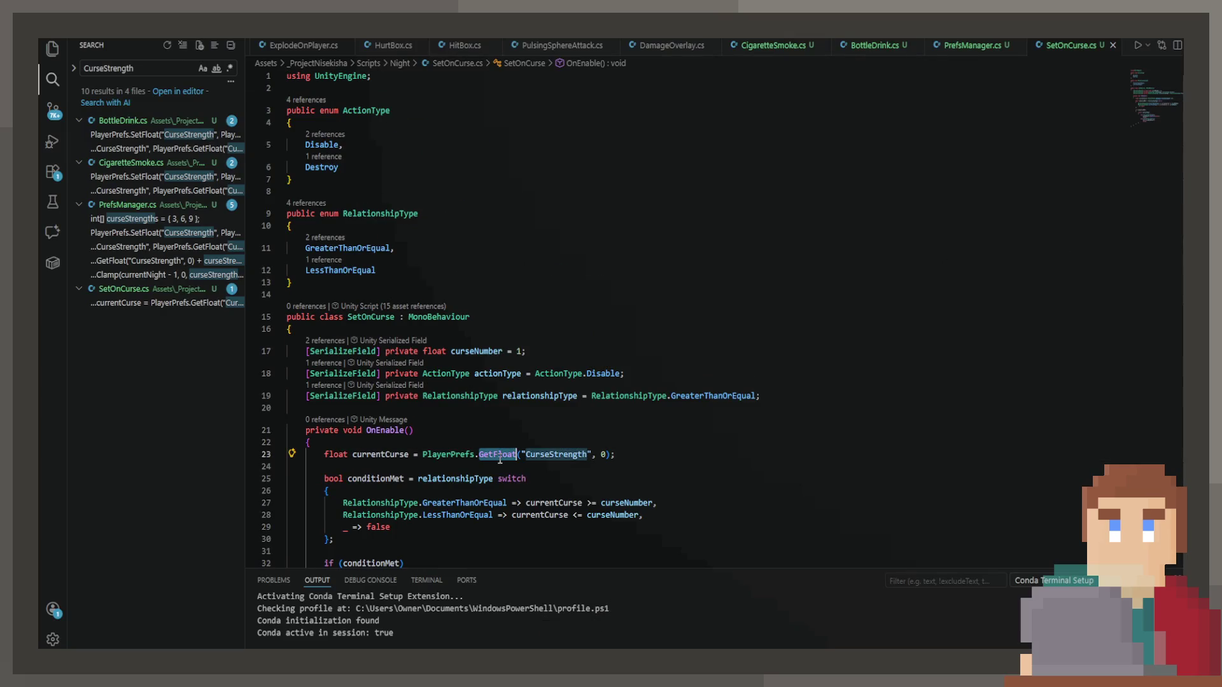
double_click(543, 454)
click(601, 455)
double_click(485, 351)
scroll(485, 355, down, 3)
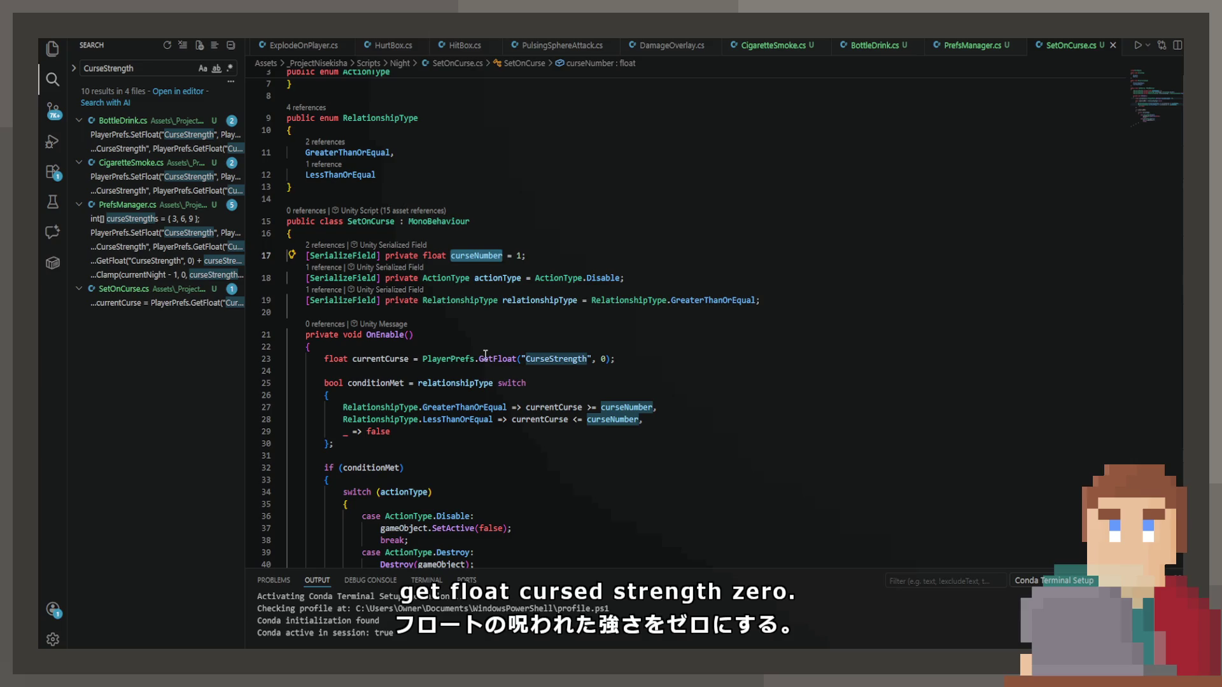
double_click(450, 407)
click(466, 445)
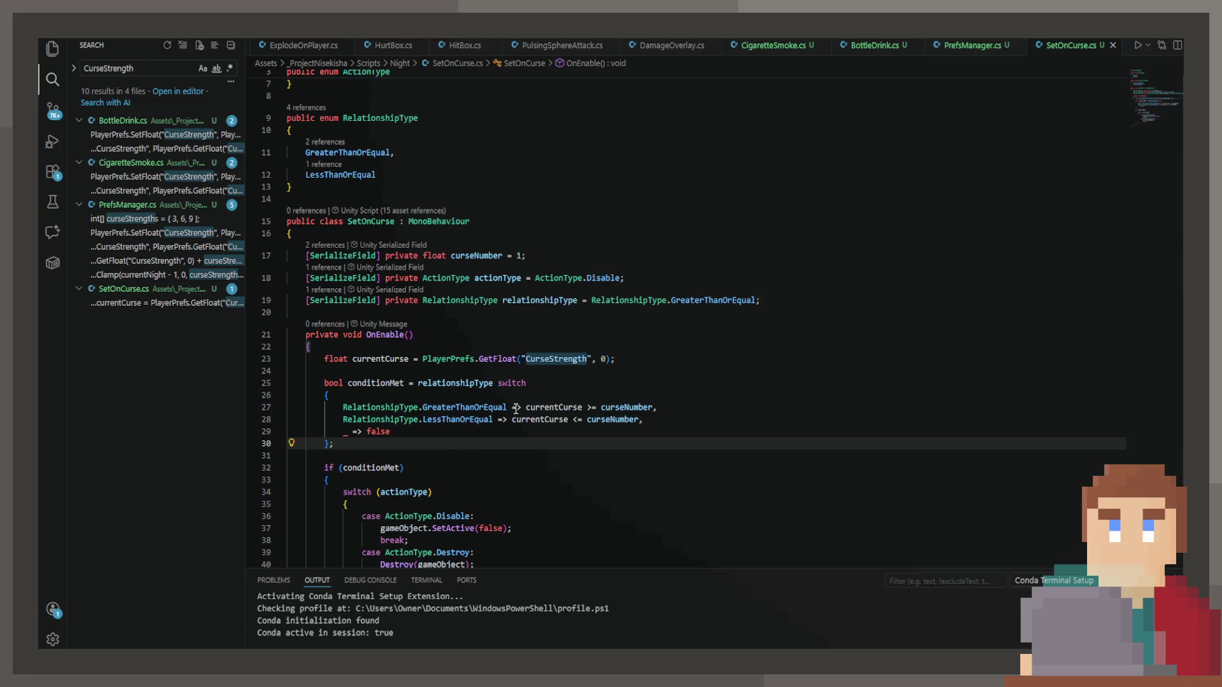
double_click(636, 407)
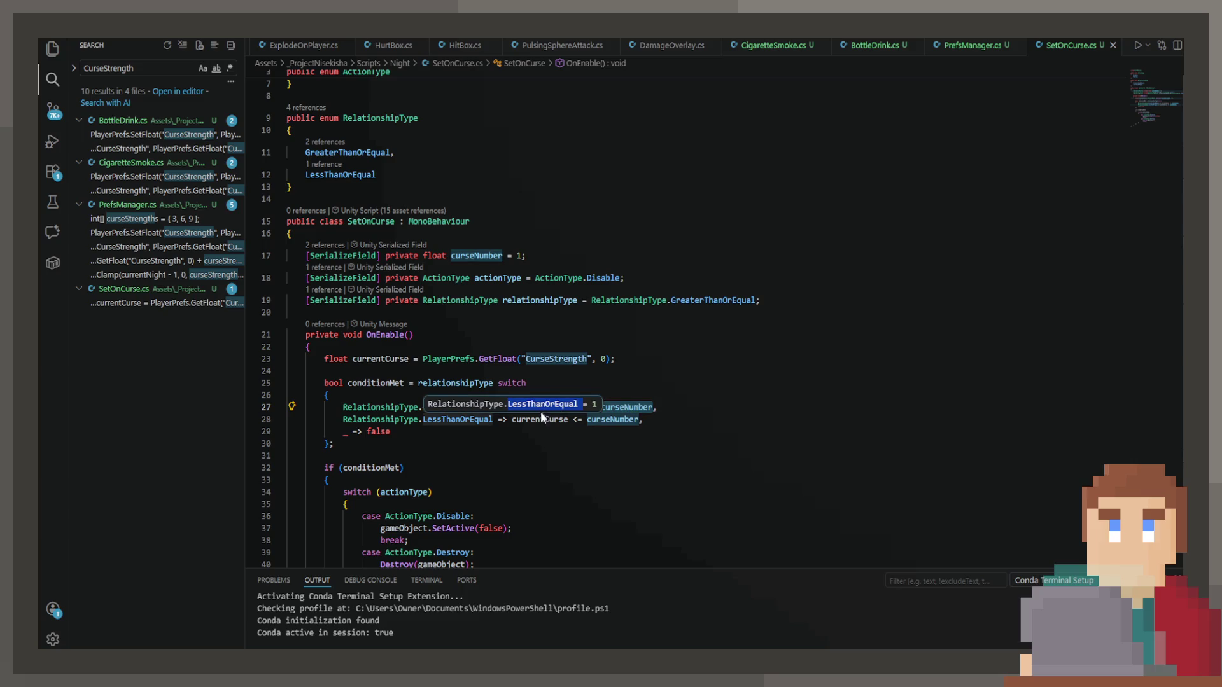
click(562, 369)
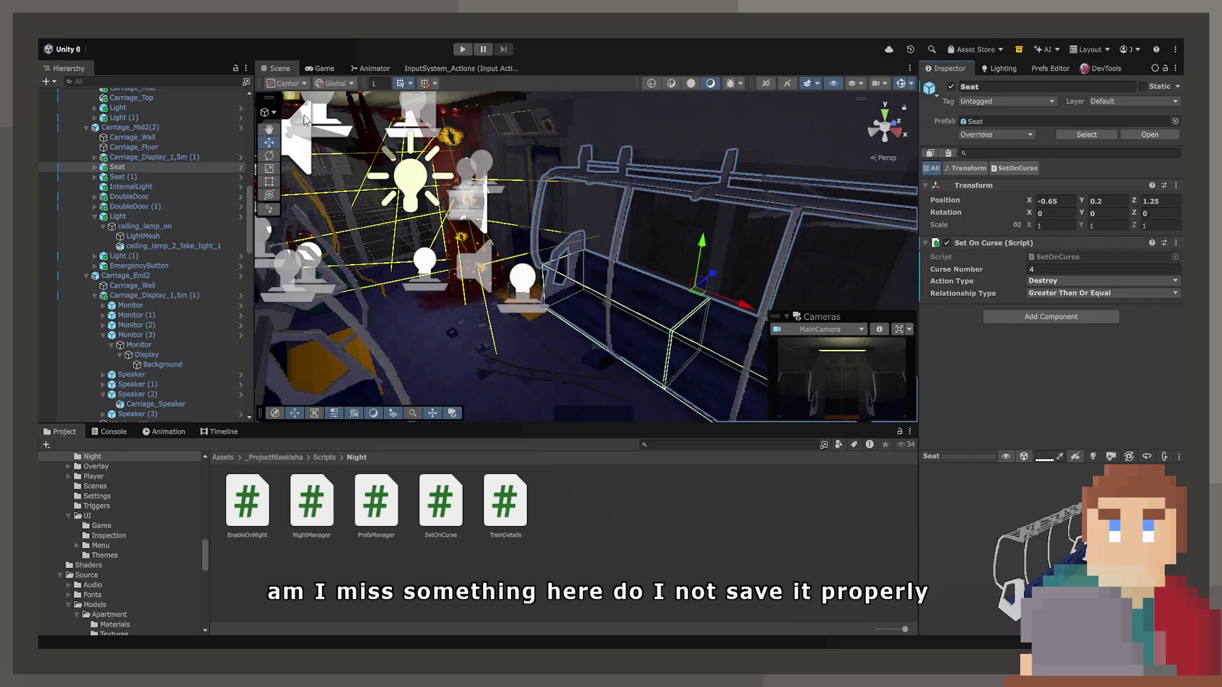
Confirm CurrentStrength reads 8, start the game, and watch the Console, SeatR and Game view
click(1050, 68)
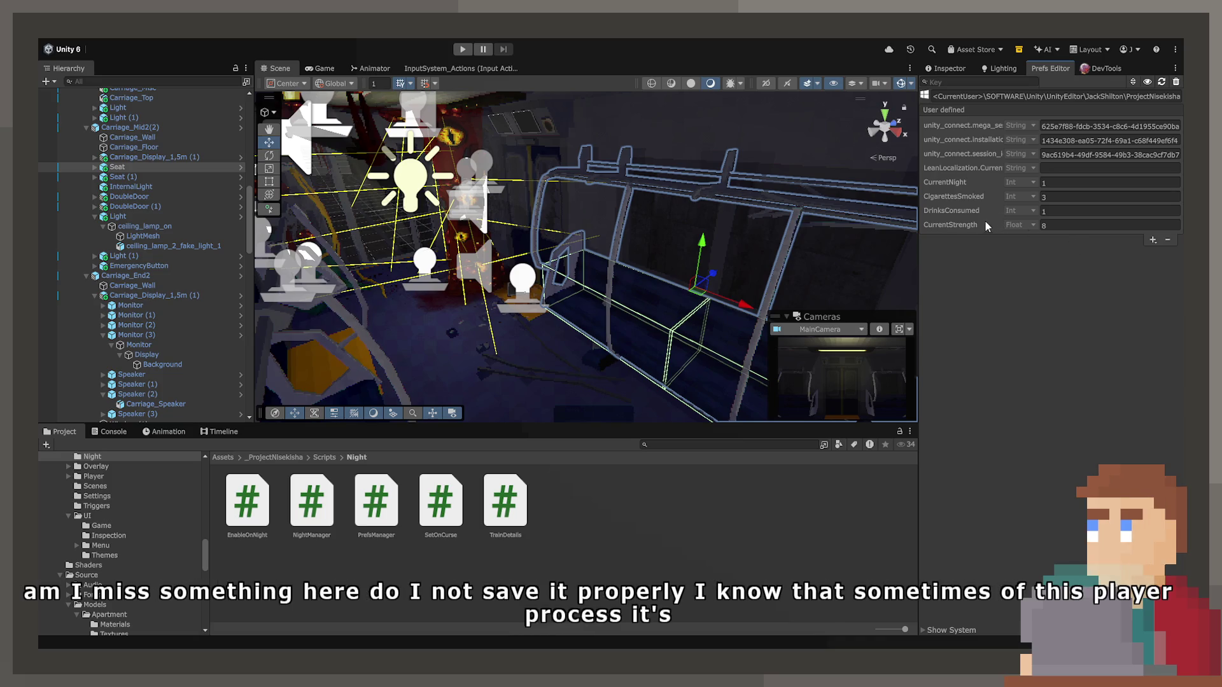
click(1061, 229)
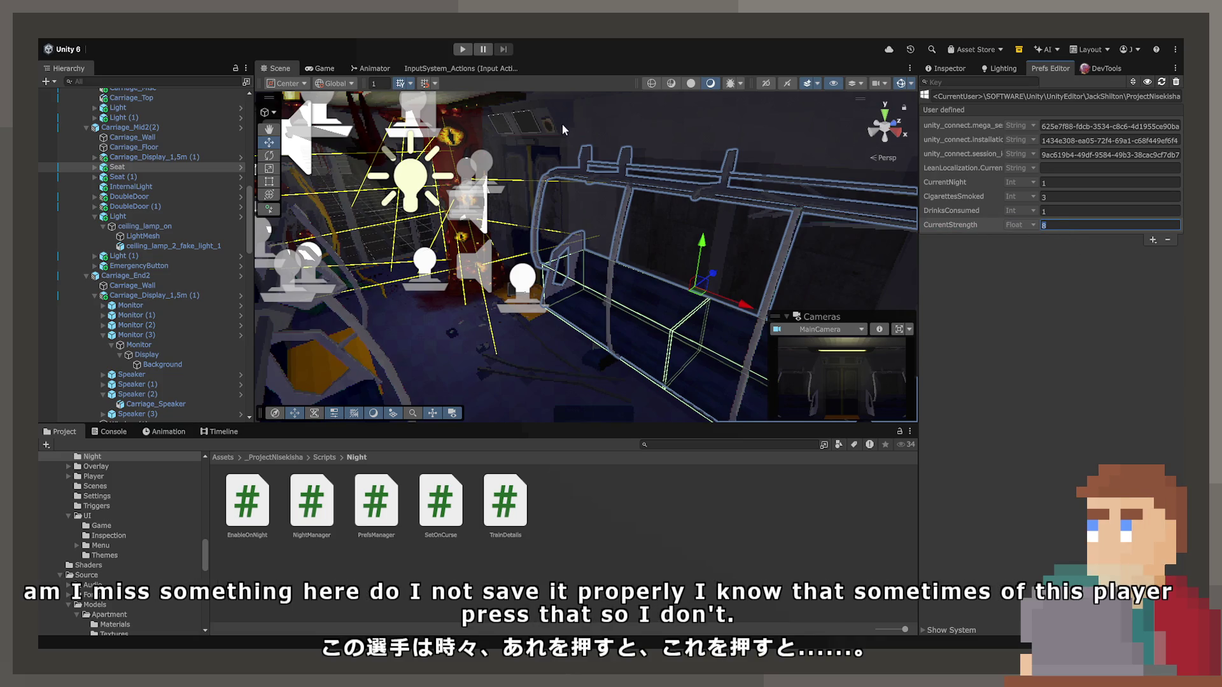
click(462, 49)
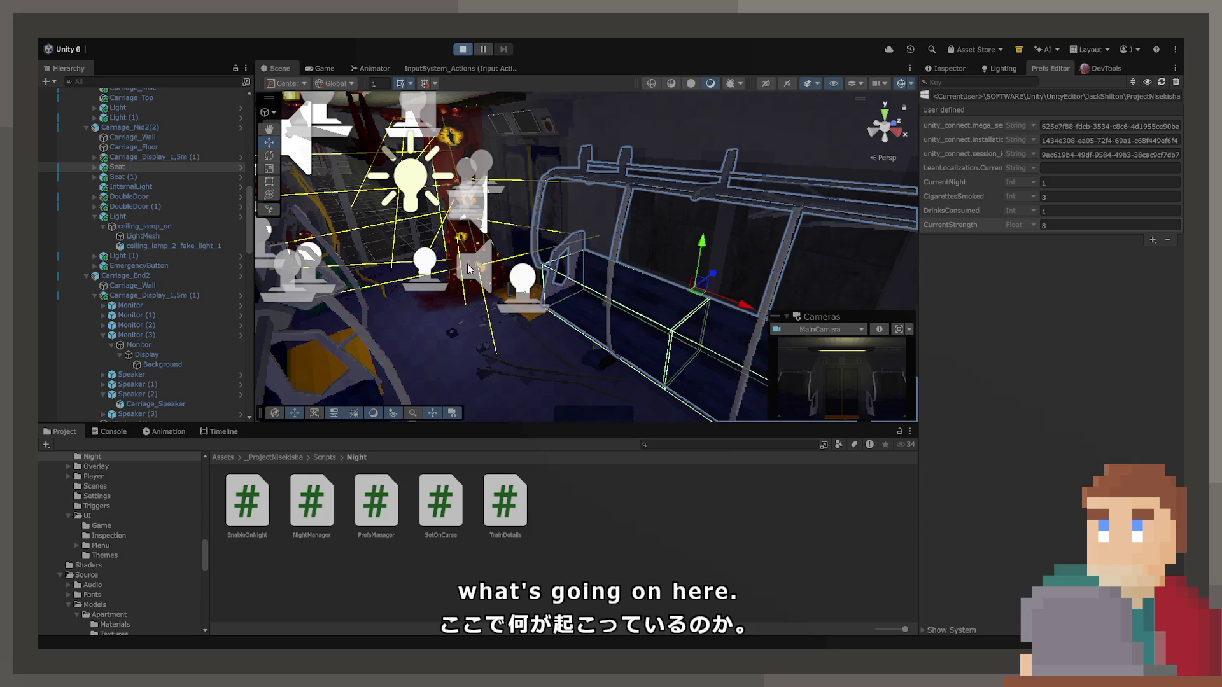
click(114, 431)
scroll(727, 278, up, 3)
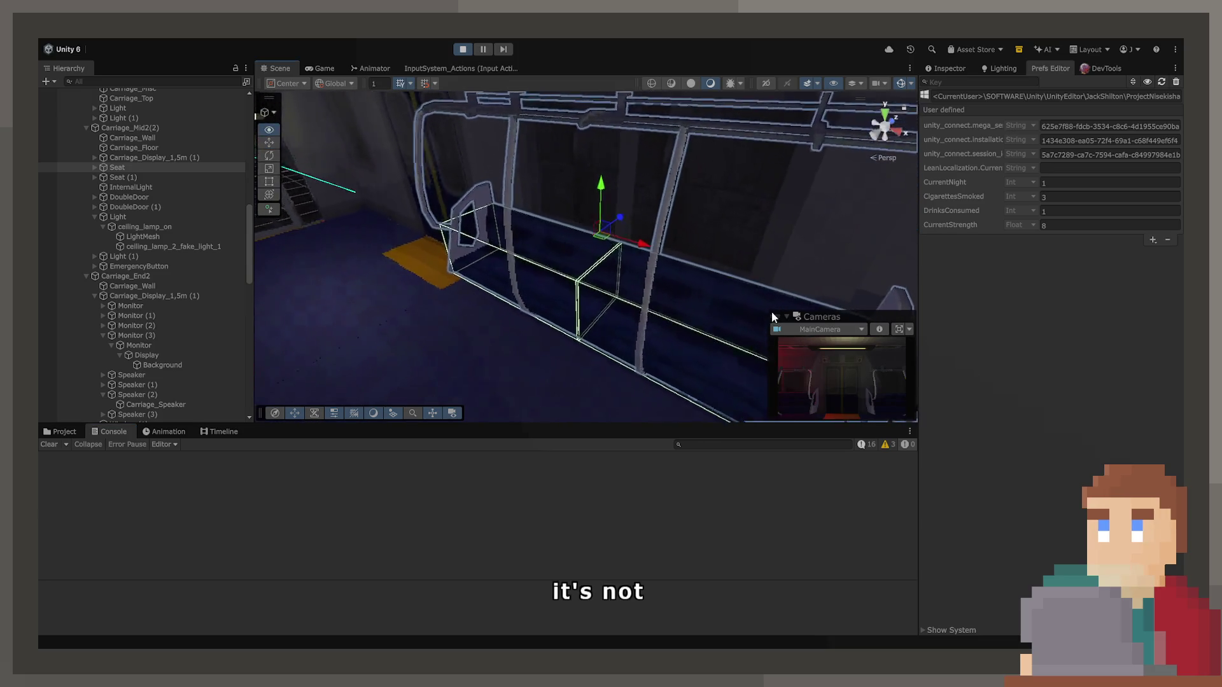
click(689, 278)
click(321, 69)
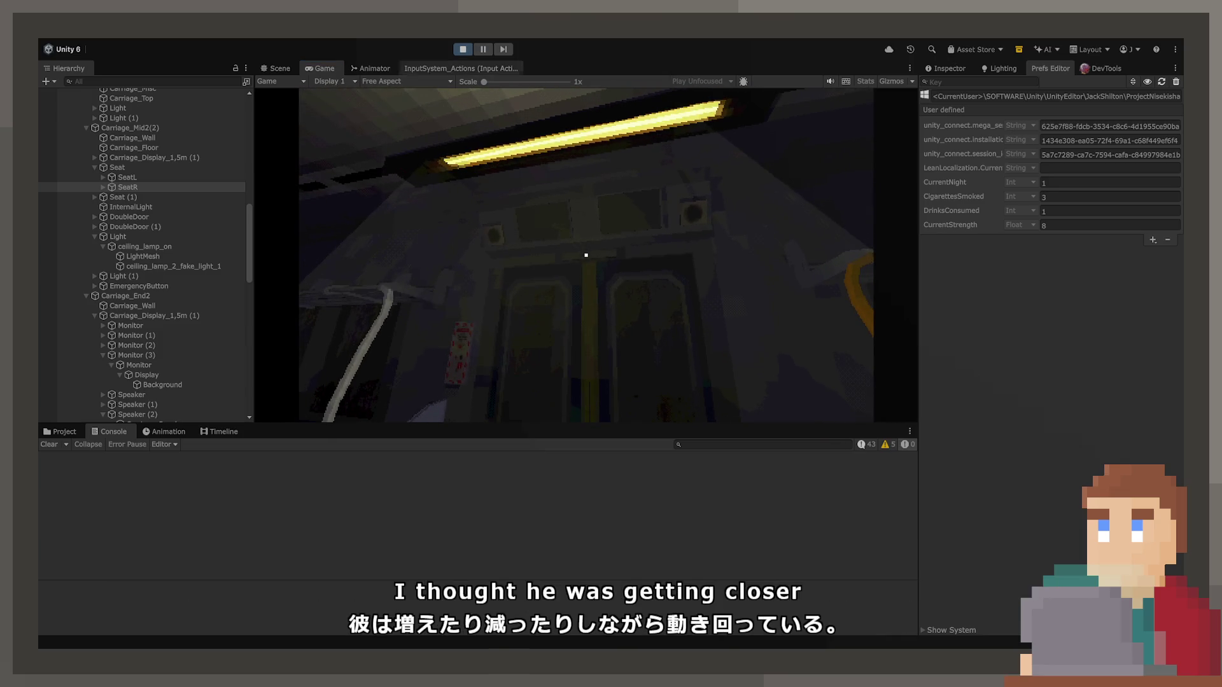
Stop the game, return to the Scene view, and select the CurrentStrength preference
click(463, 49)
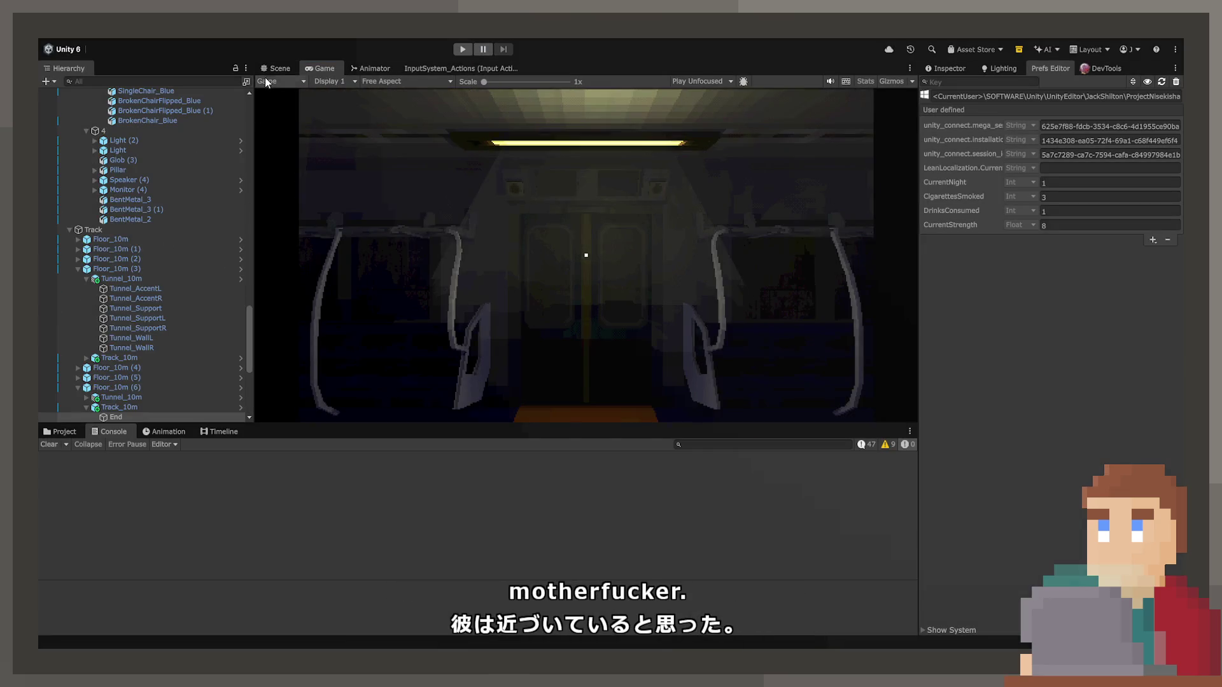
click(280, 73)
drag(517, 275, 885, 230)
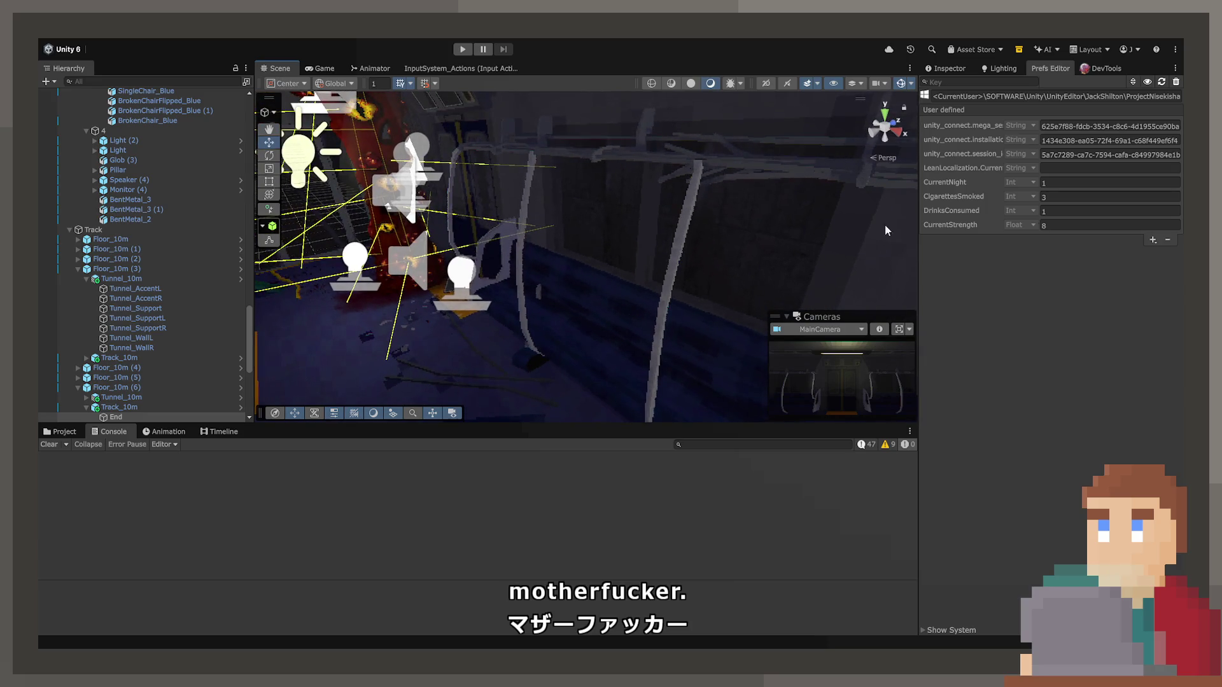
click(980, 226)
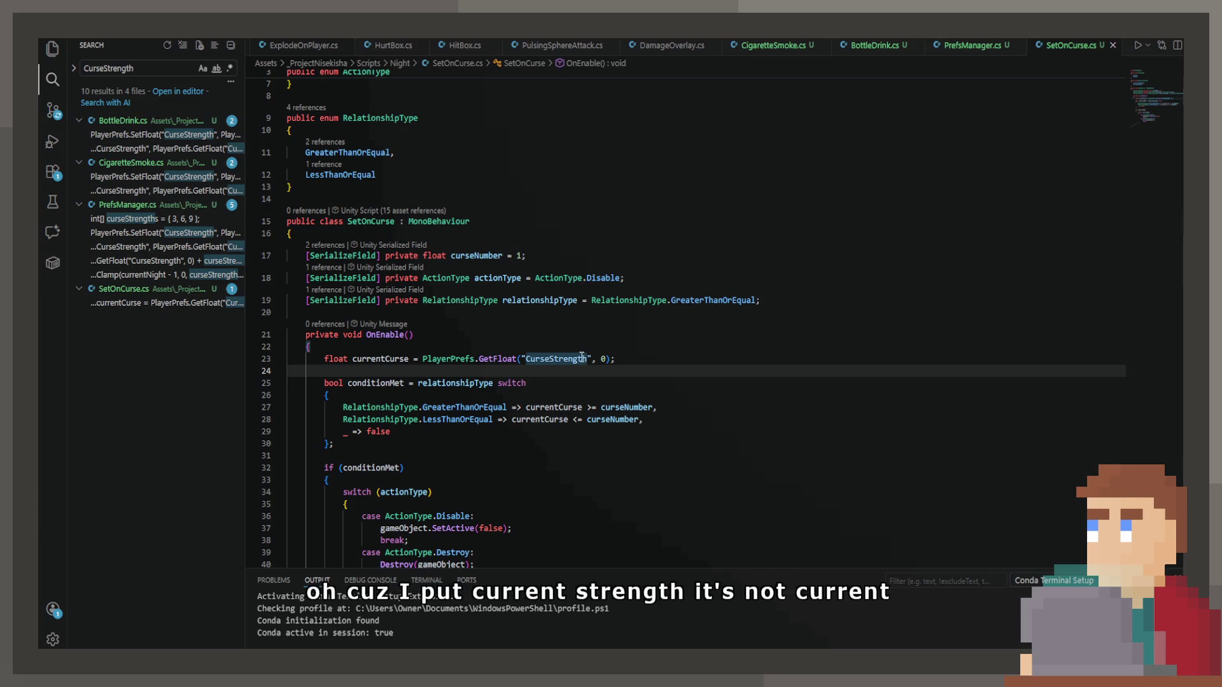
Add a CurseStrength preference of 8, delete the mistaken CurrentStrength entry, and play
double_click(566, 359)
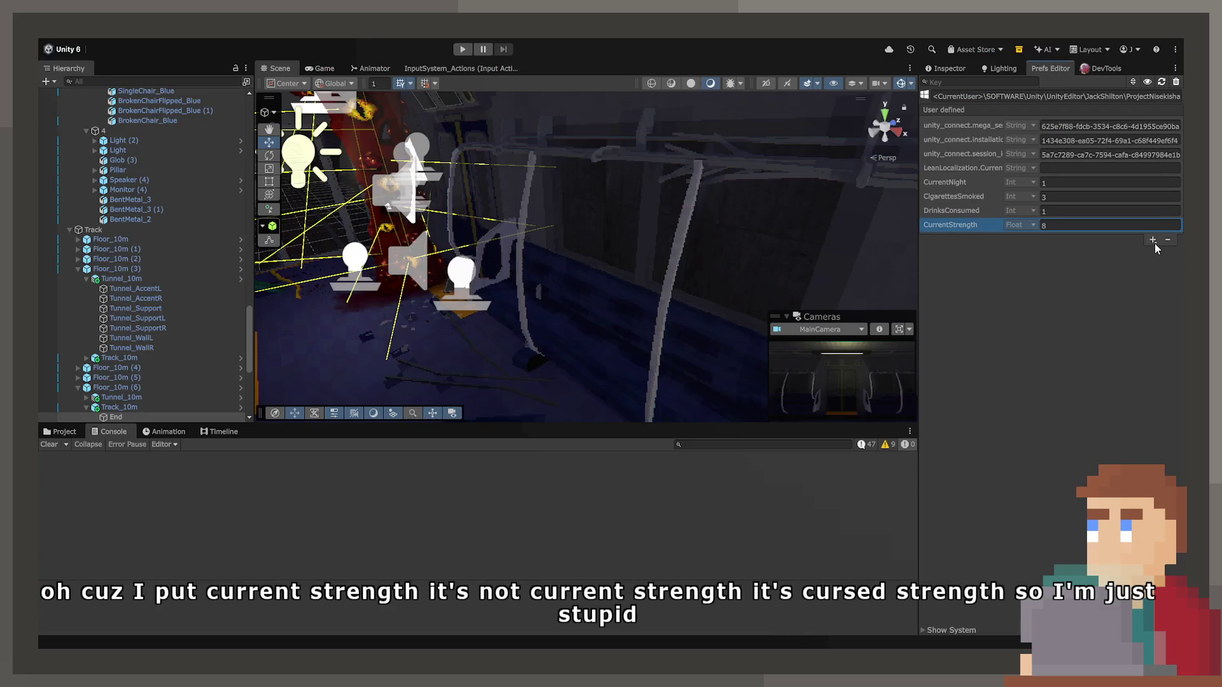
click(891, 276)
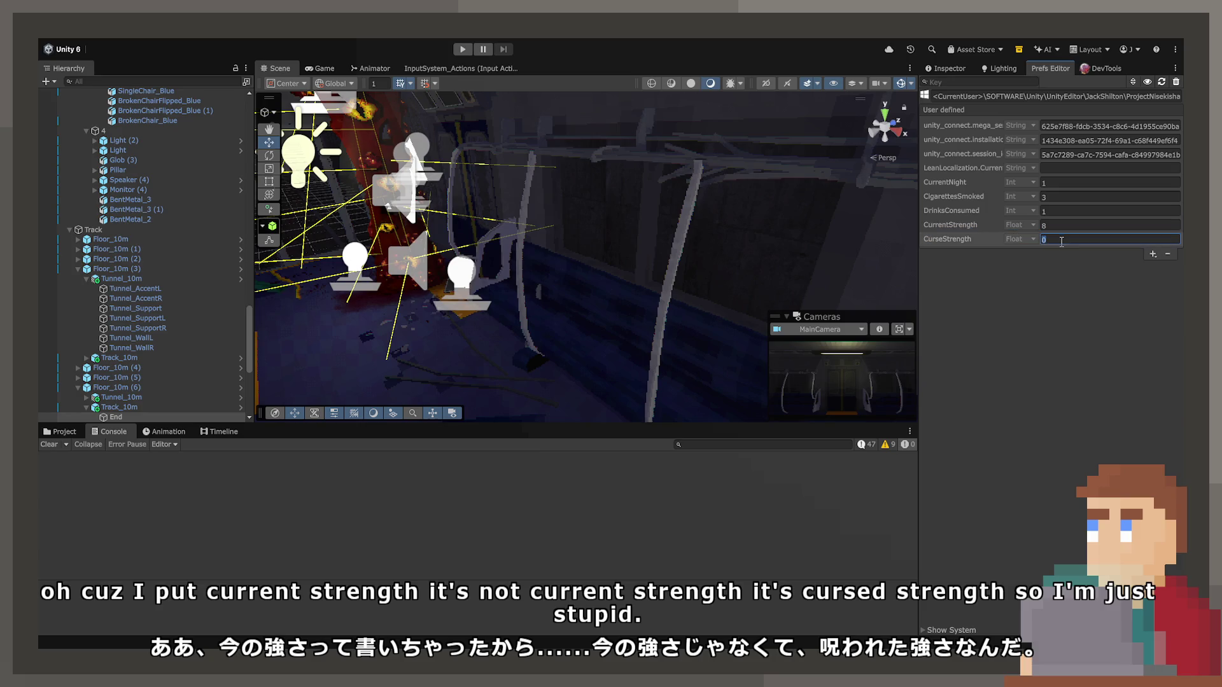
text(8)
click(976, 224)
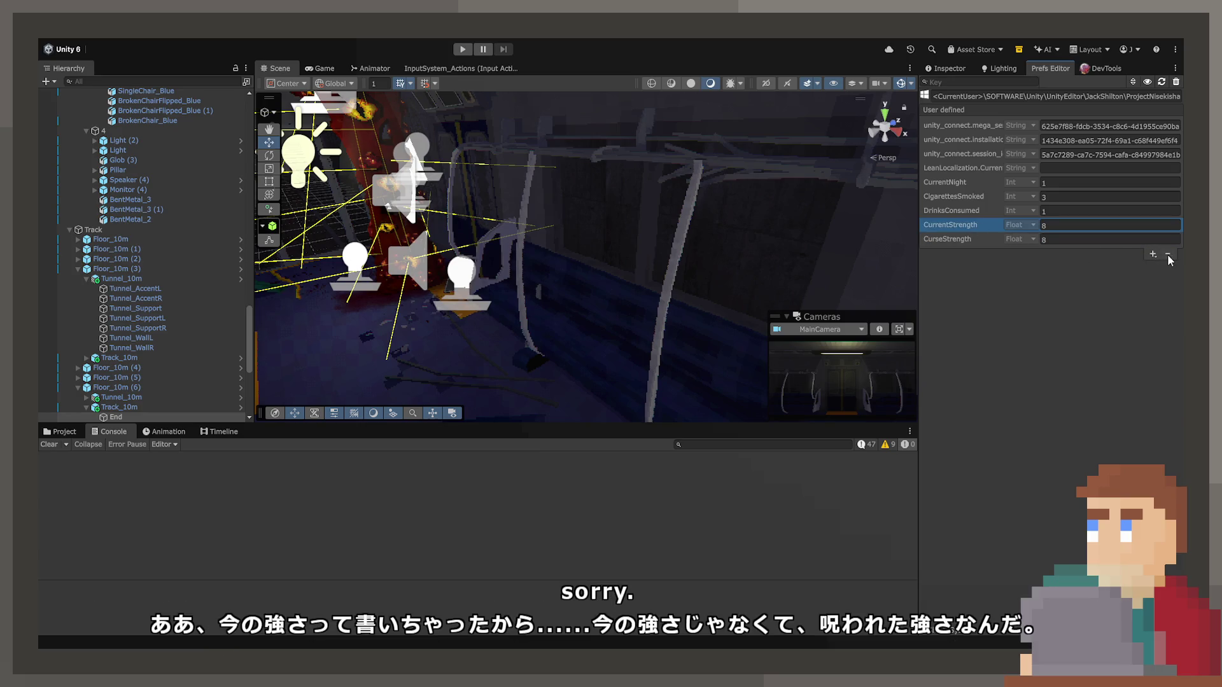
key(Delete)
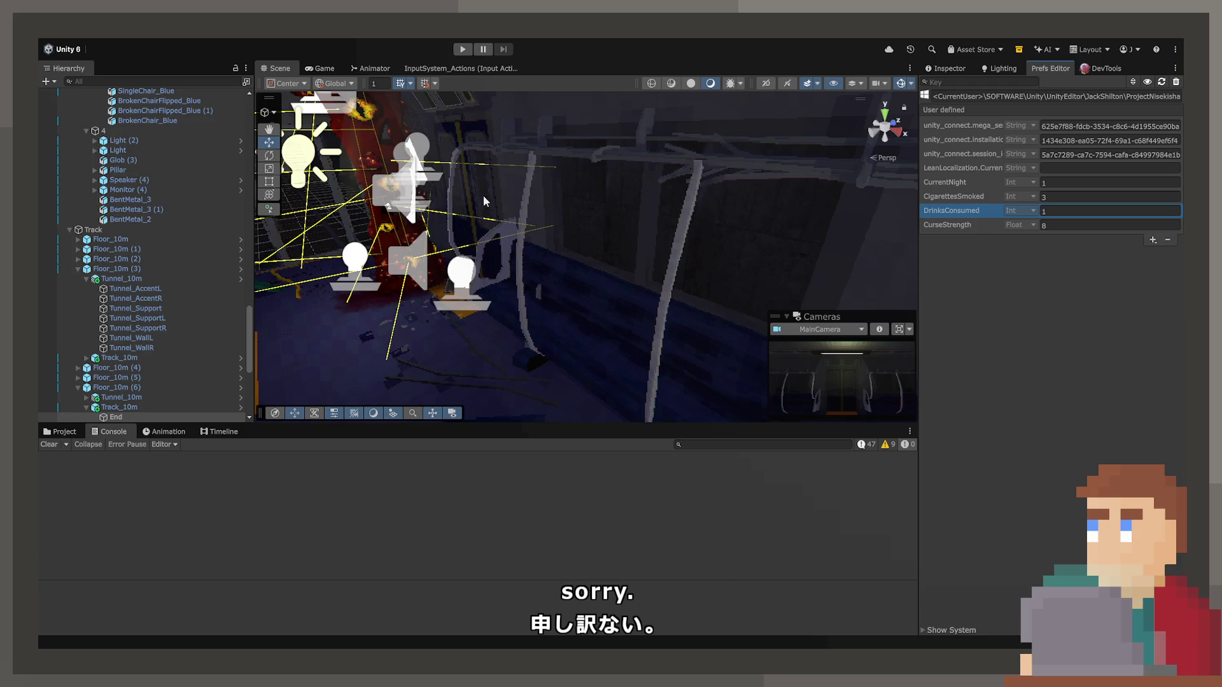
click(462, 51)
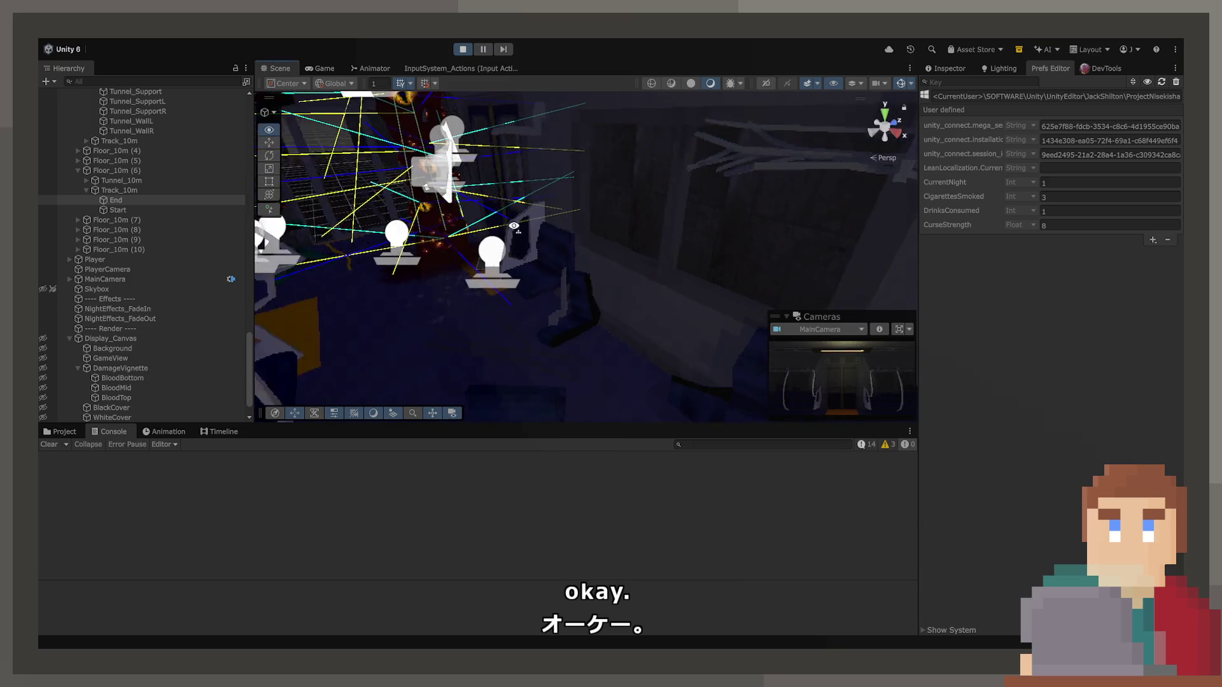
Switch to the Game view and play the carriage in first person
click(322, 68)
click(507, 199)
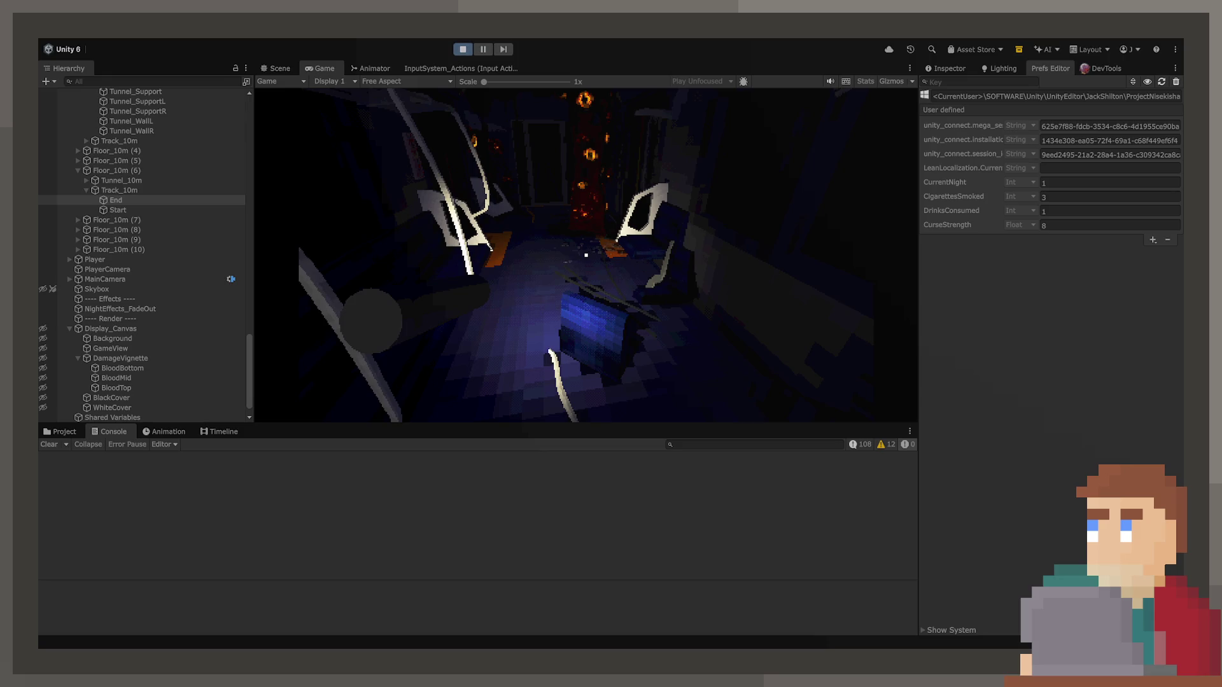
Stop the game and frame the chair's collider box in the Scene view
click(463, 51)
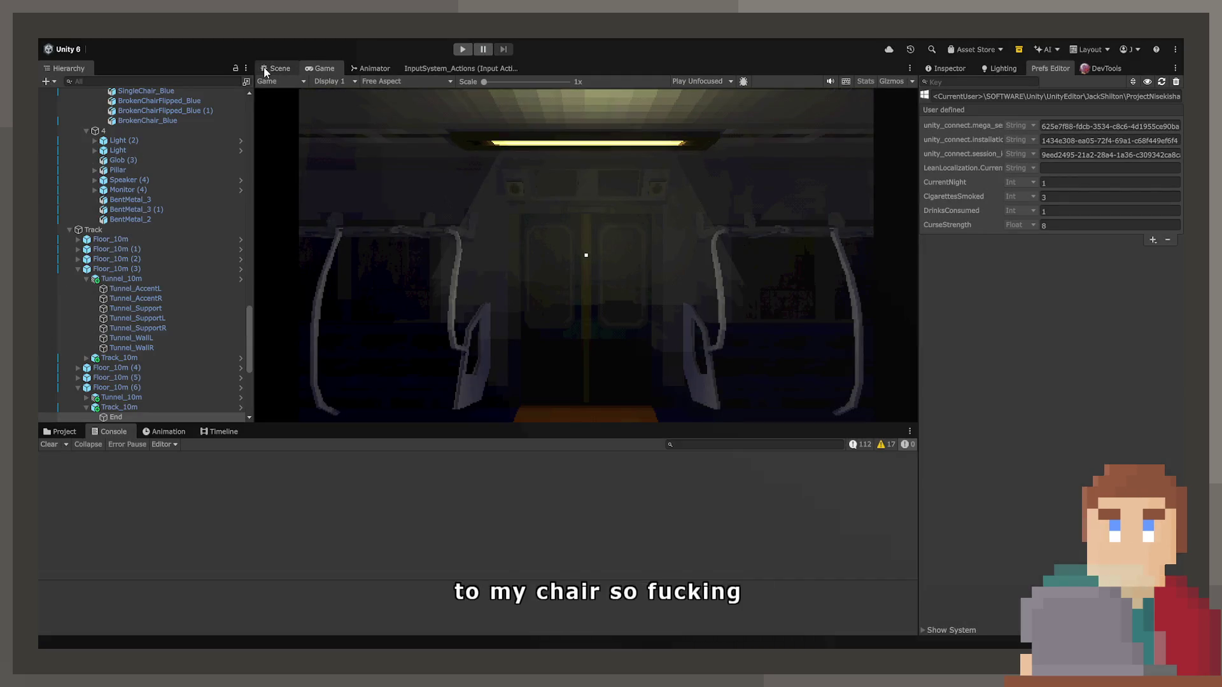
click(274, 68)
click(593, 339)
key(f)
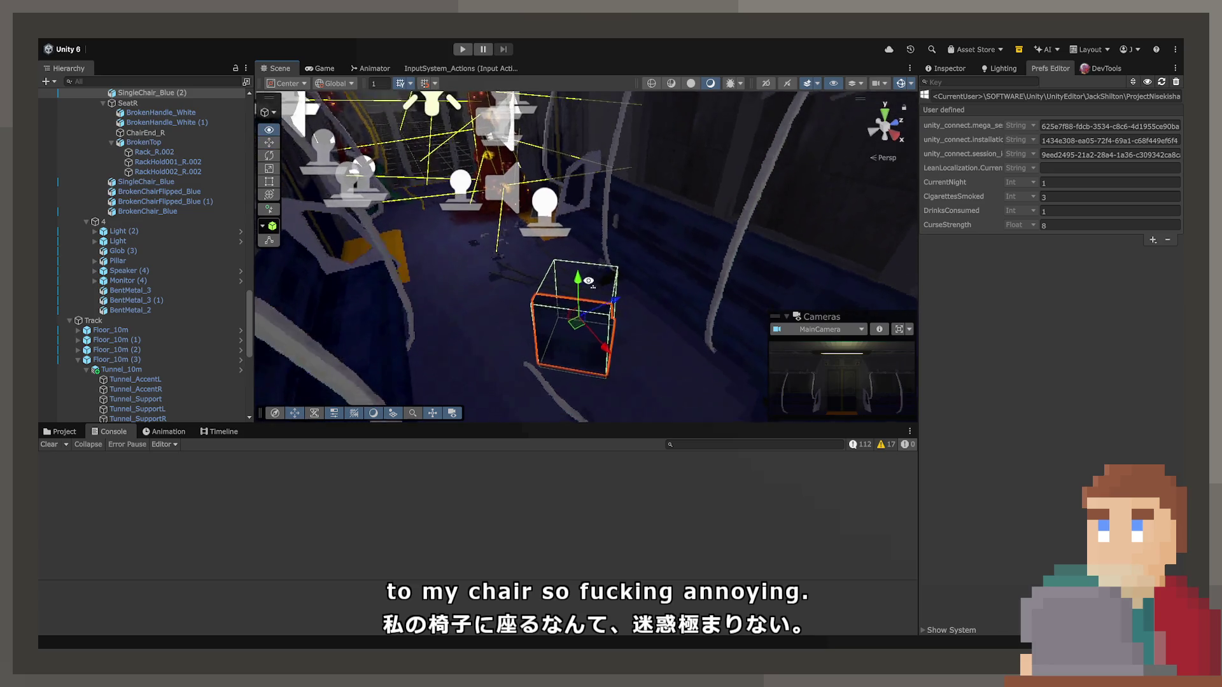
scroll(160, 253, down, 10)
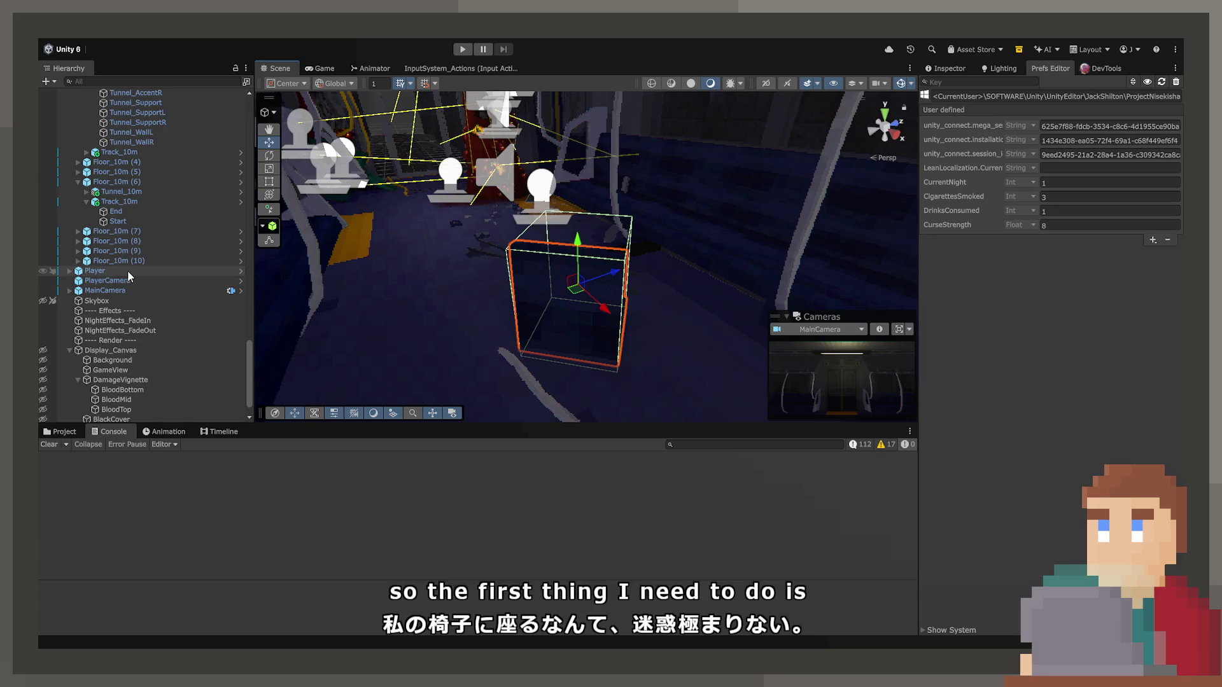
Set the Player's Character Controller Step Offset from 0.25 to 0.05
click(127, 270)
click(946, 68)
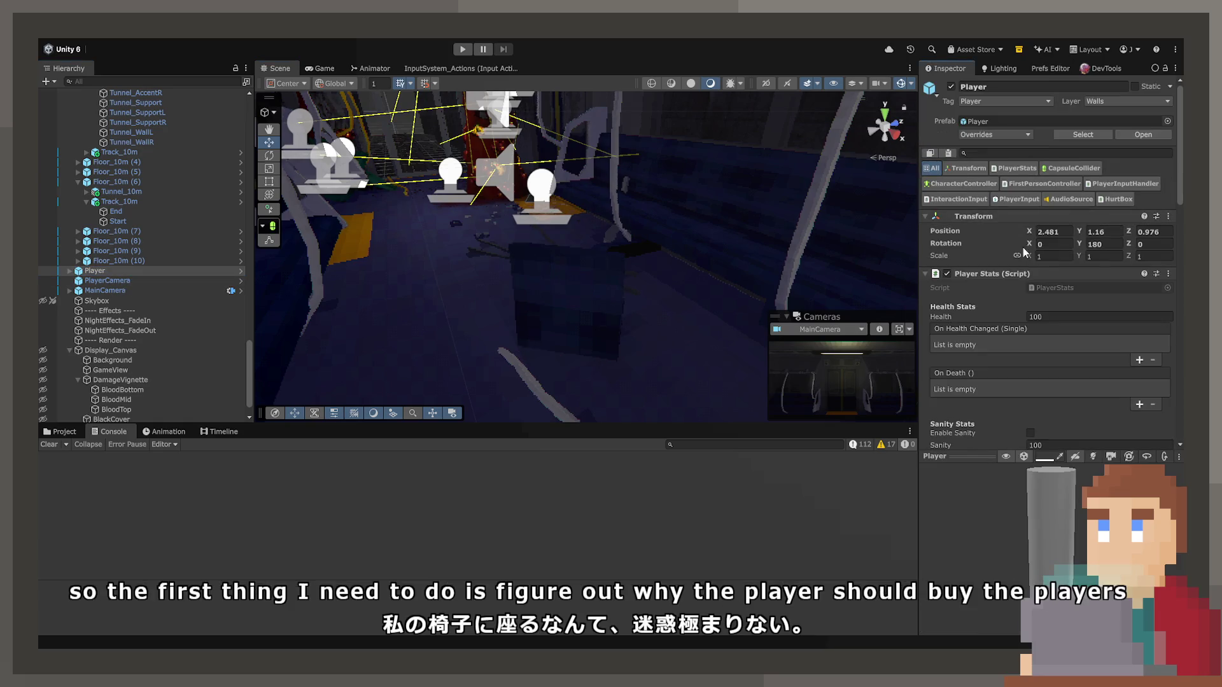
scroll(1018, 254, down, 8)
scroll(980, 285, down, 1)
click(988, 293)
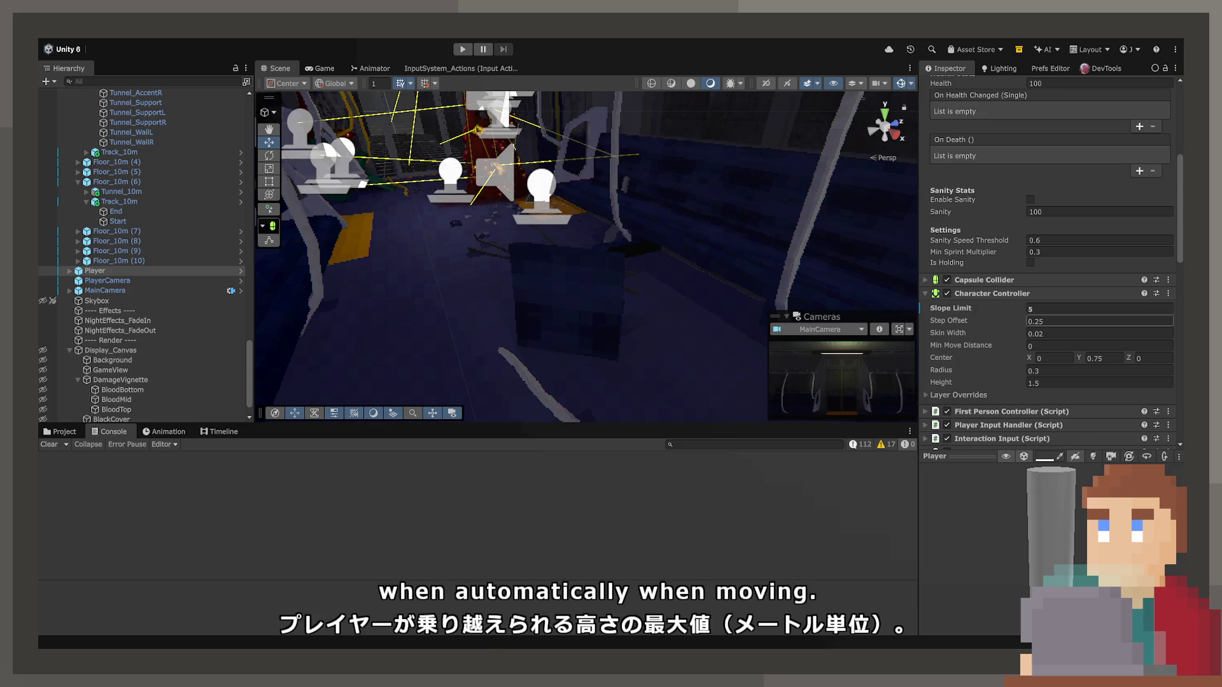
click(1071, 322)
key(BackSpace)
key(BackSpace)
text(05)
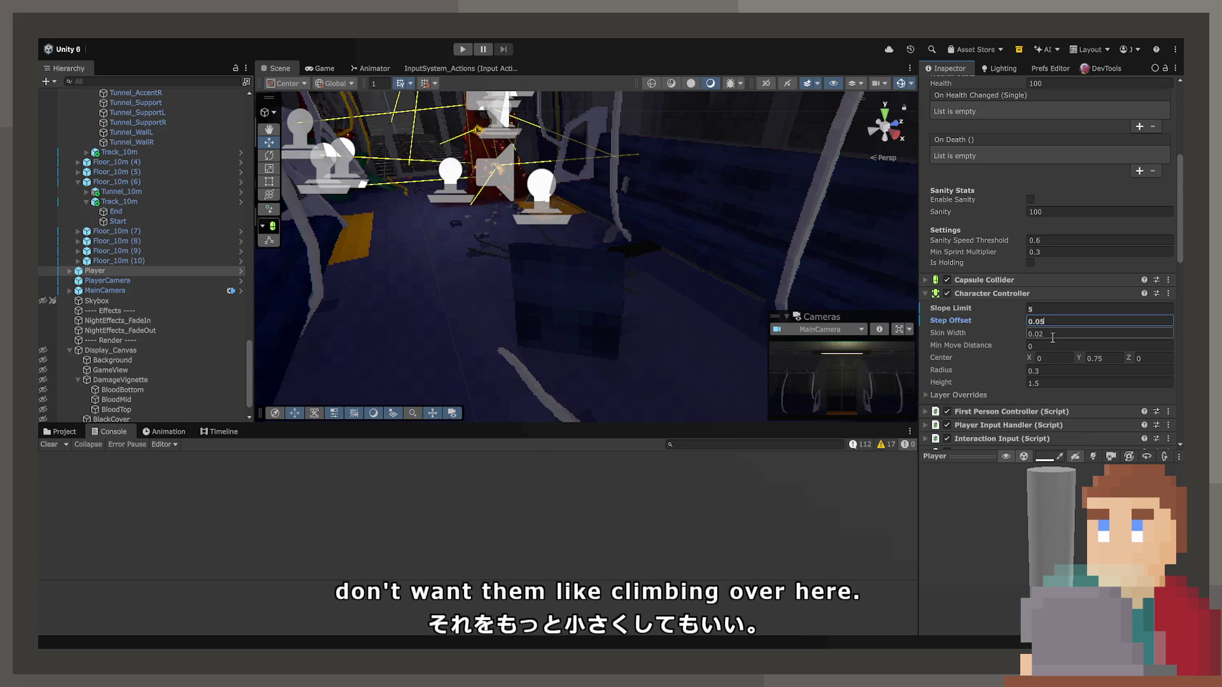
Narrow the chair's Box Collider X size to 0.3
click(547, 290)
drag(673, 290, 675, 303)
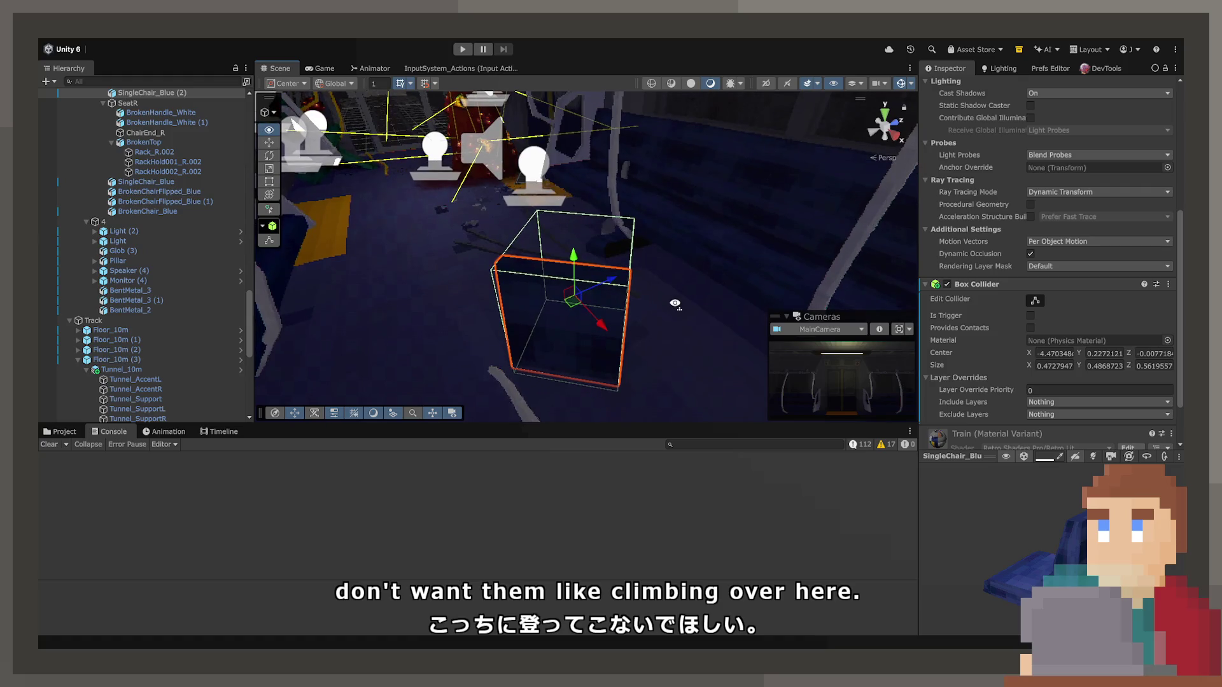
click(1027, 363)
text(0.5)
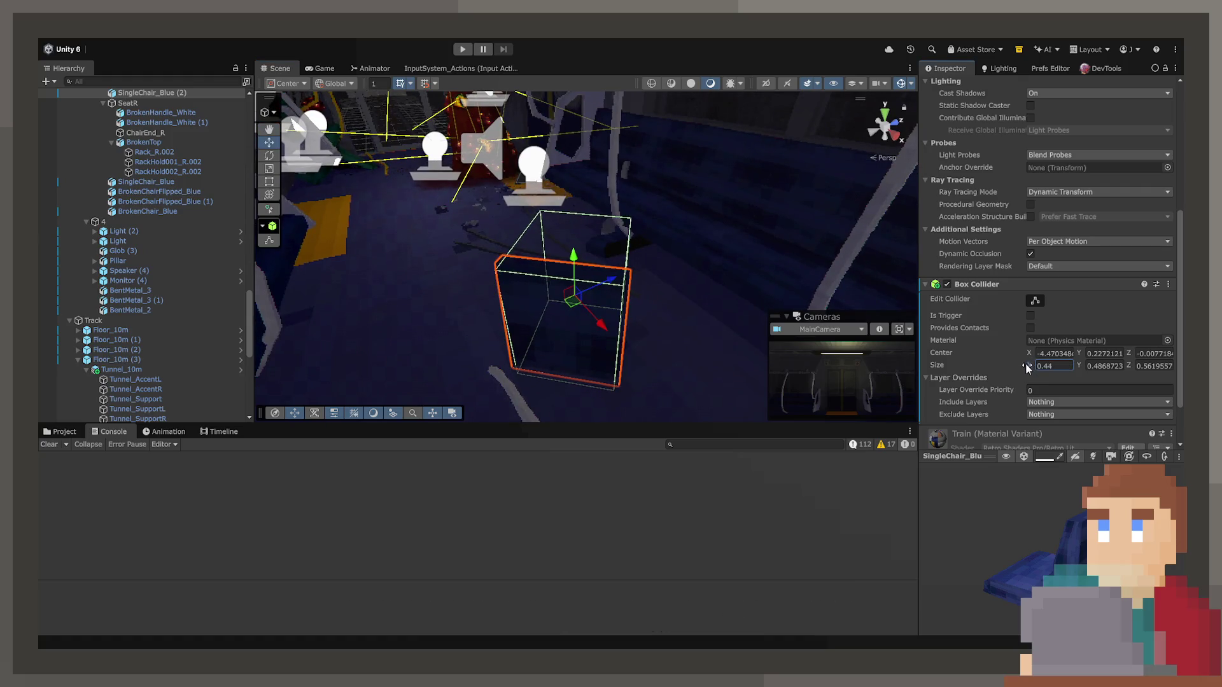
key(BackSpace)
text(3)
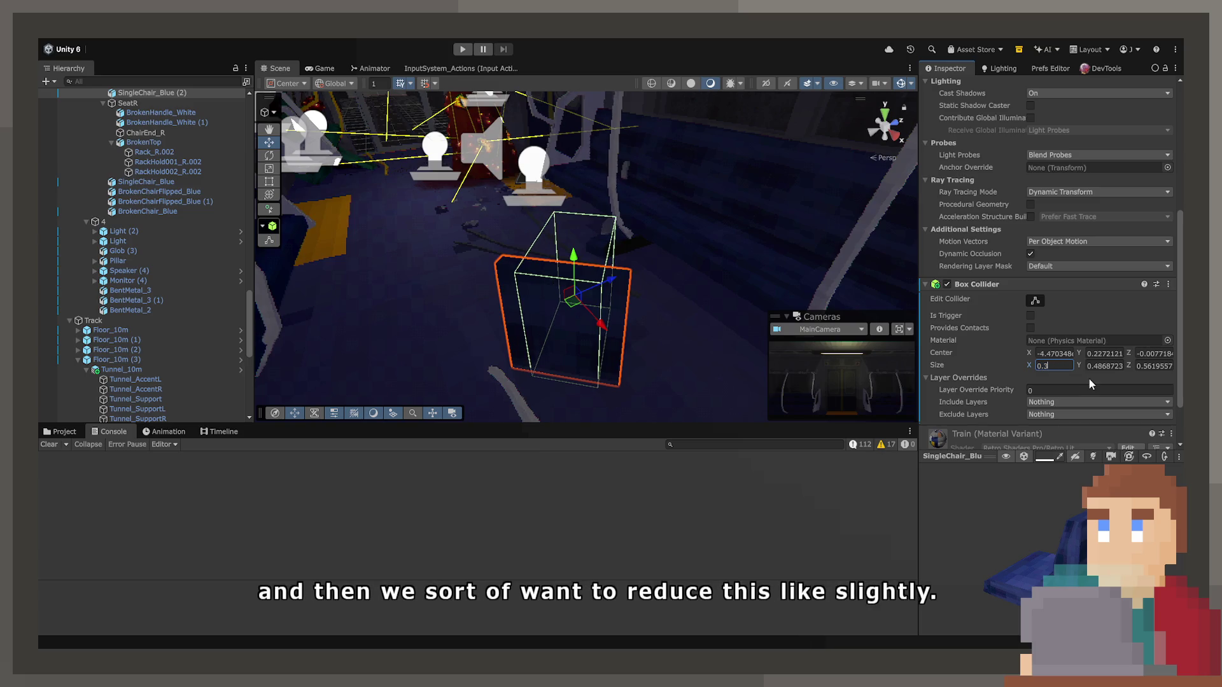
key(ctrl+a)
key(Return)
Set the collider's Y size to 0.4 and Z size to 1
key(f)
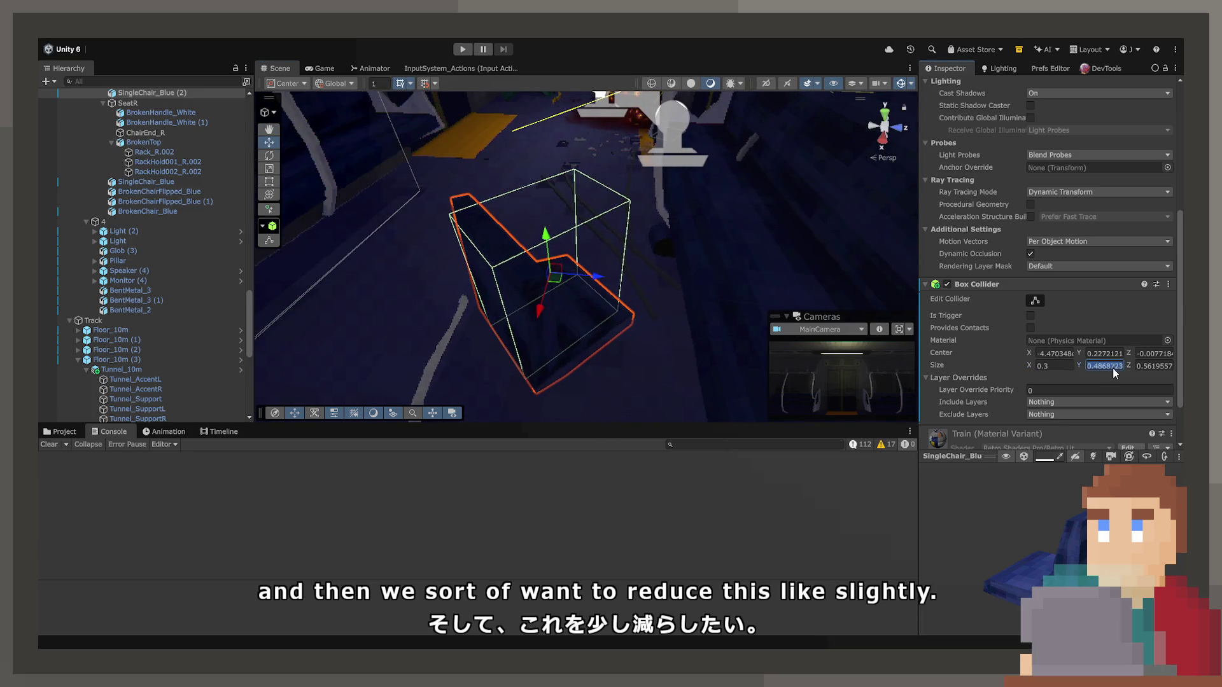
text(02)
key(BackSpace)
text(.2)
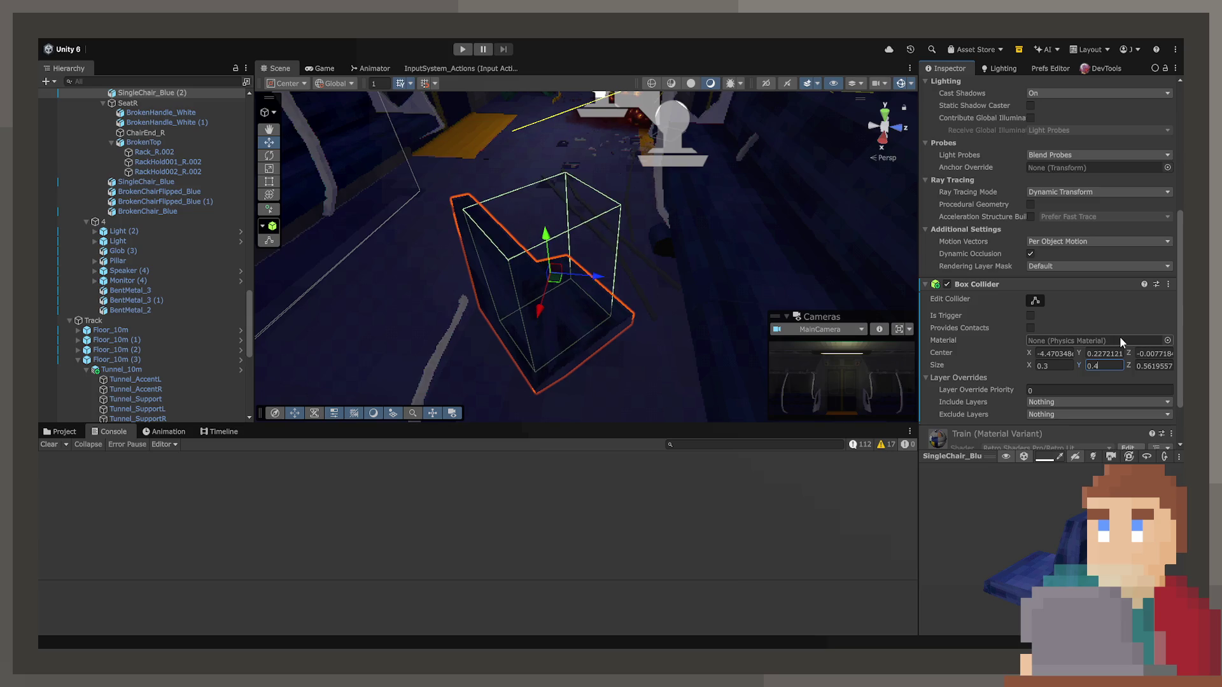
click(1151, 366)
text(08)
key(BackSpace)
text(.8)
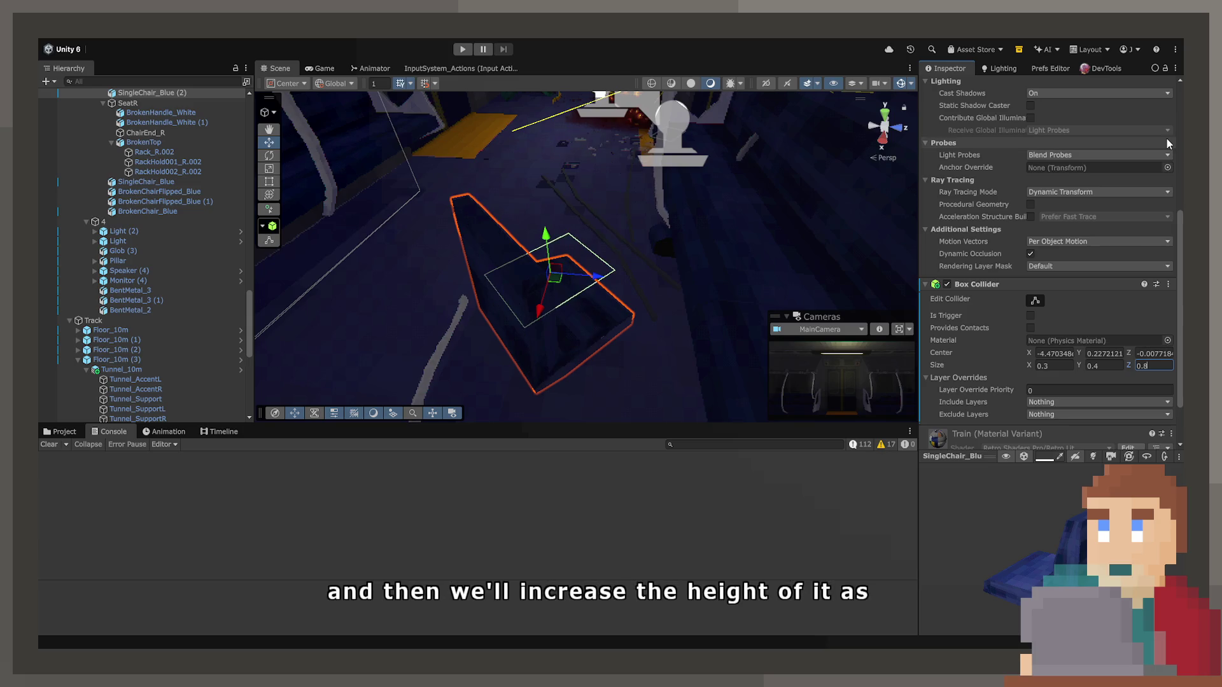
key(BackSpace)
key(BackSpace)
key(BackSpace)
text(1)
key(Return)
Shift the collider's Center Z backward from 0.09 and inspect the chair
mouse_move(573, 255)
mouse_down()
mouse_move(611, 242)
mouse_move(686, 39)
mouse_up()
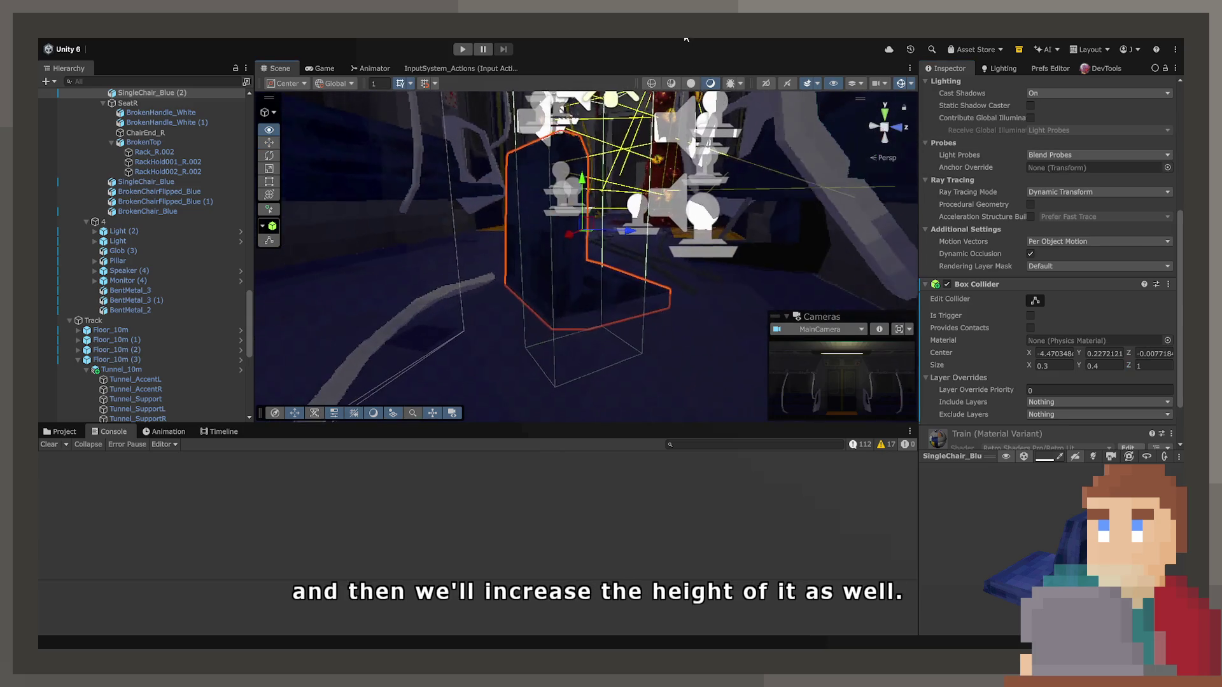
double_click(1132, 352)
text(0.09)
drag(1132, 352, 1132, 346)
mouse_move(780, 293)
mouse_down()
mouse_move(745, 274)
mouse_move(754, 252)
mouse_up()
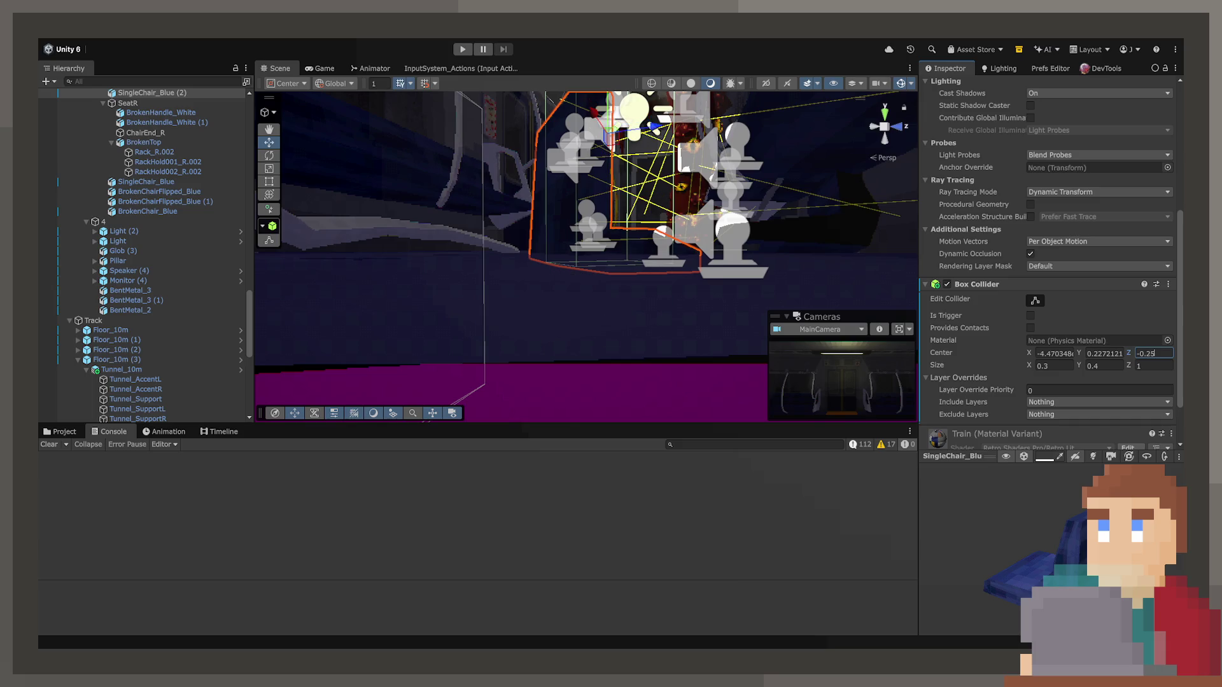
mouse_move(719, 239)
mouse_down()
mouse_move(673, 273)
mouse_move(657, 258)
mouse_move(663, 234)
mouse_move(573, 232)
mouse_move(593, 223)
mouse_move(620, 245)
mouse_move(748, 278)
mouse_move(722, 313)
mouse_move(608, 376)
mouse_move(647, 361)
mouse_move(638, 333)
mouse_up()
Select SingleChair_Blue (2) and start the game to test the collider
click(593, 222)
click(593, 222)
click(608, 376)
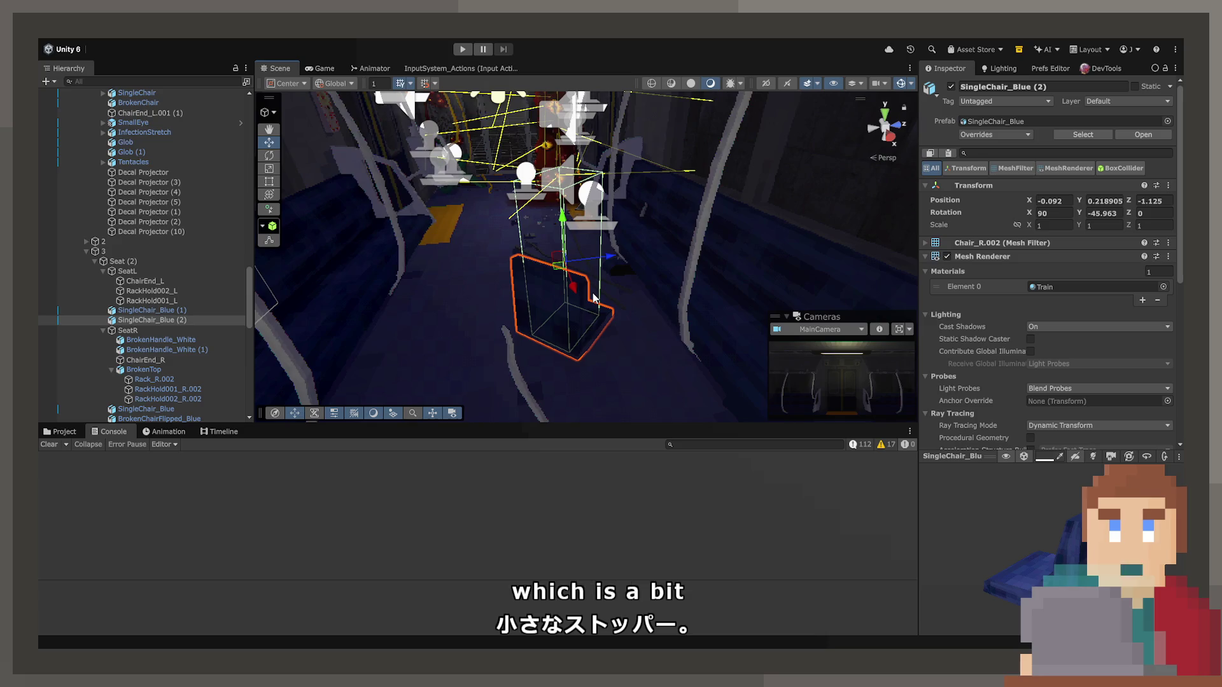
click(461, 50)
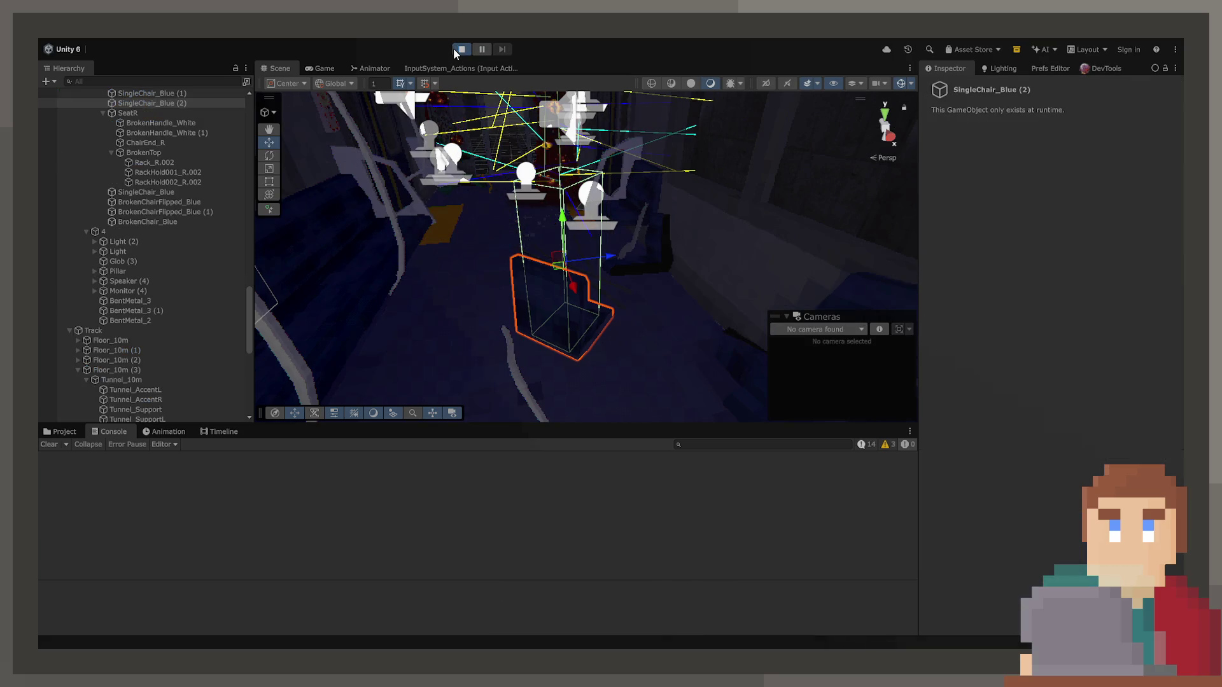
Walk down the carriage and through the door into the next one, then stop play
click(319, 71)
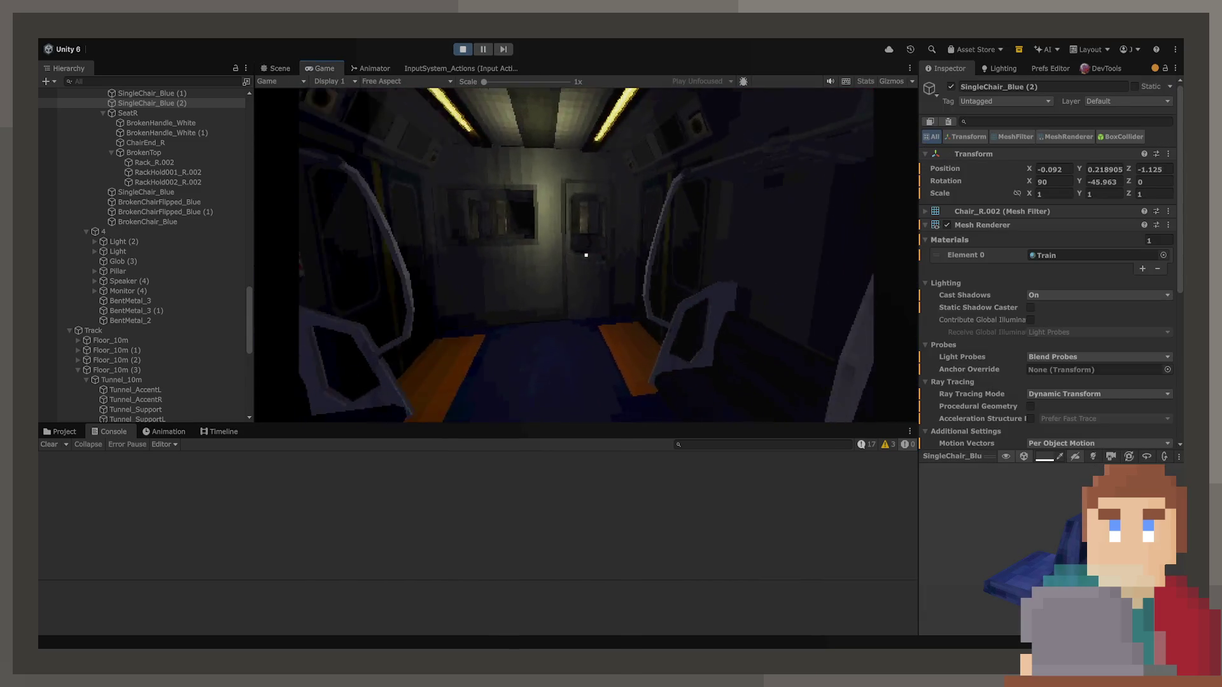
key(w)
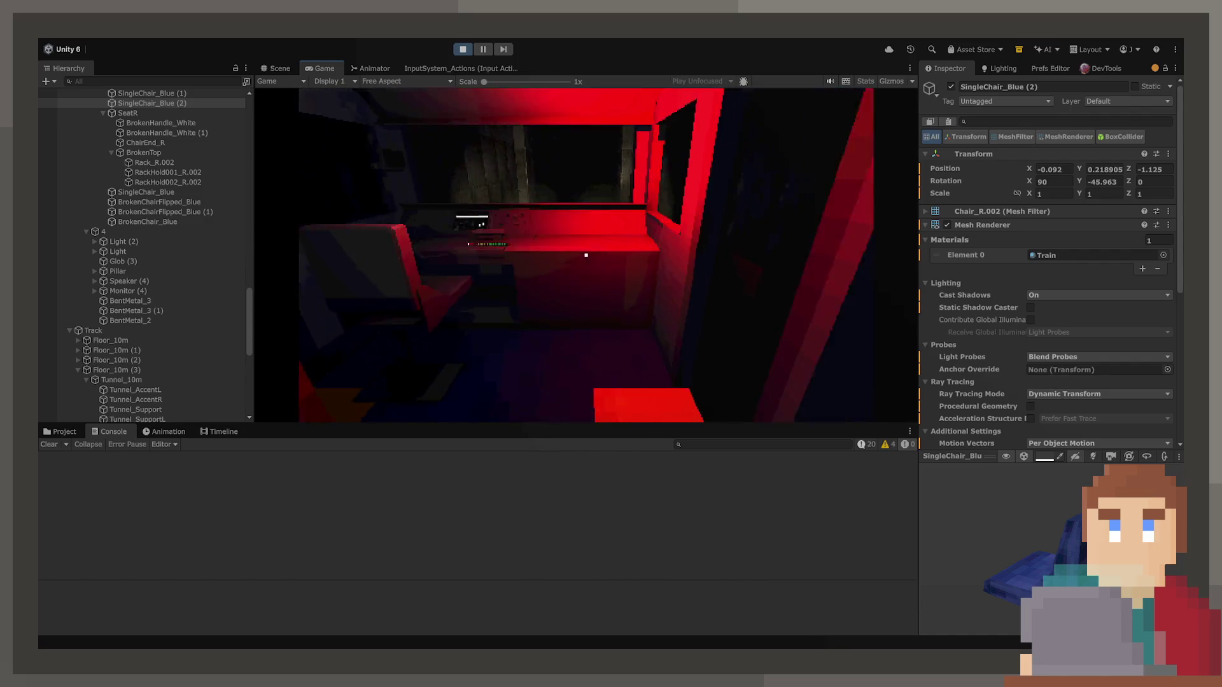
mouse_move(585, 255)
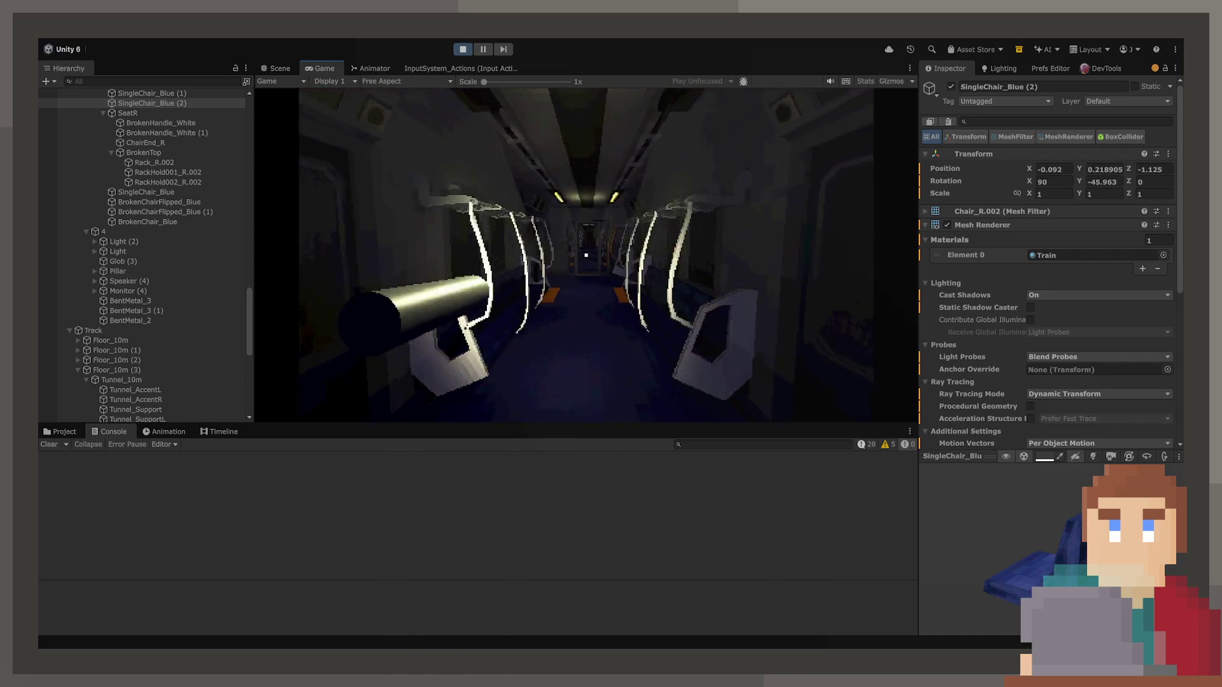
key(w)
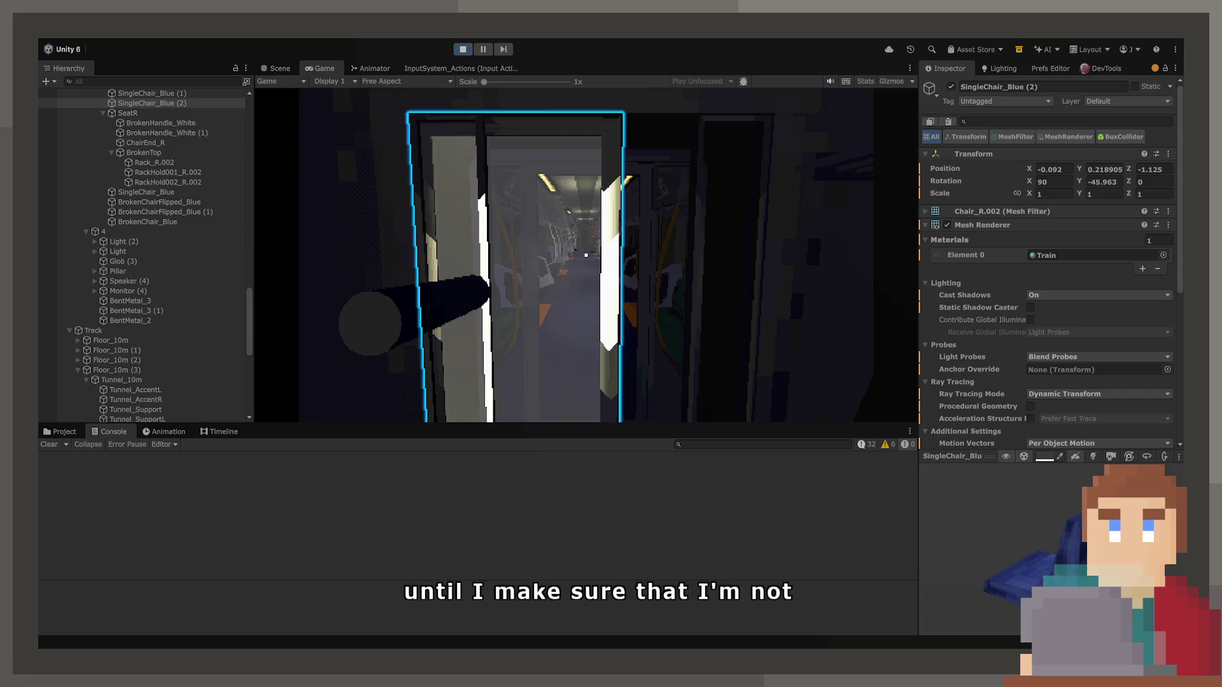
key(w)
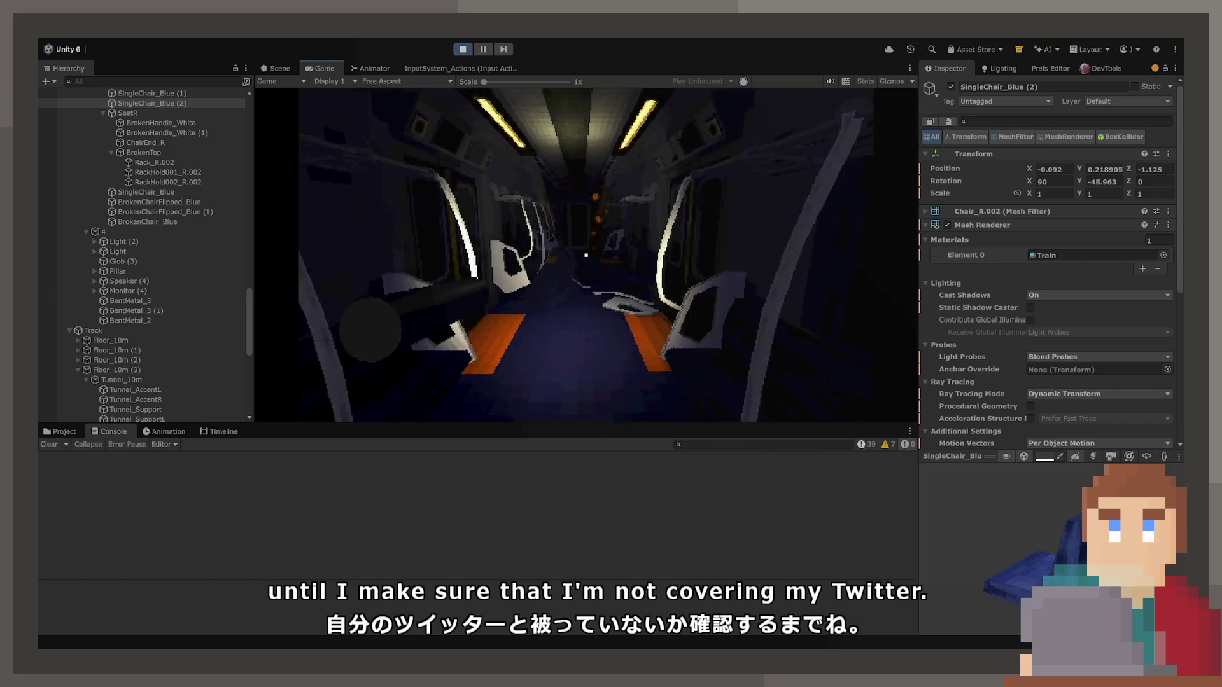
key(w)
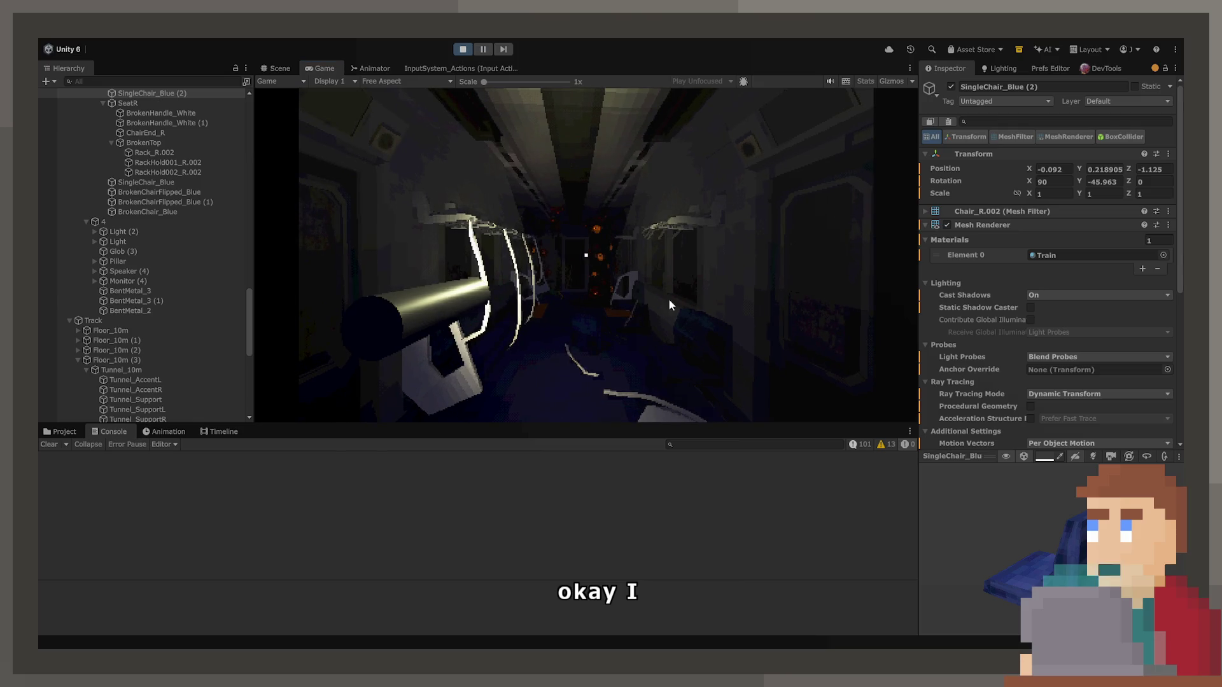
click(462, 50)
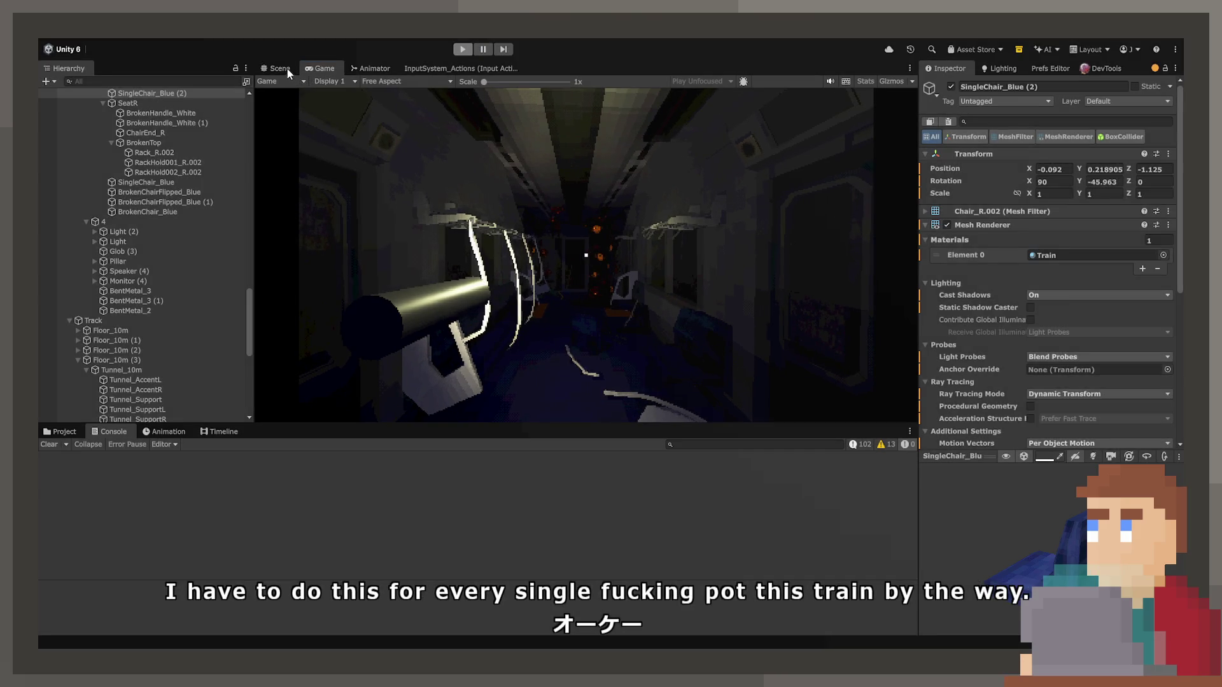
Return to the Scene view and orbit to the middle carriage Carriage_Mid2(2)
click(285, 68)
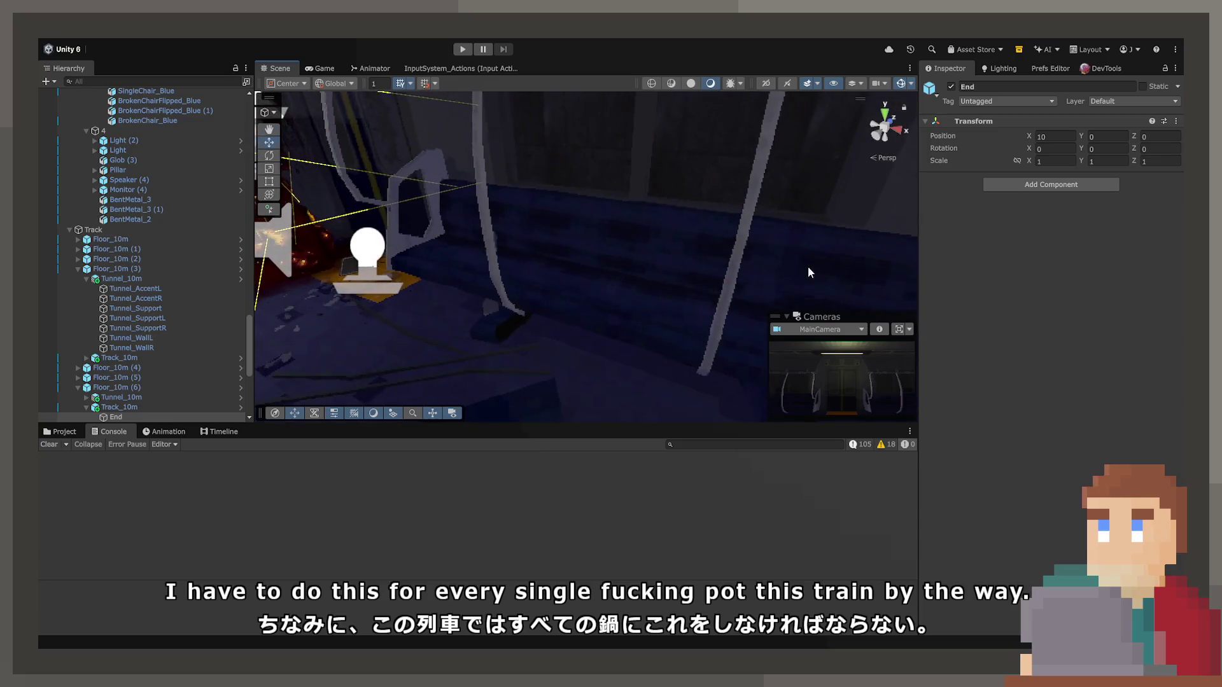
click(562, 235)
mouse_move(46, 96)
mouse_down()
mouse_move(469, 289)
mouse_move(581, 276)
mouse_move(580, 352)
mouse_up()
click(581, 352)
mouse_move(546, 310)
mouse_down()
mouse_move(559, 254)
mouse_move(588, 228)
mouse_move(586, 256)
mouse_move(597, 183)
mouse_move(568, 331)
mouse_move(651, 333)
mouse_move(537, 324)
mouse_move(495, 249)
mouse_move(572, 203)
mouse_move(820, 159)
mouse_move(504, 173)
mouse_move(622, 165)
mouse_up()
click(589, 199)
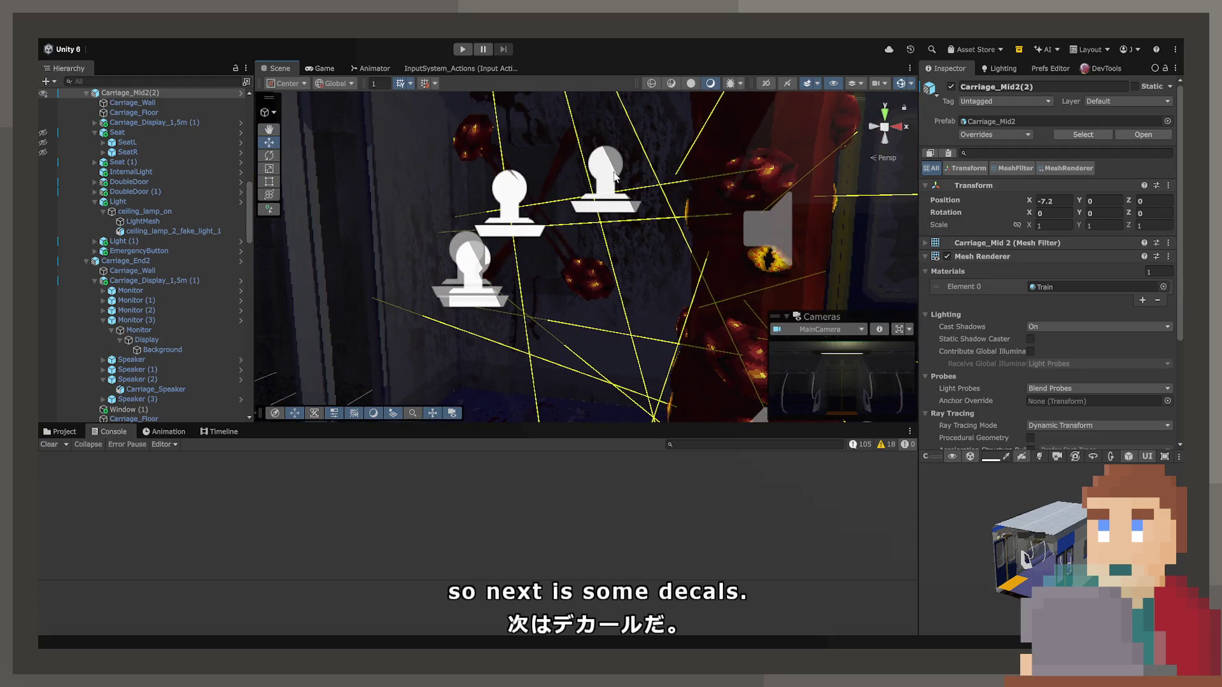
Select and frame Decal Projector (11), then slide the rust decal along the carriage wall
click(611, 174)
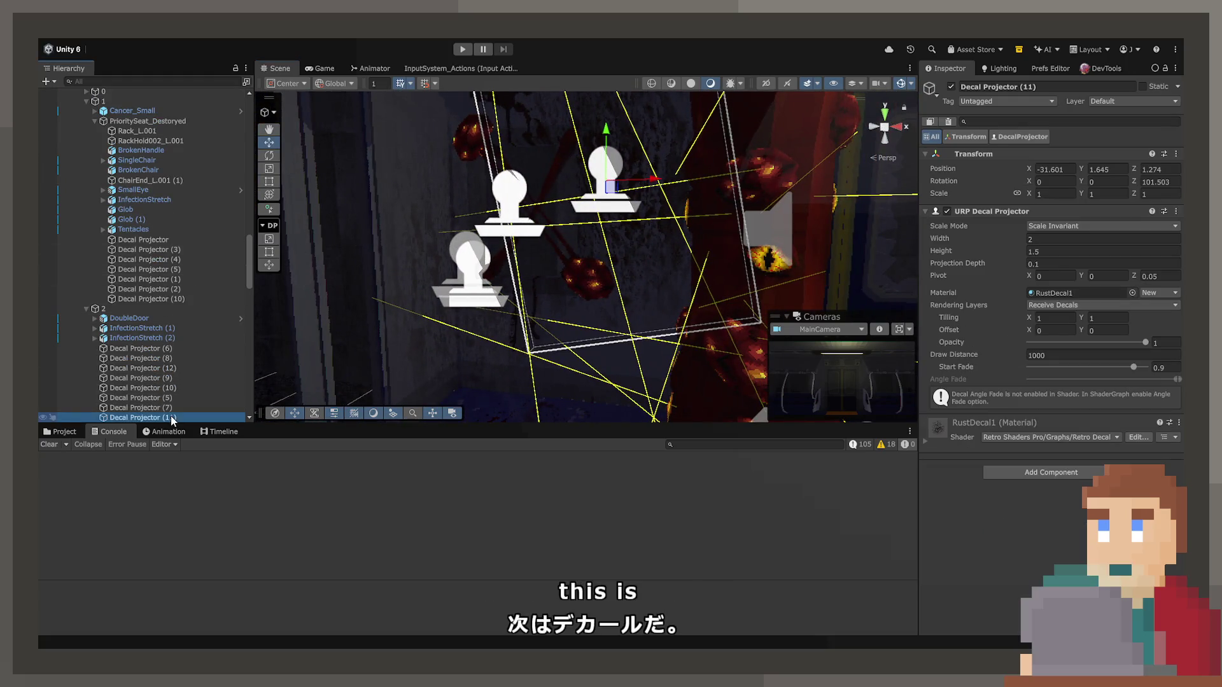
scroll(163, 356, down, 10)
scroll(141, 254, down, 6)
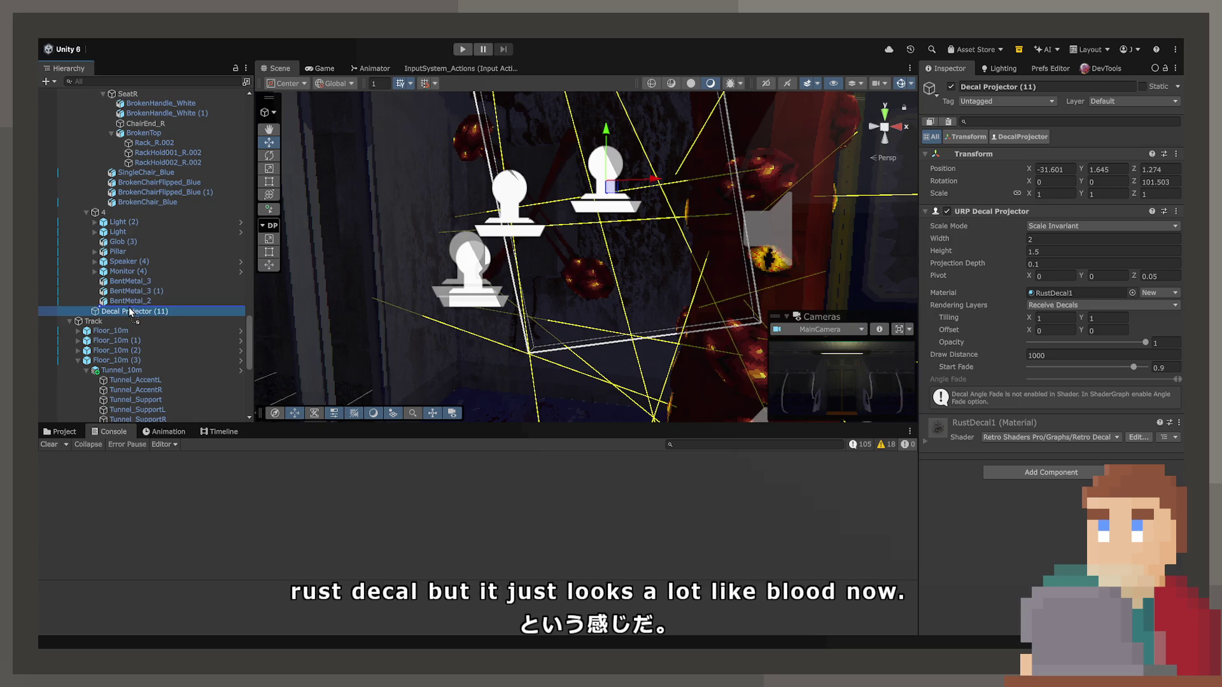
double_click(131, 311)
mouse_move(413, 228)
mouse_down()
mouse_move(831, 261)
mouse_move(689, 277)
mouse_move(660, 266)
mouse_up()
Reset the decal's Z rotation to 0 and lower it down the wall
drag(508, 221, 392, 132)
click(1169, 181)
text(0)
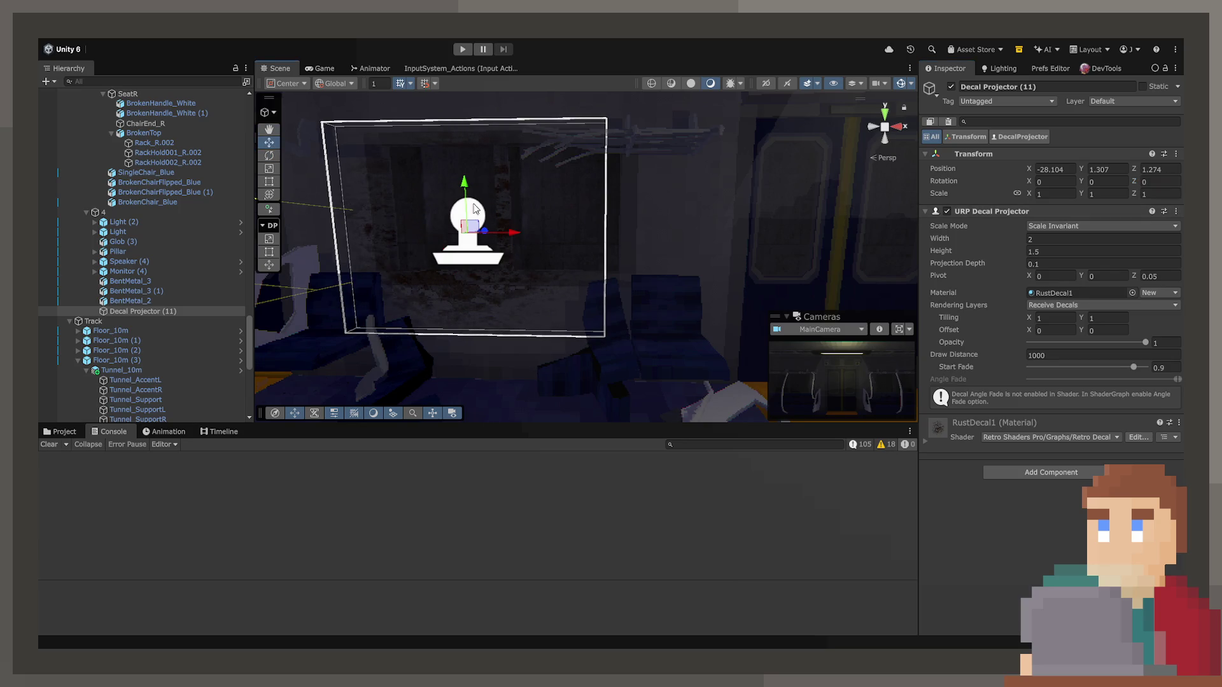
mouse_move(467, 185)
mouse_down()
mouse_move(471, 300)
mouse_move(449, 305)
mouse_move(484, 295)
mouse_move(353, 288)
mouse_move(525, 288)
mouse_move(515, 284)
mouse_move(502, 289)
mouse_move(553, 327)
mouse_move(418, 310)
mouse_move(846, 299)
mouse_up()
Duplicate the BloodDecal4 drip decal and shift the copy right toward the window
click(524, 288)
click(502, 290)
key(ctrl+d)
key(f)
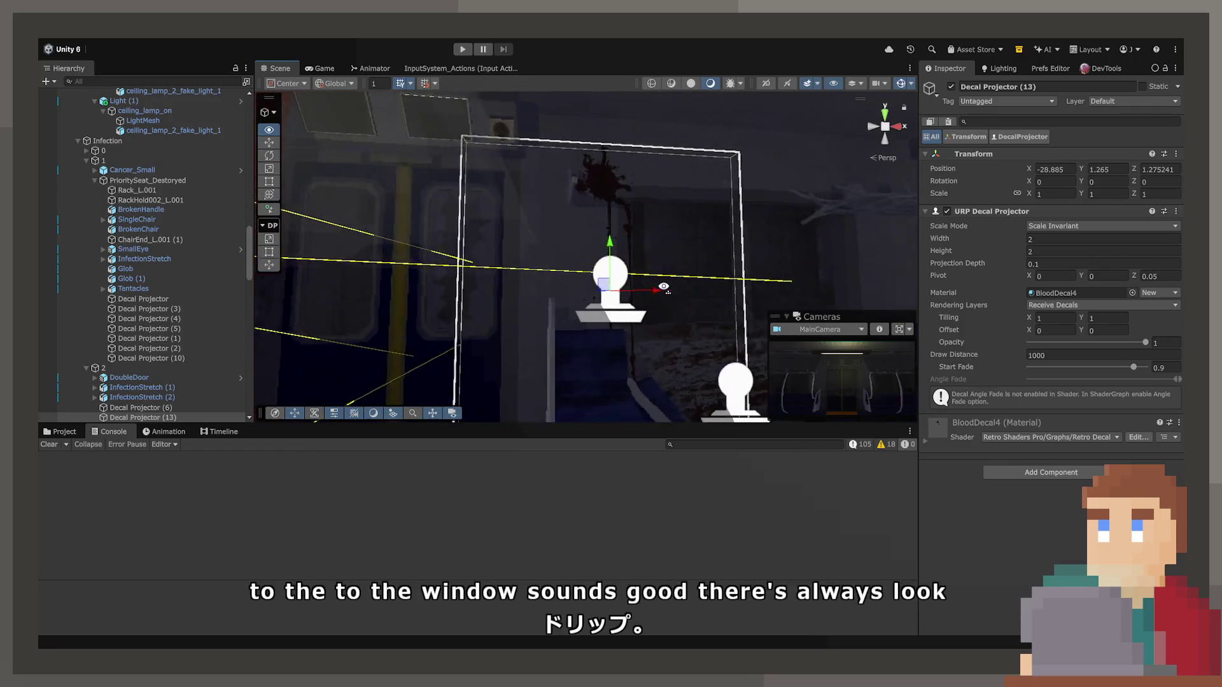
drag(515, 290, 689, 297)
key(f)
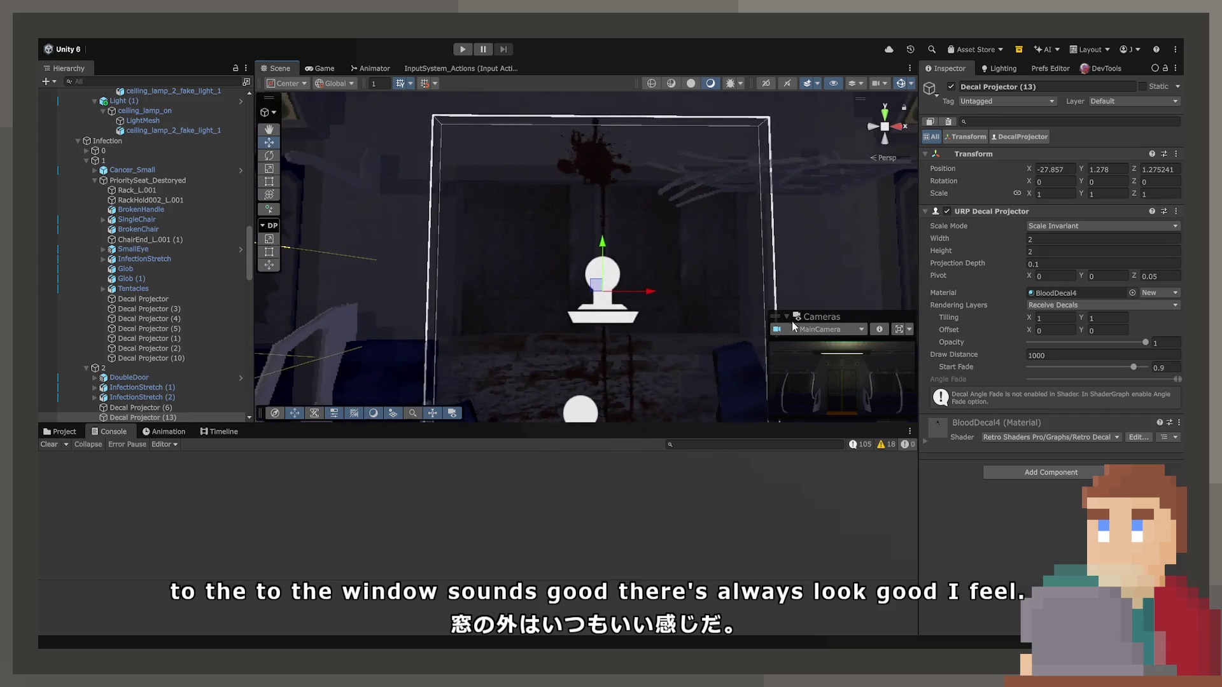
Reframe the copied drip decal and lower it so the drip reaches the floor
click(800, 265)
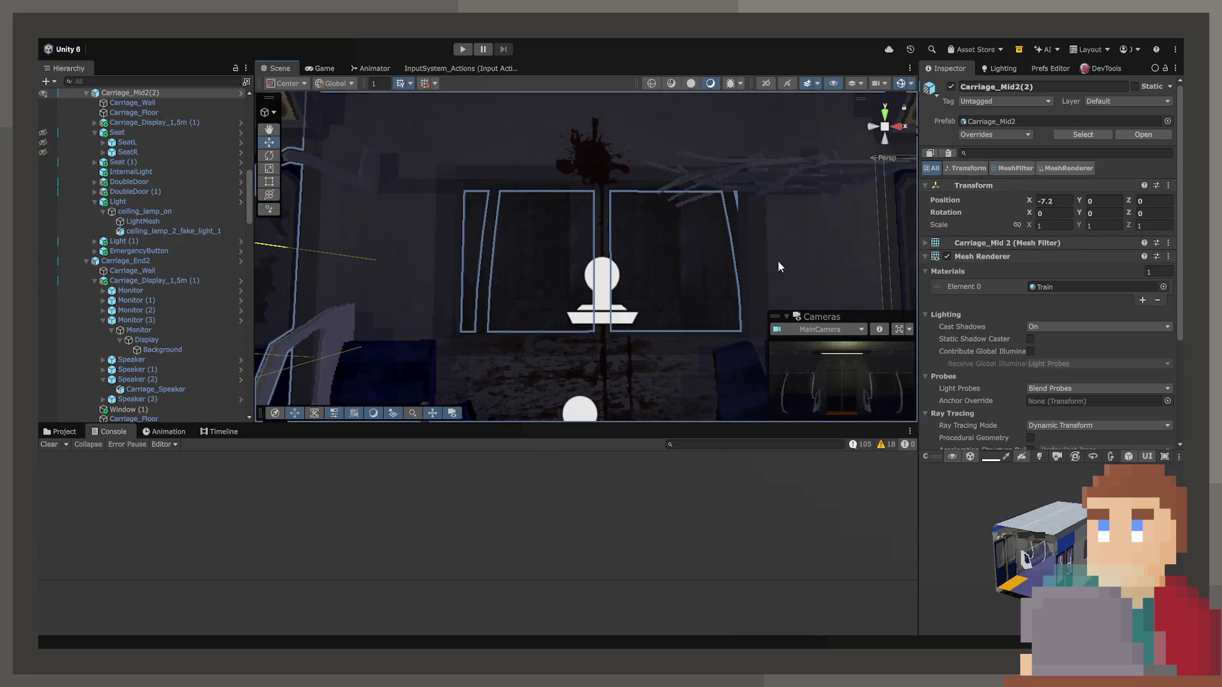
click(691, 255)
drag(691, 256, 560, 204)
click(542, 195)
click(535, 299)
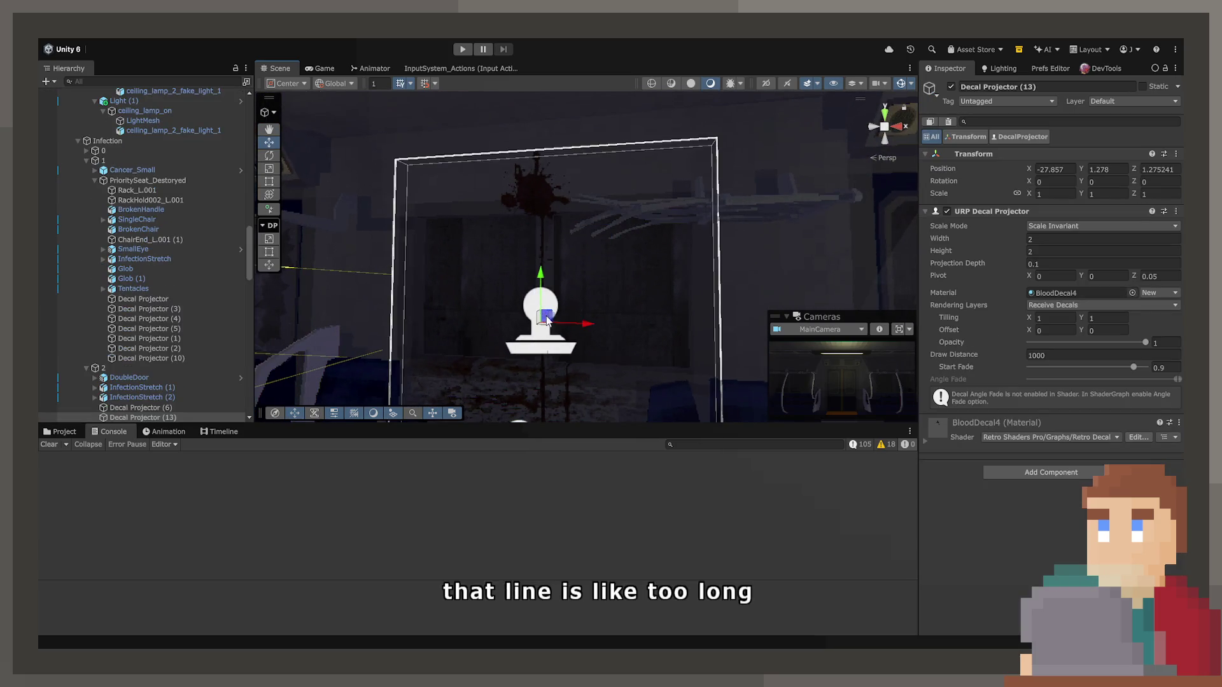
key(f)
mouse_move(657, 276)
mouse_down()
mouse_move(745, 282)
mouse_move(614, 287)
mouse_move(572, 334)
mouse_move(608, 387)
mouse_move(613, 365)
mouse_move(619, 412)
mouse_move(575, 371)
mouse_move(416, 309)
mouse_move(607, 408)
mouse_move(379, 385)
mouse_move(537, 378)
mouse_up()
drag(534, 283, 536, 418)
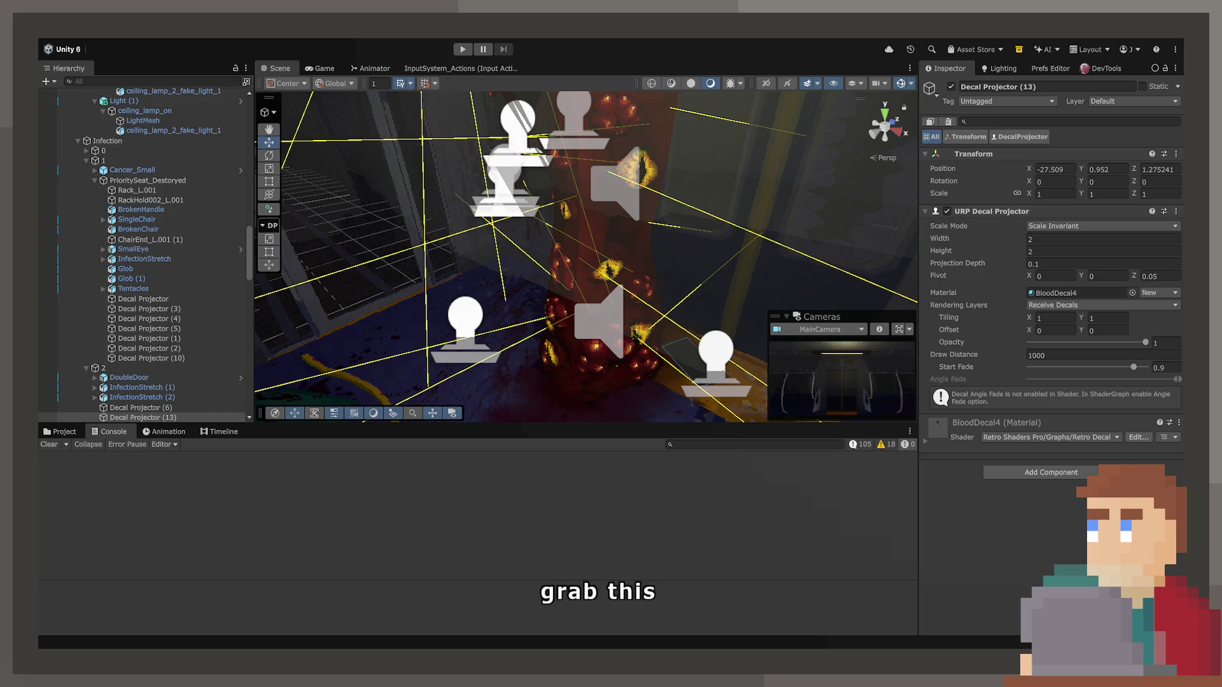
click(60, 431)
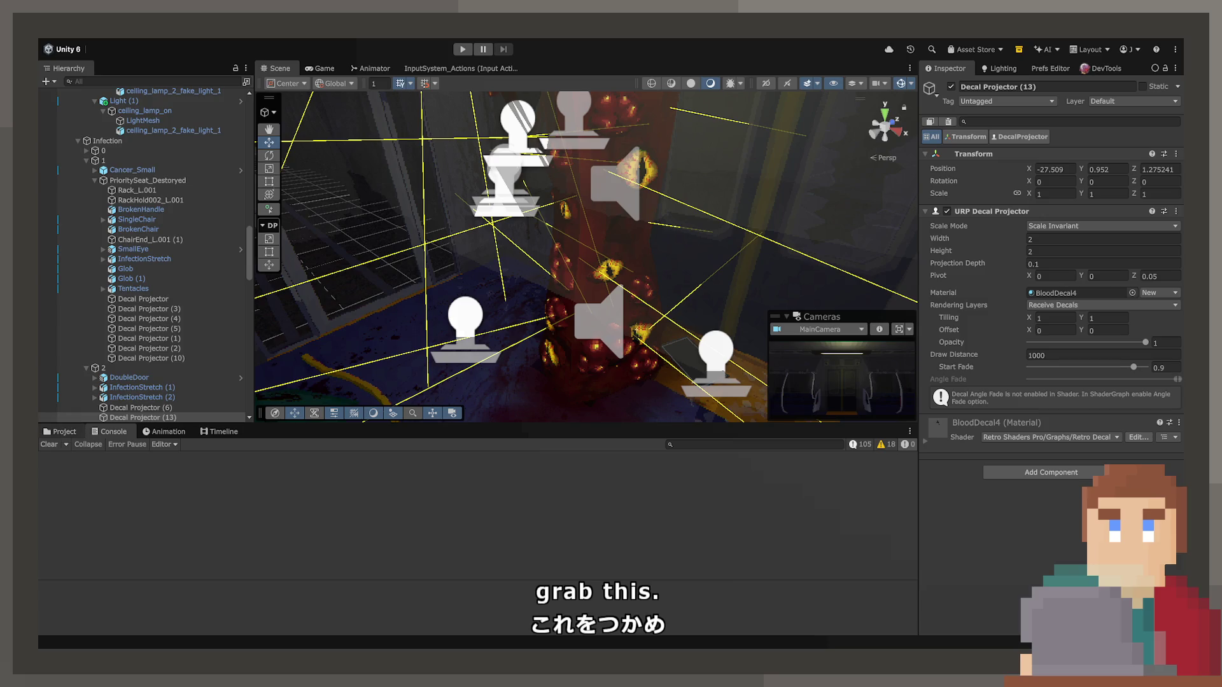
Scroll the Project folder tree to Textures/Decals and select the Blood folder
scroll(158, 558, down, 10)
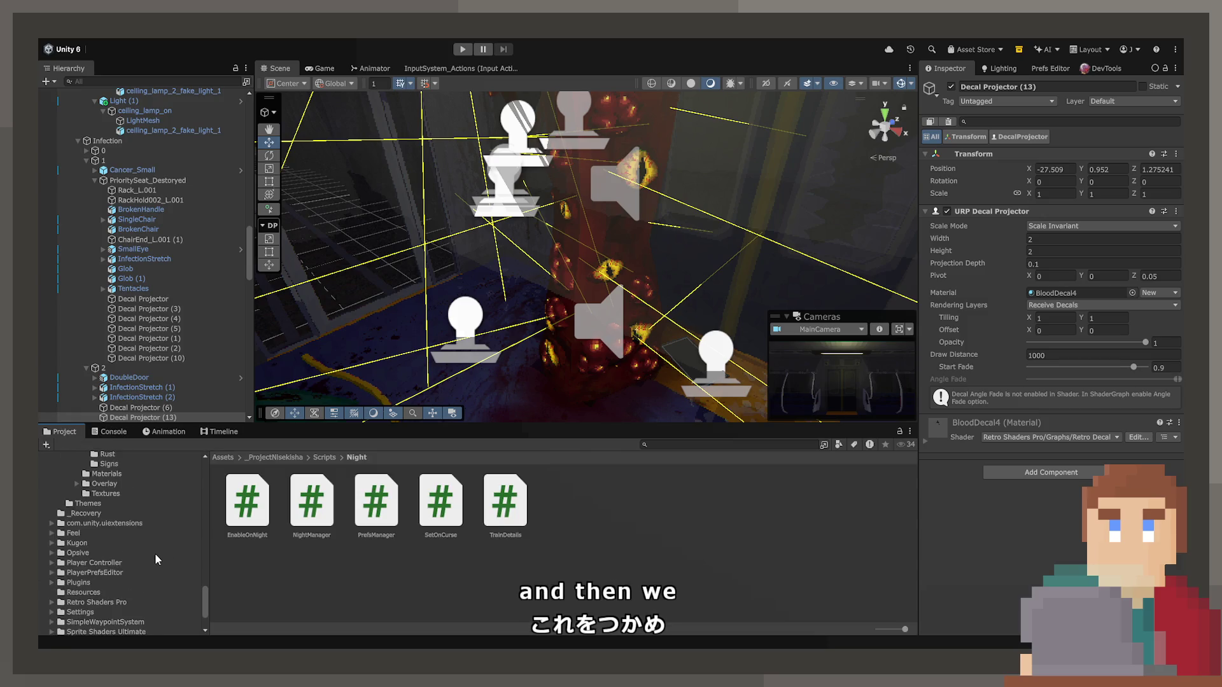
click(110, 518)
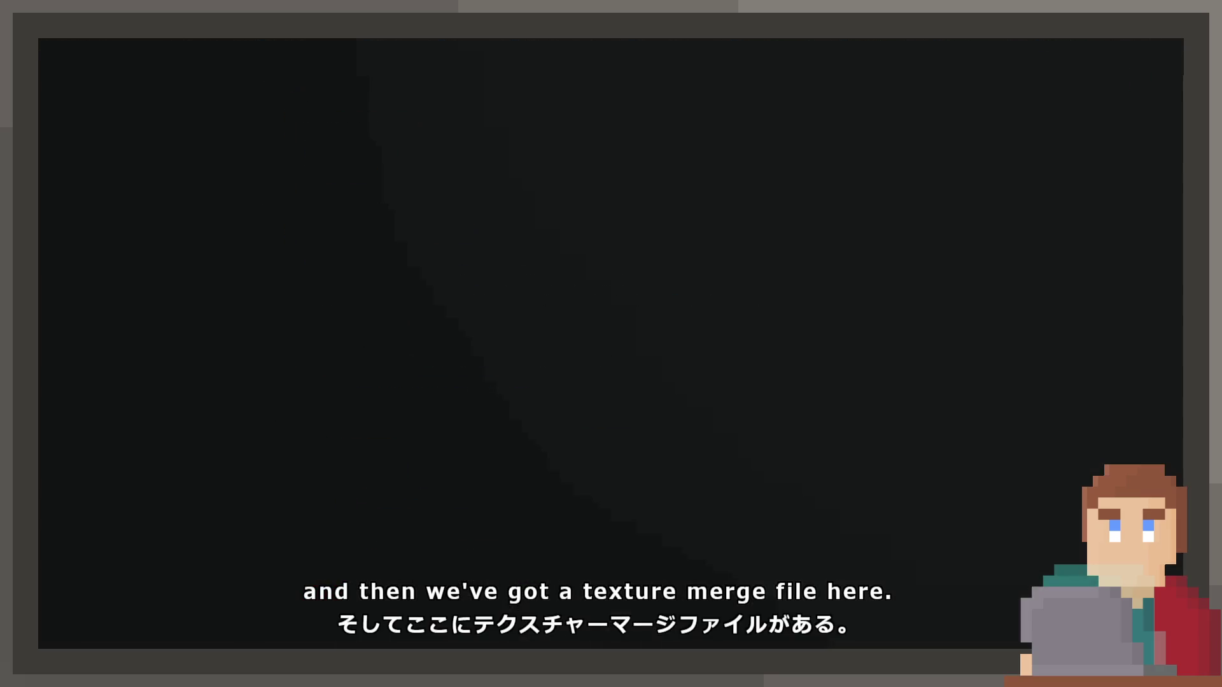
Run TextureMerge.py without arguments and enlarge the terminal to read its usage message
click(560, 337)
click(1137, 51)
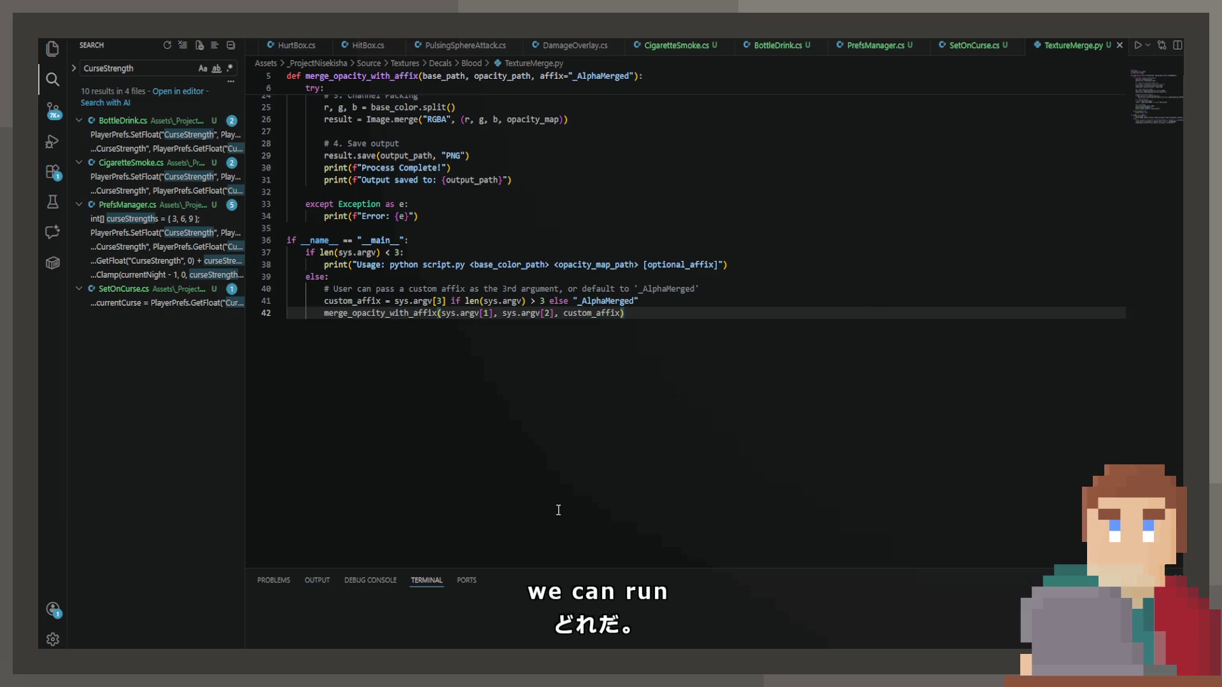
drag(563, 567, 566, 380)
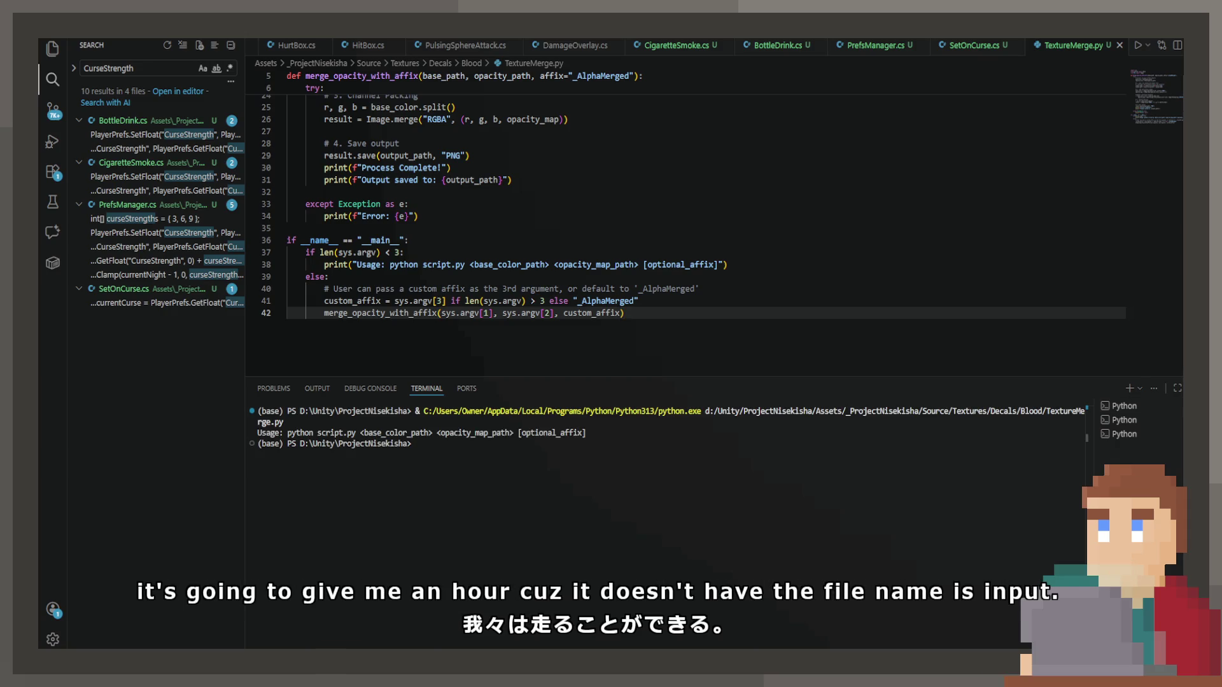
Change the terminal directory to Assets/_ProjectNisekisha/Source/Textures/Decals/Blood
click(981, 586)
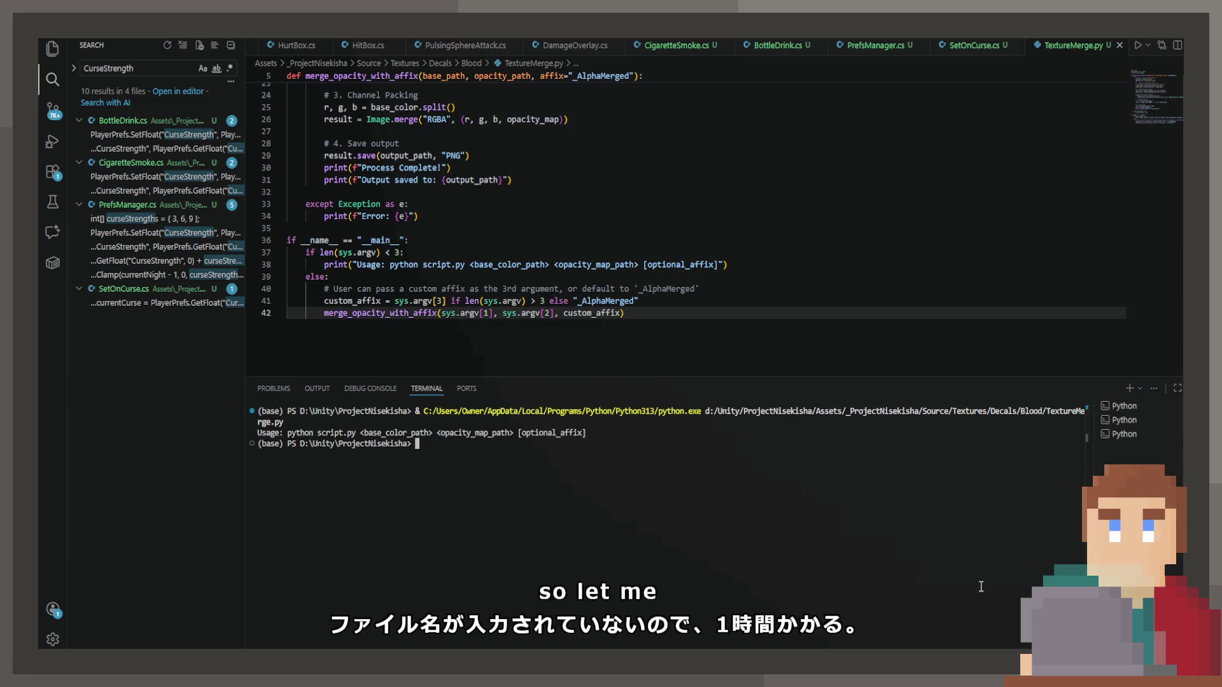
key(Up)
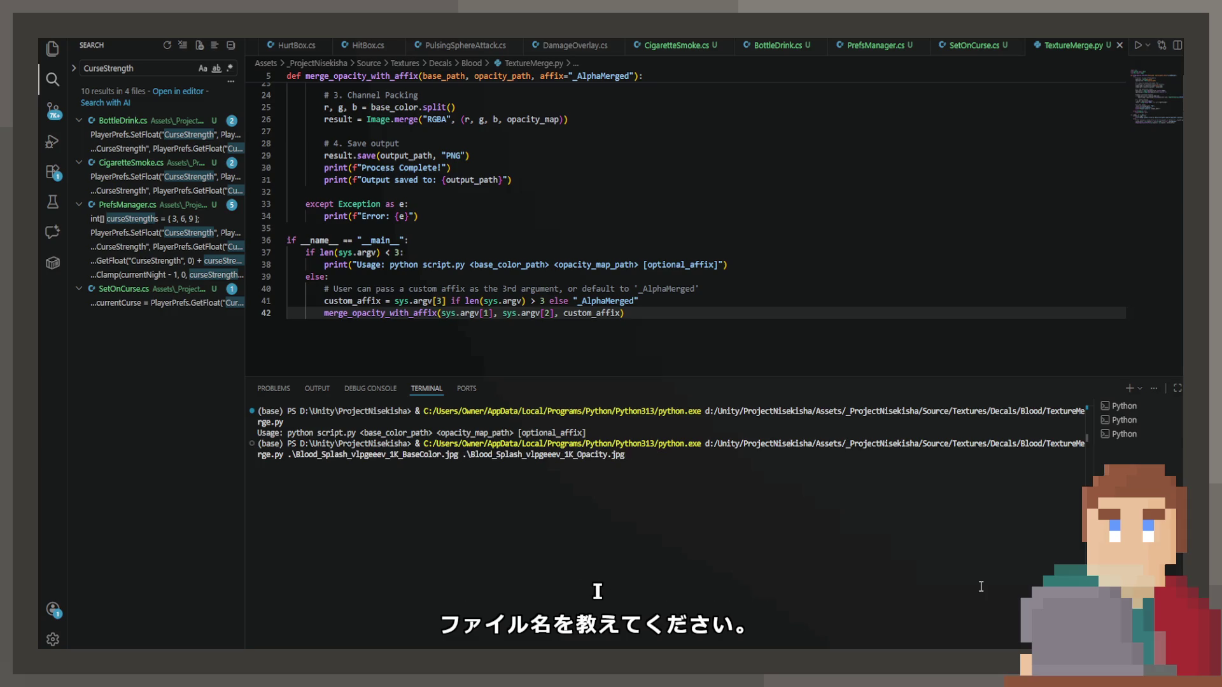
text(cd d:/Unity/ProjectNisekisha/Assets/_ProjectNisekisha/Source/Textures/Decals/Blood/)
key(Return)
Run TextureMerge.py on the High_Velocity_Blood_Spatter_se1kfffp BaseColor and Opacity jpgs
key(Up)
key(Up)
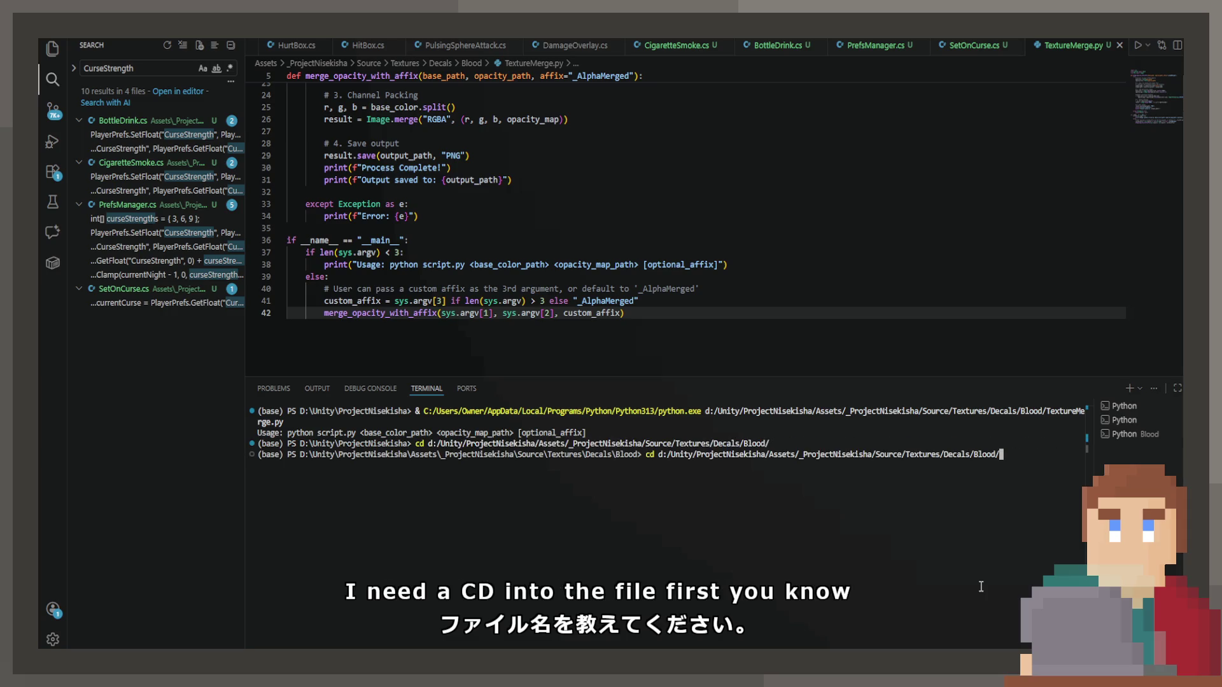
text(..\Rust\Rust_Stain_wbhtahpv_1K_BaseColor.jpg ..\Rust\Rust_Stain_wbhtahpv_1K_Opacity.jpg)
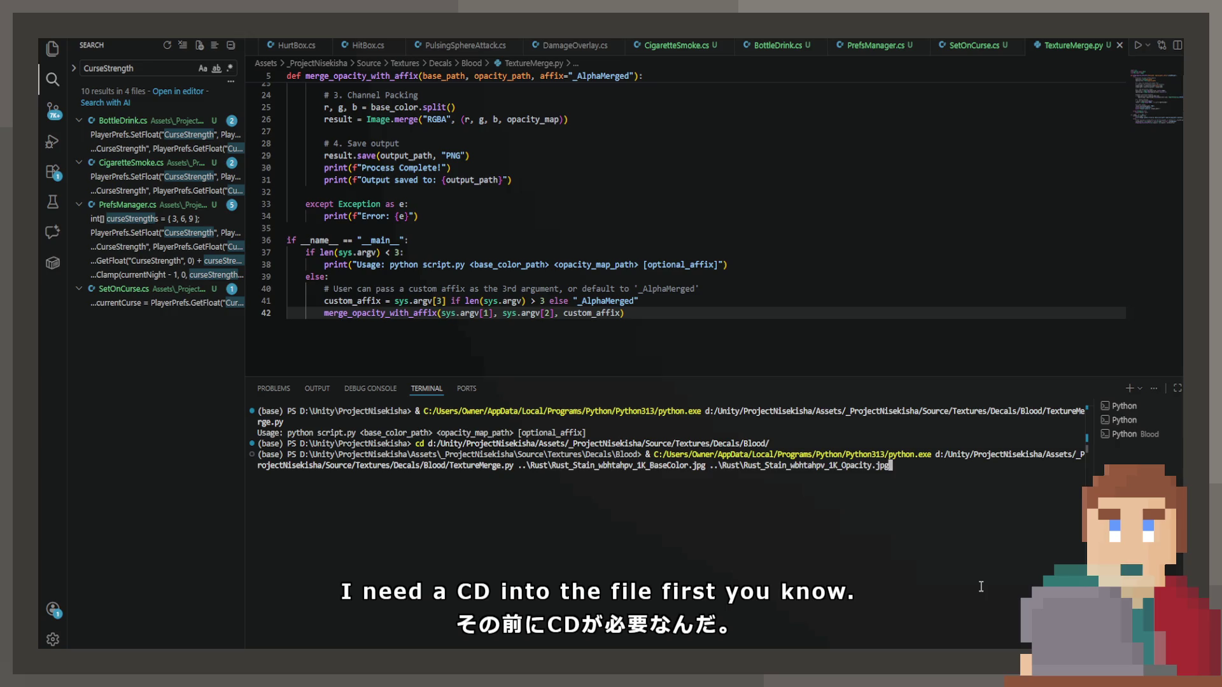
key(Up)
key(BackSpace)
key(BackSpace)
key(BackSpace)
key(BackSpace)
key(BackSpace)
key(BackSpace)
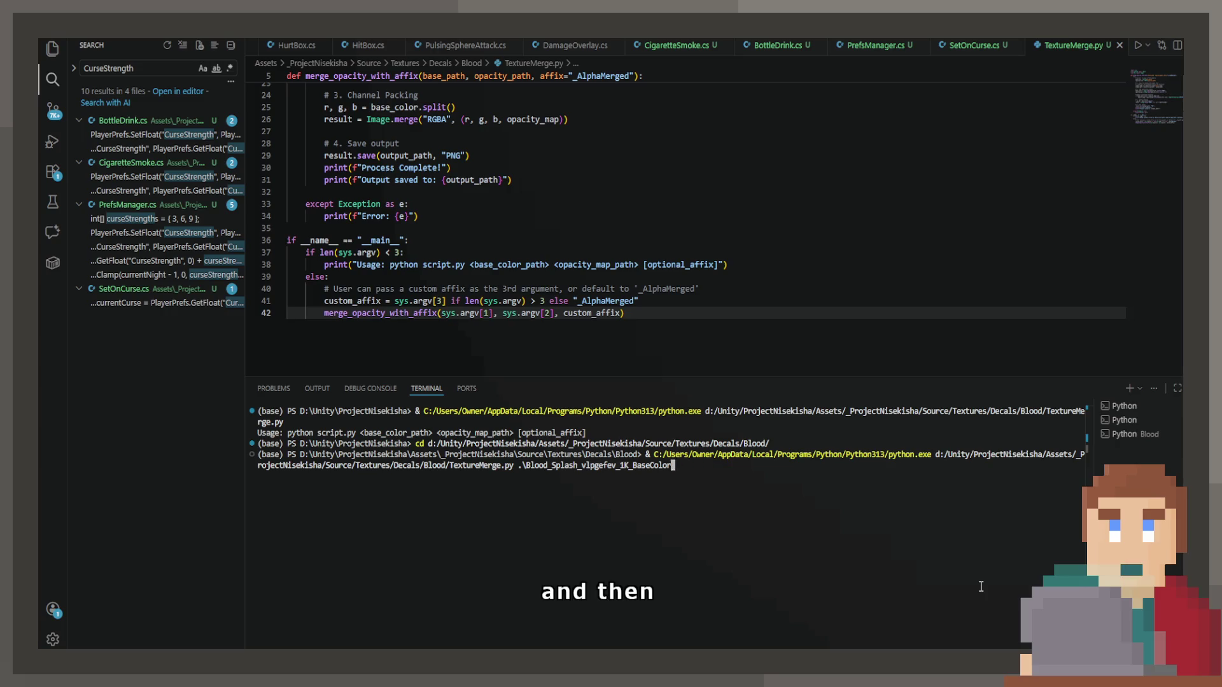
key(BackSpace)
key(BackSpace)
key(BackSpace)
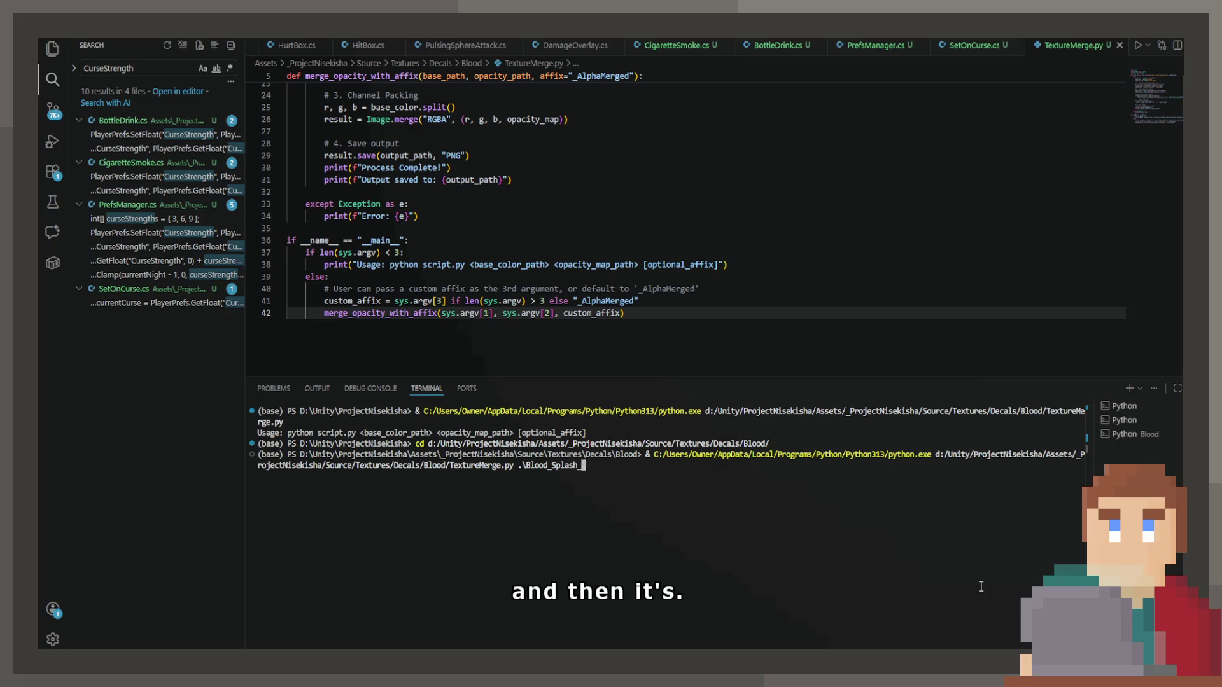
text(H)
key(Tab)
key(Tab)
key(Tab)
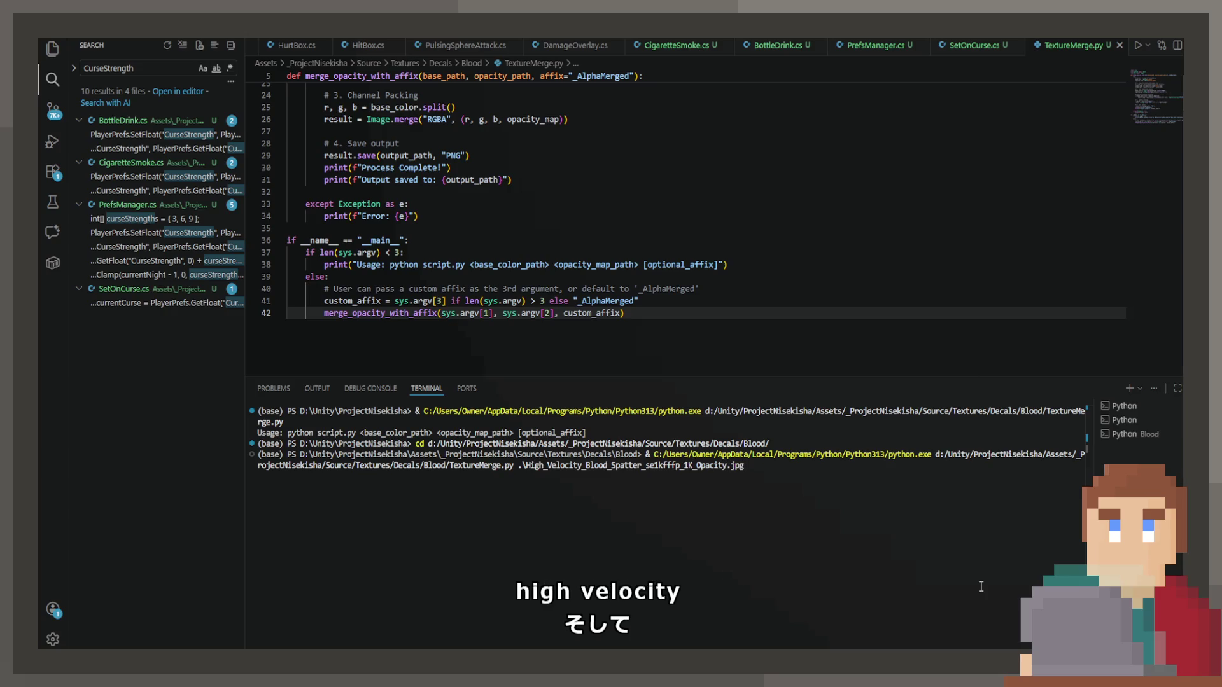
key(BackSpace)
key(BackSpace)
key(BackSpace)
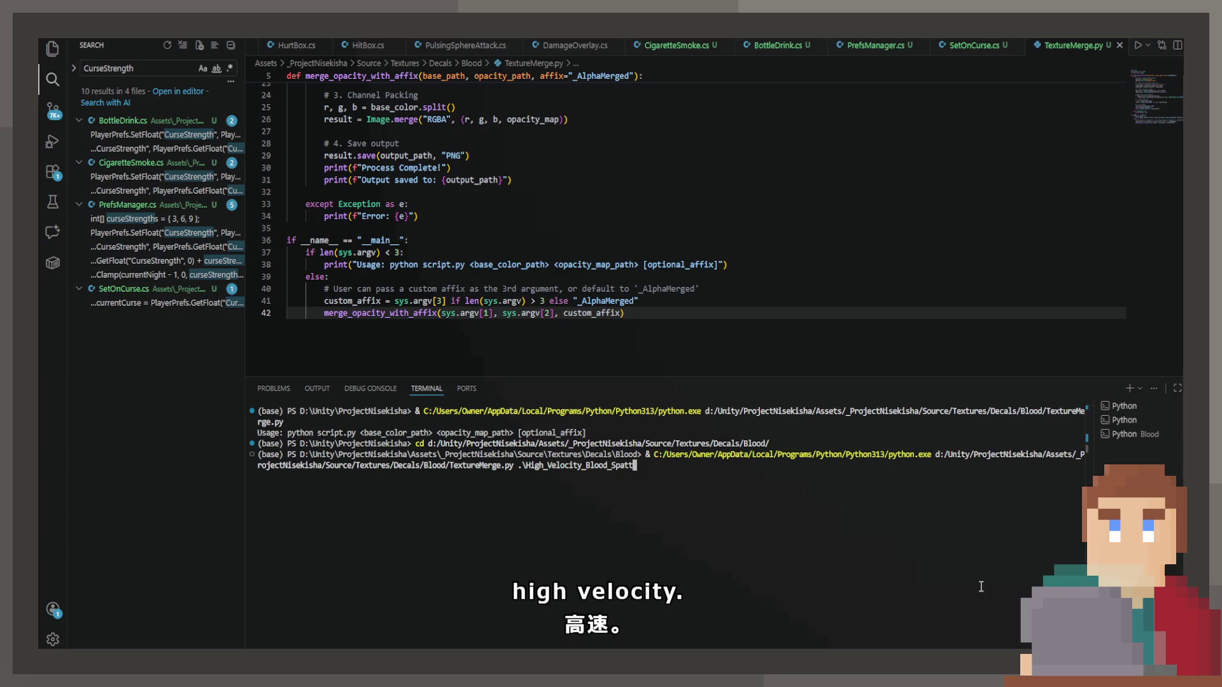
key(Tab)
key(Tab)
key(Tab)
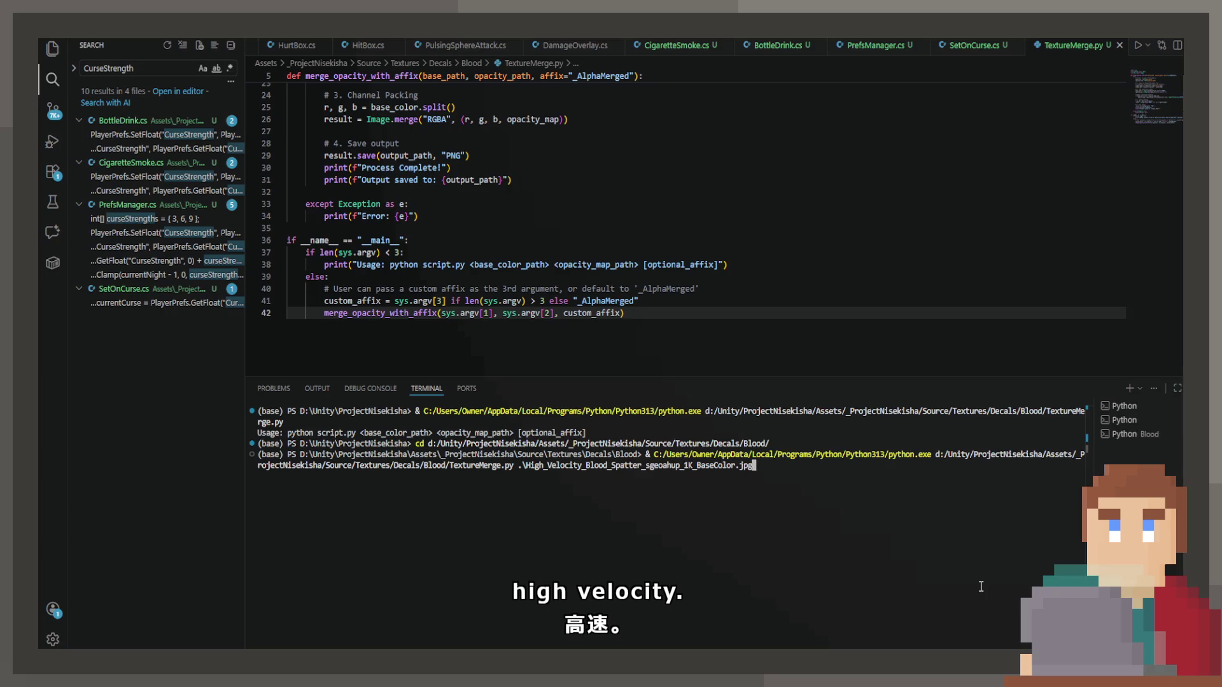
key(Tab)
key(Tab)
key(Tab)
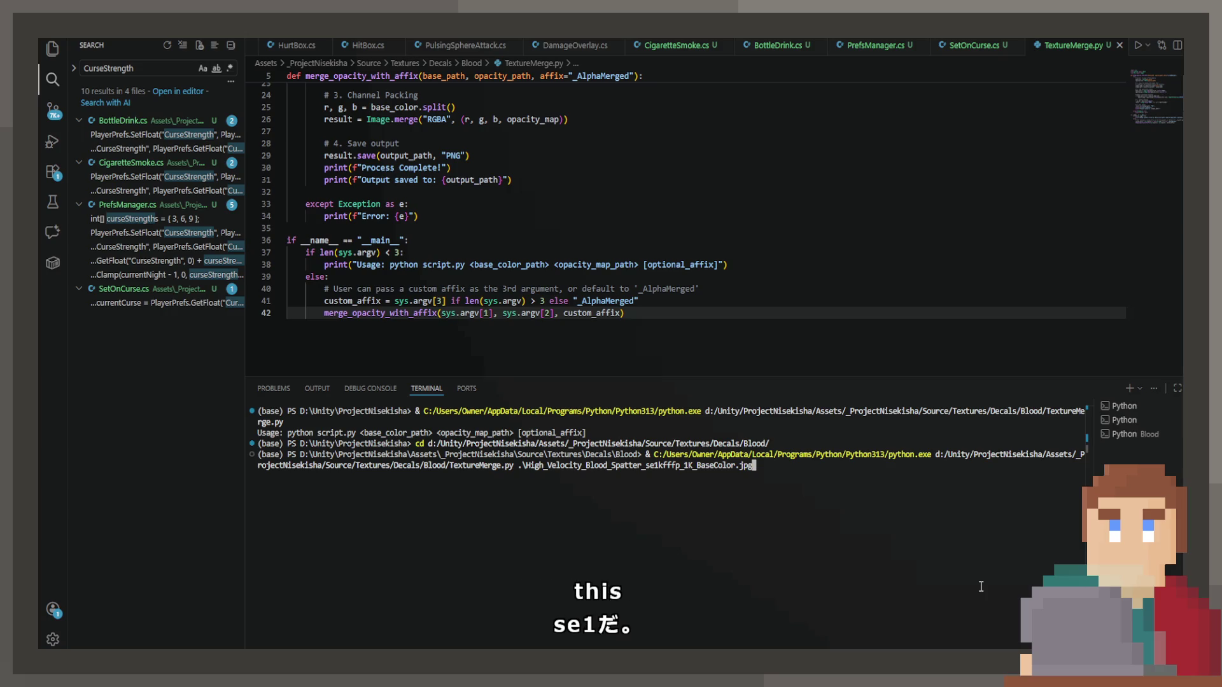
text( ./)
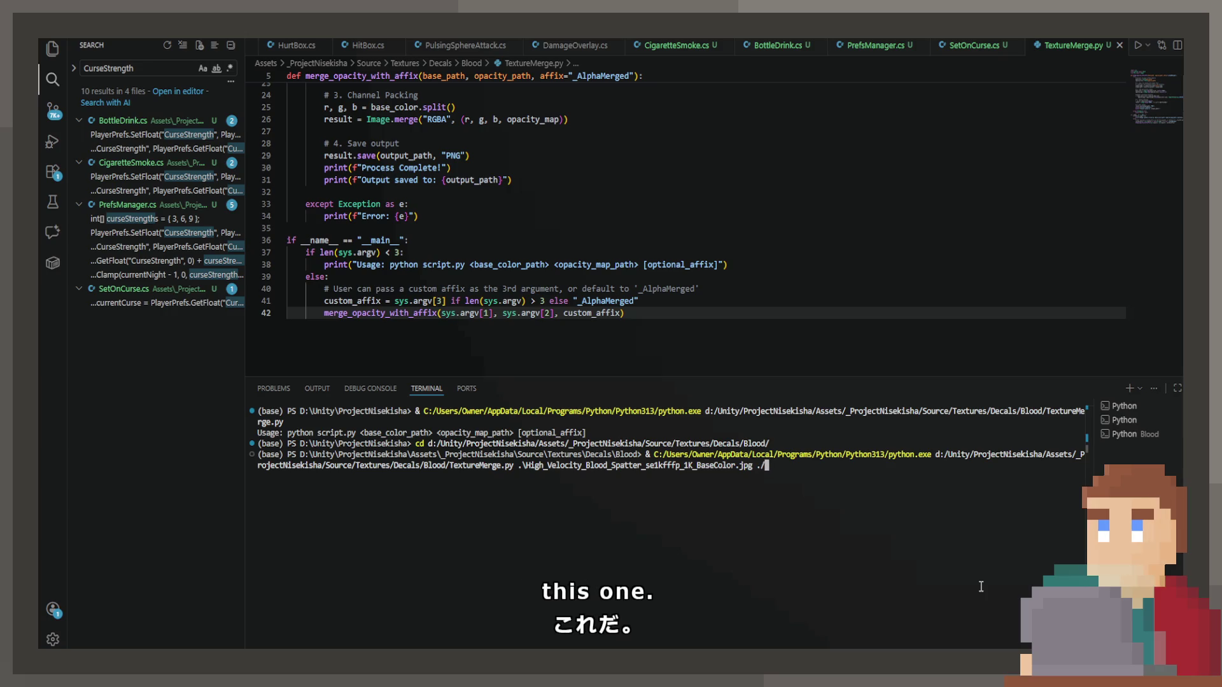
key(Tab)
key(Tab)
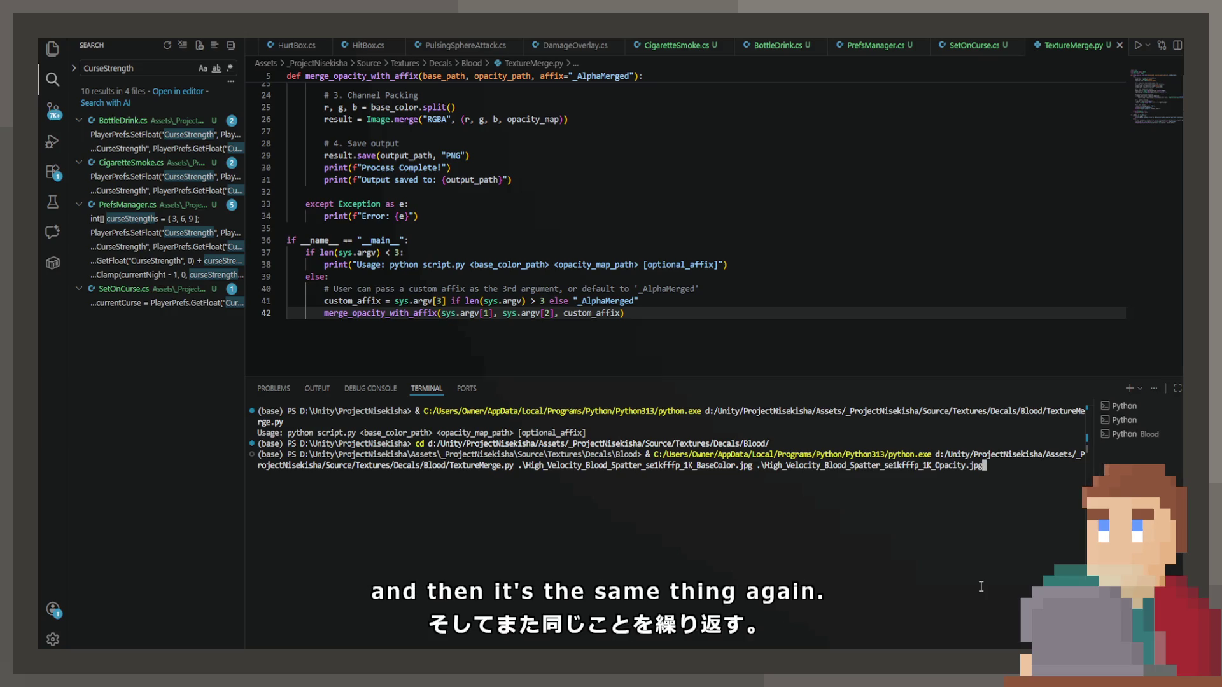
key(Return)
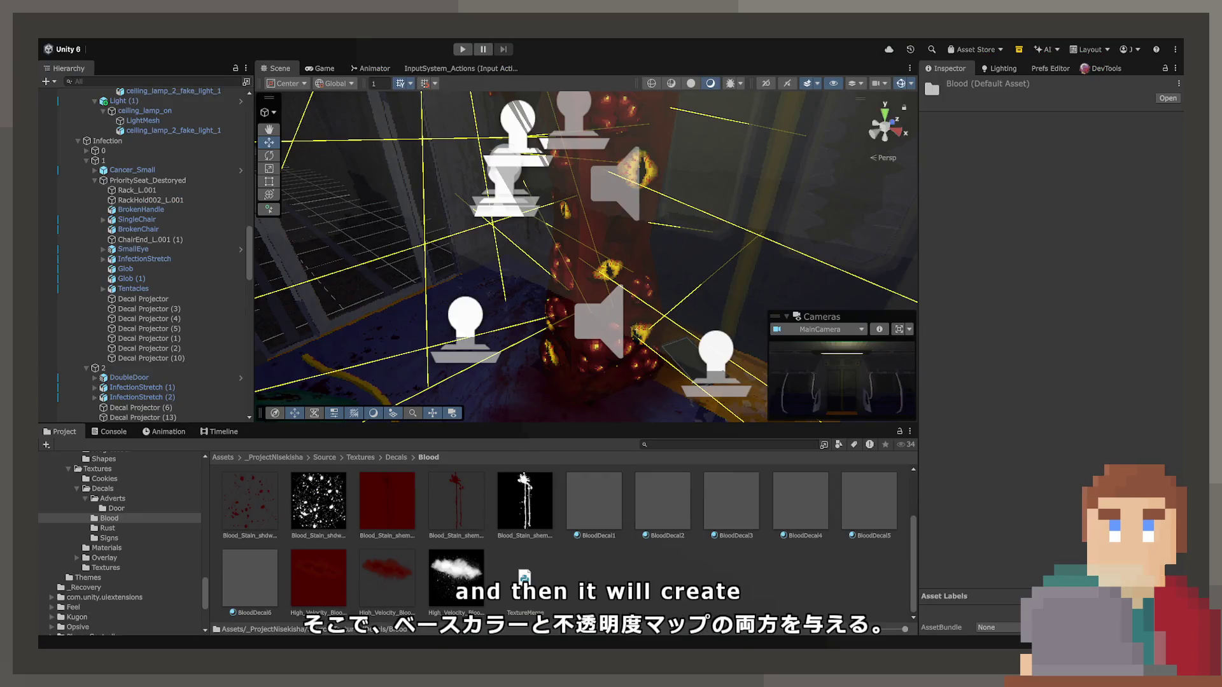
Give the merged blood spatter texture Point filtering, 256 max size and no compression, and apply
click(319, 595)
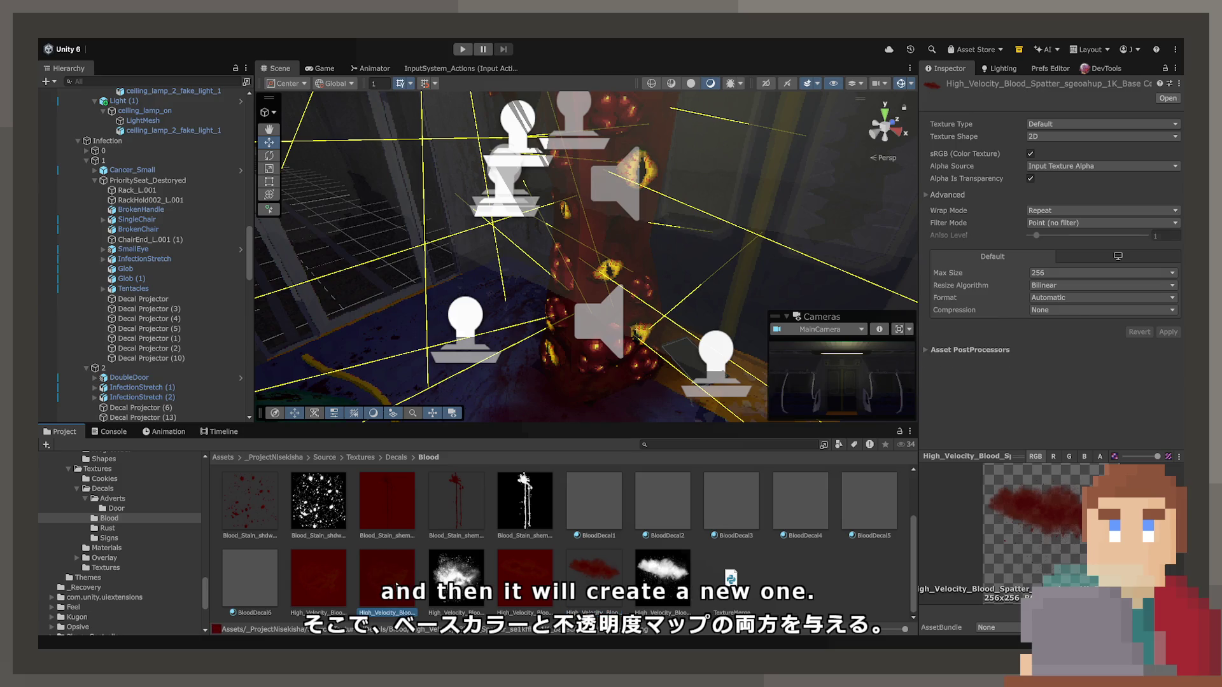
click(457, 579)
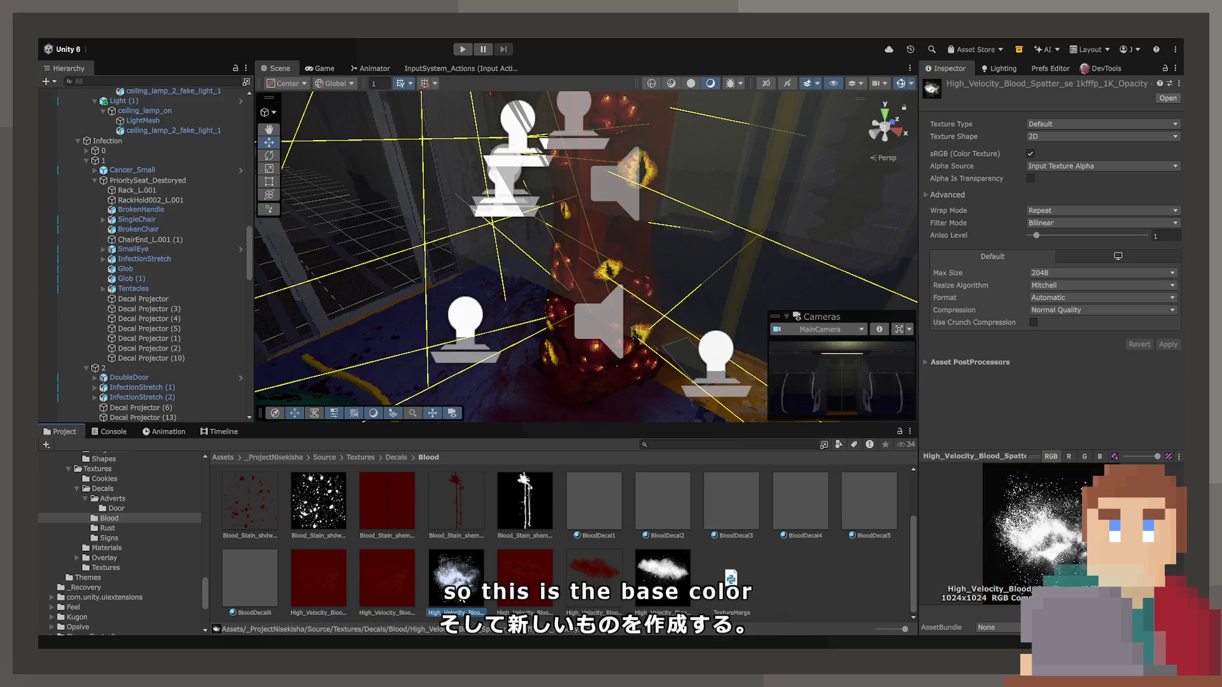
click(407, 565)
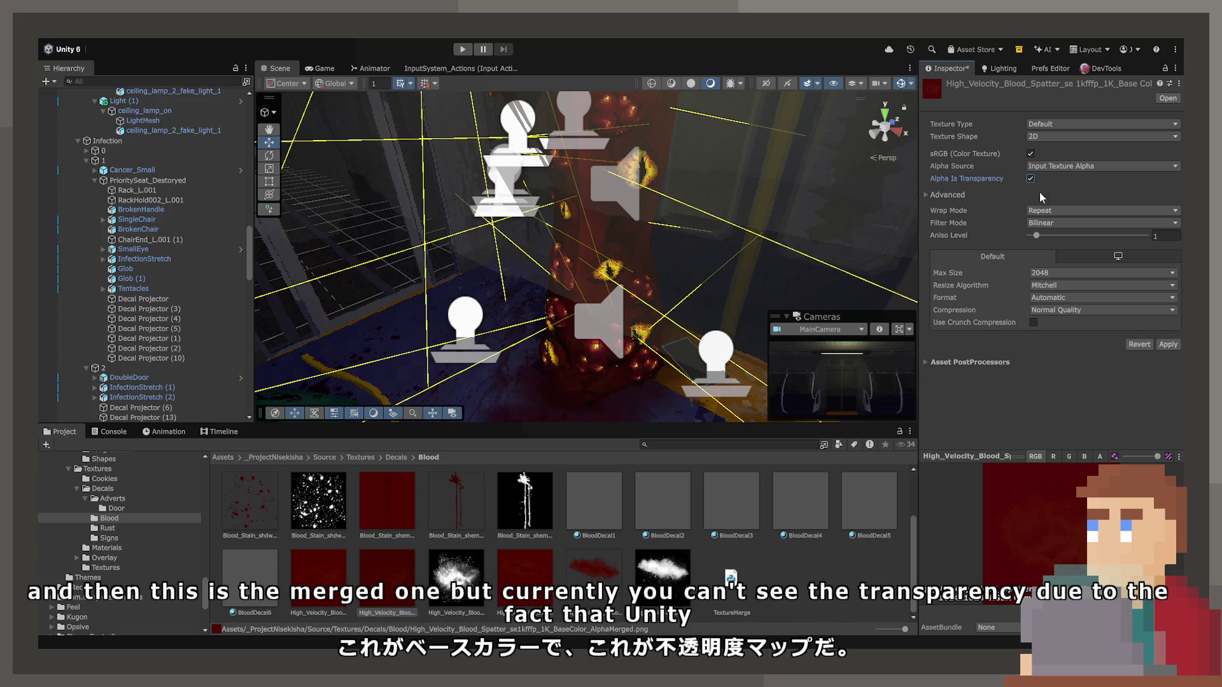
click(1053, 273)
click(1055, 312)
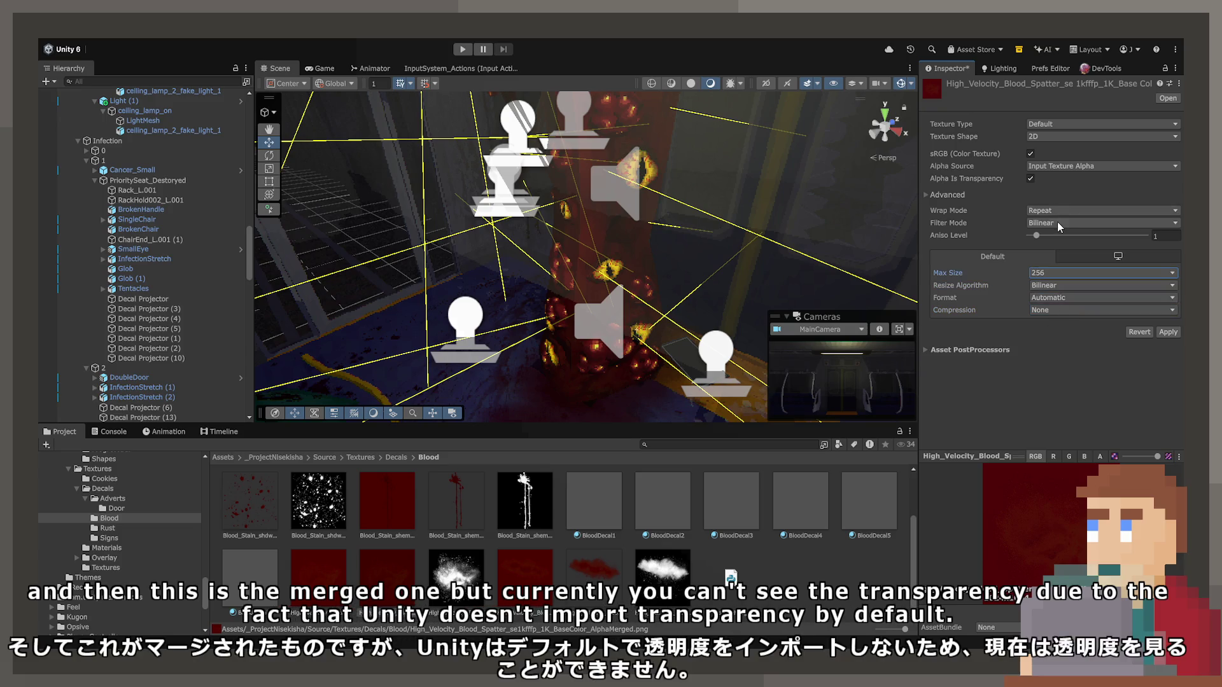
click(1061, 223)
click(1061, 235)
click(1169, 332)
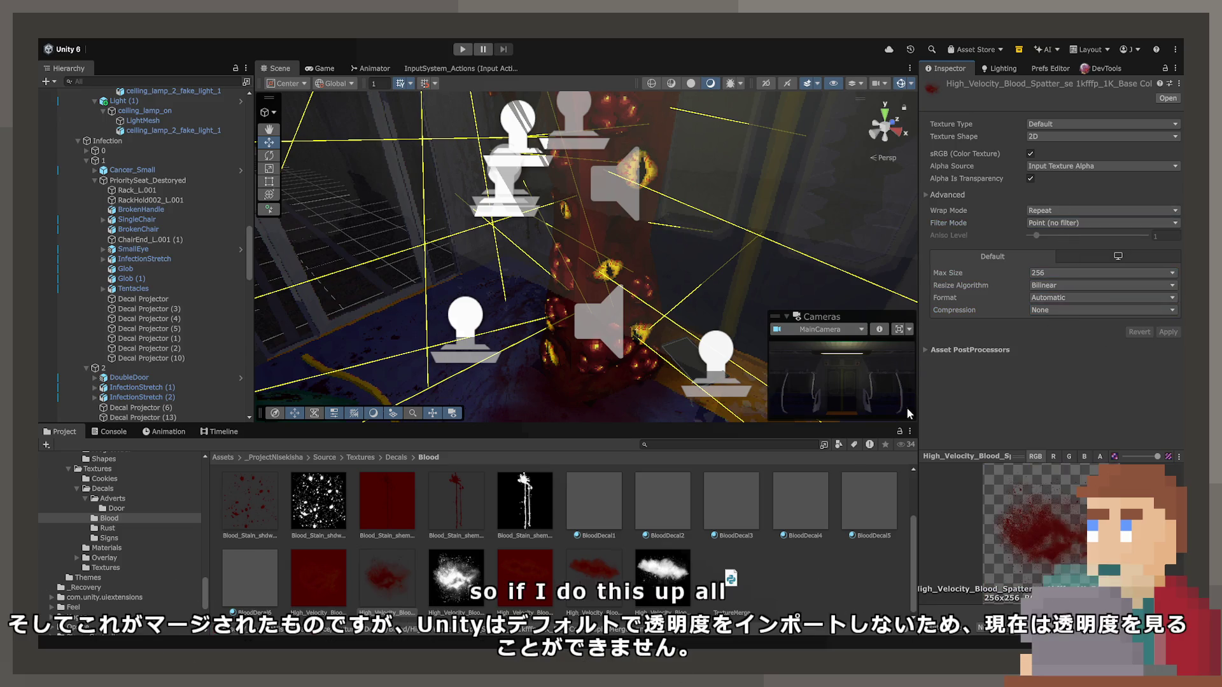
Browse the other blood spatter textures and select the BloodDecal6 material
click(593, 572)
click(386, 572)
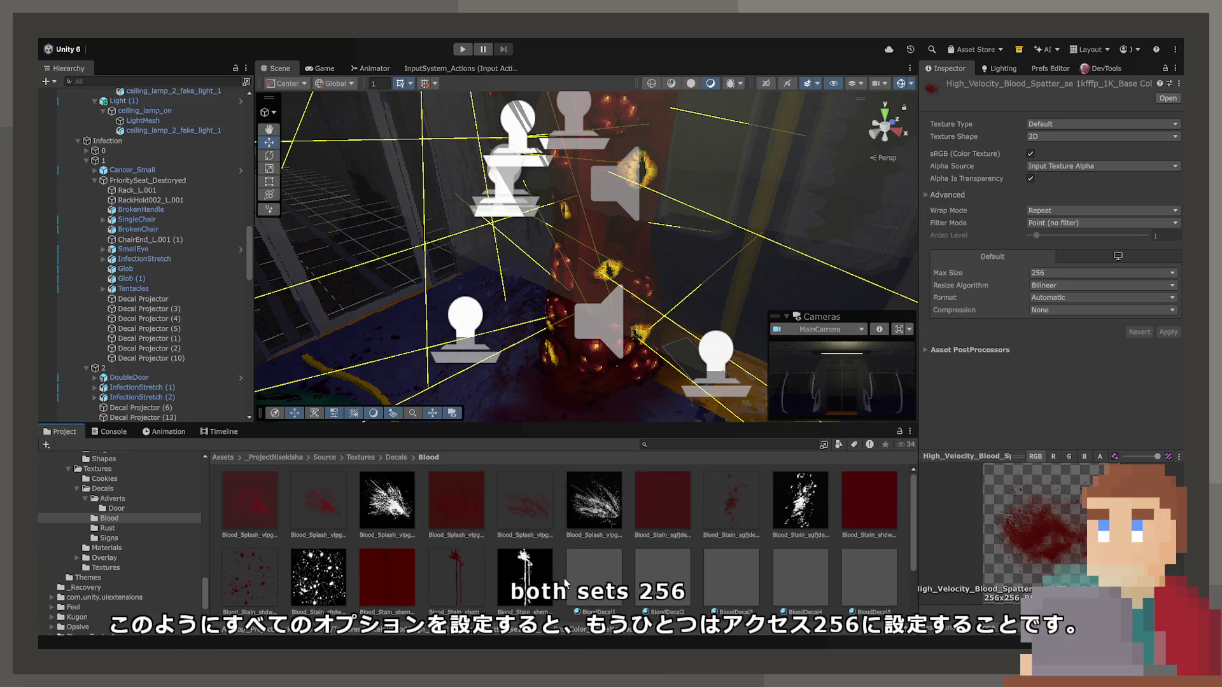
key(Left)
key(Left)
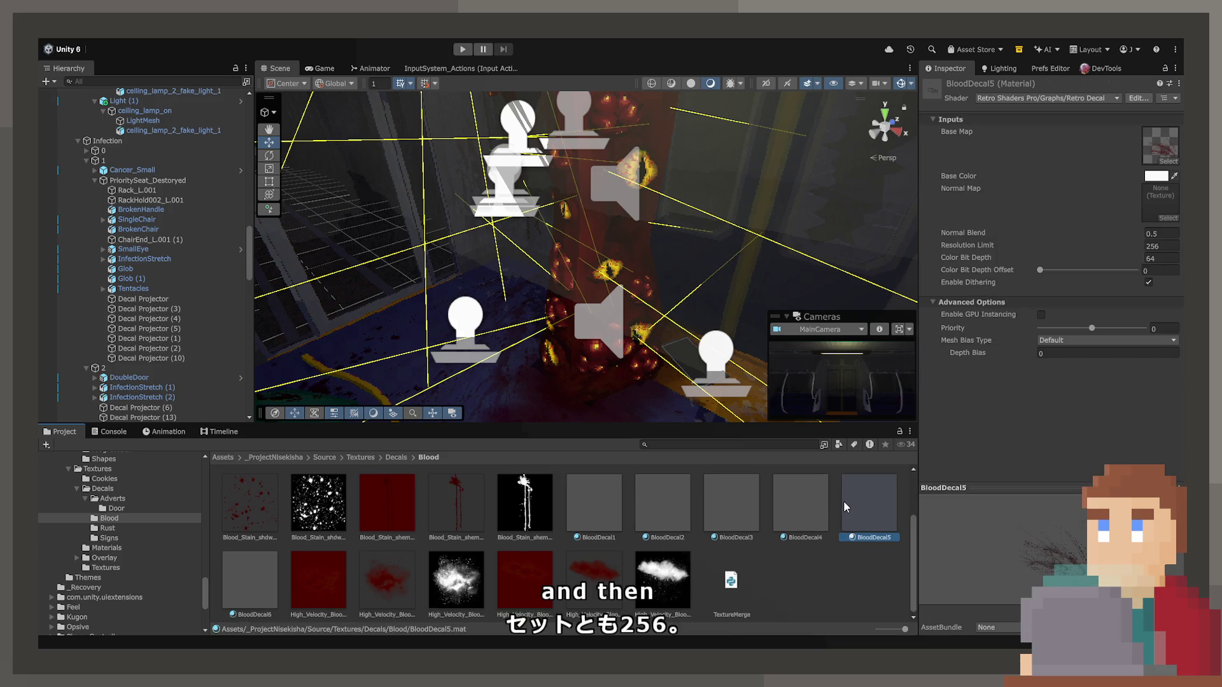
Duplicate the BloodDecal6 material and rename the copy BloodDecal7
key(ctrl+d)
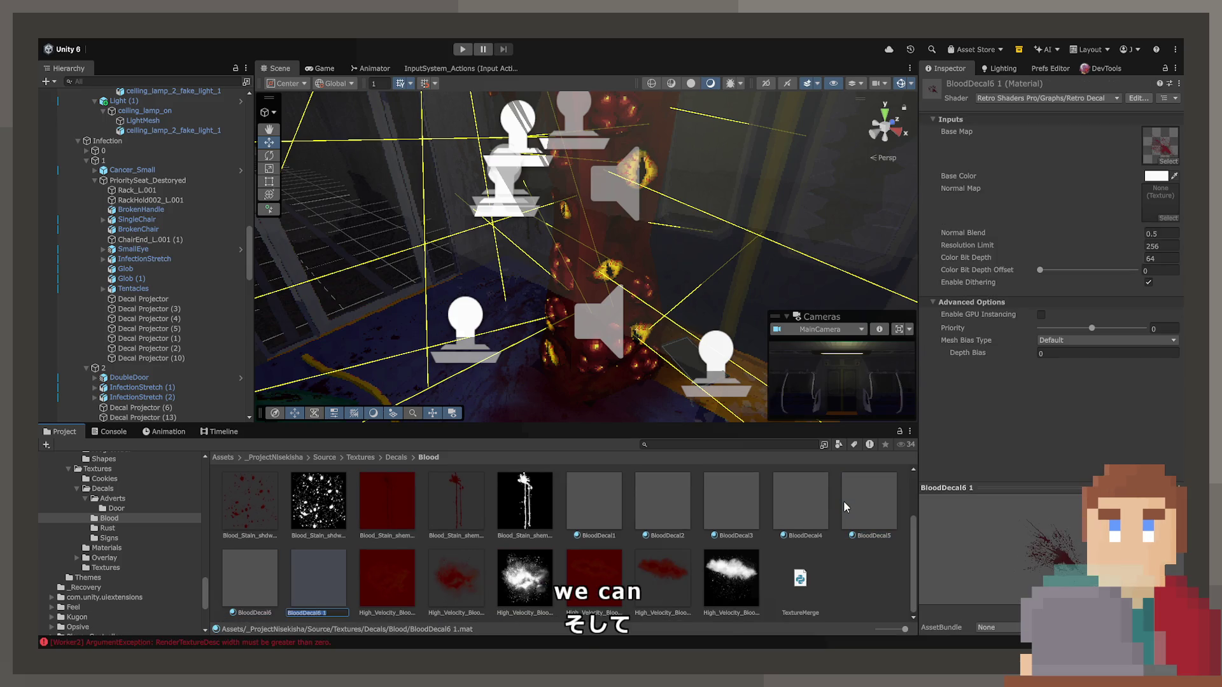
key(BackSpace)
key(BackSpace)
text(7)
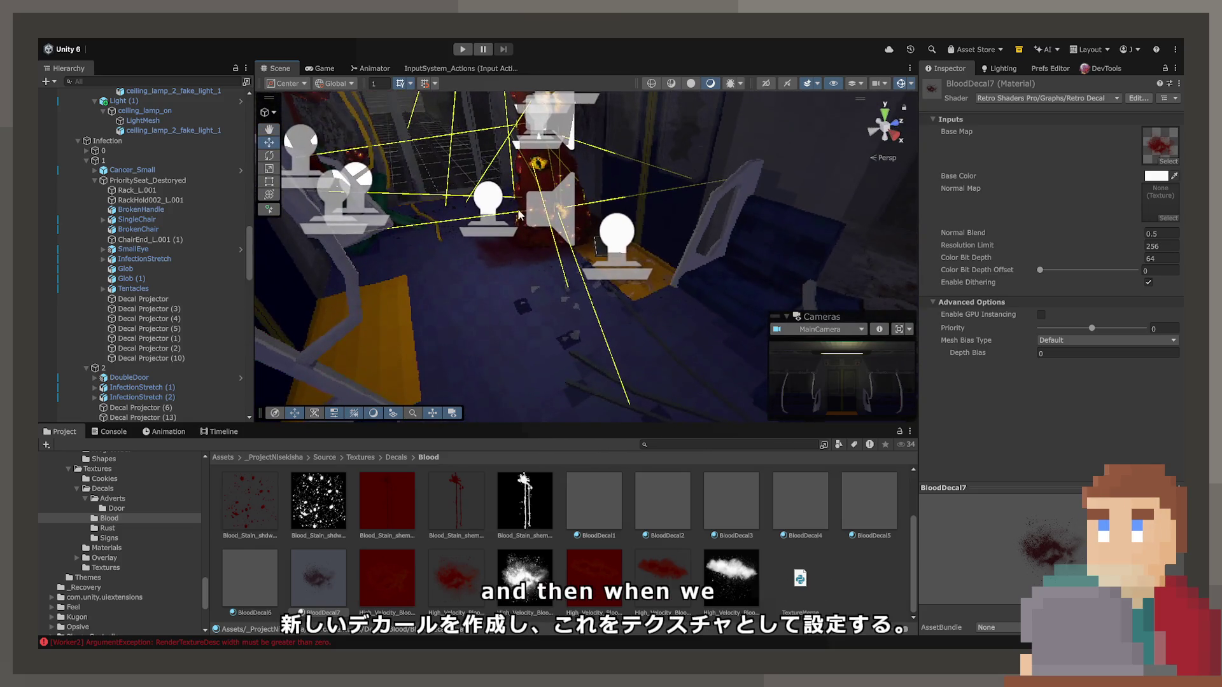
Duplicate a blood decal projector, set its Height to 2 and assign BloodDecal7 as its material
click(617, 240)
mouse_move(608, 242)
mouse_down()
mouse_move(706, 248)
mouse_move(467, 228)
mouse_move(560, 257)
mouse_up()
key(ctrl+d)
click(1104, 251)
text(2)
drag(807, 238, 560, 258)
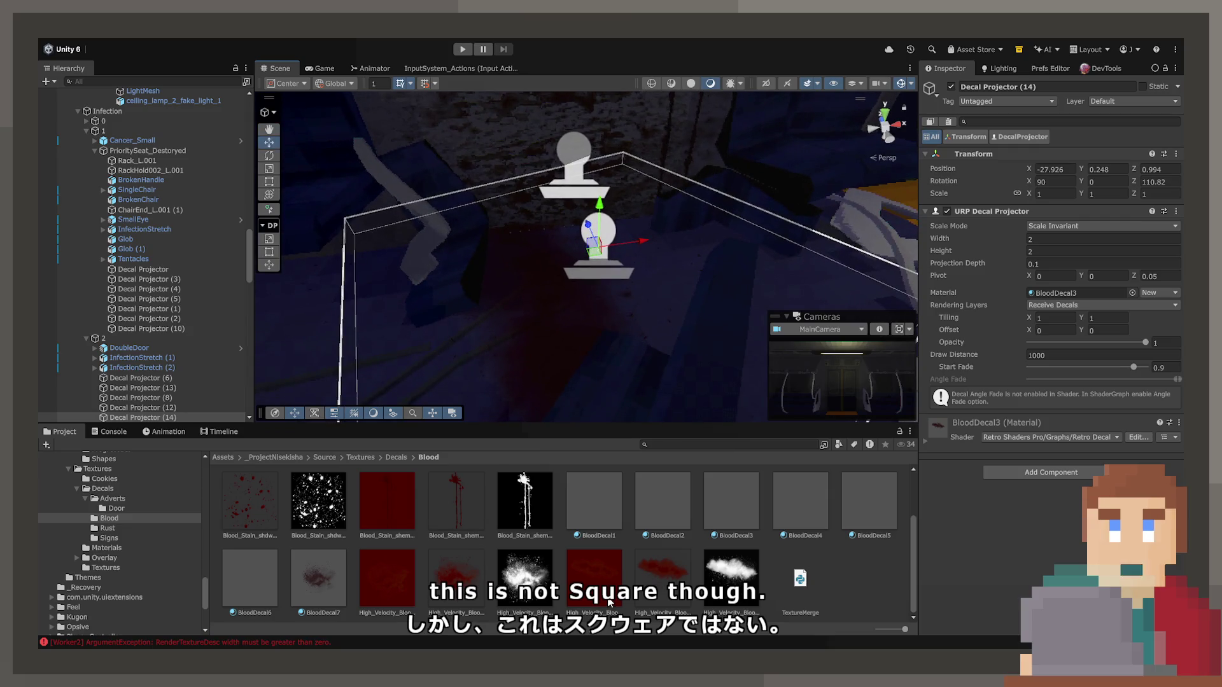
drag(318, 615, 999, 341)
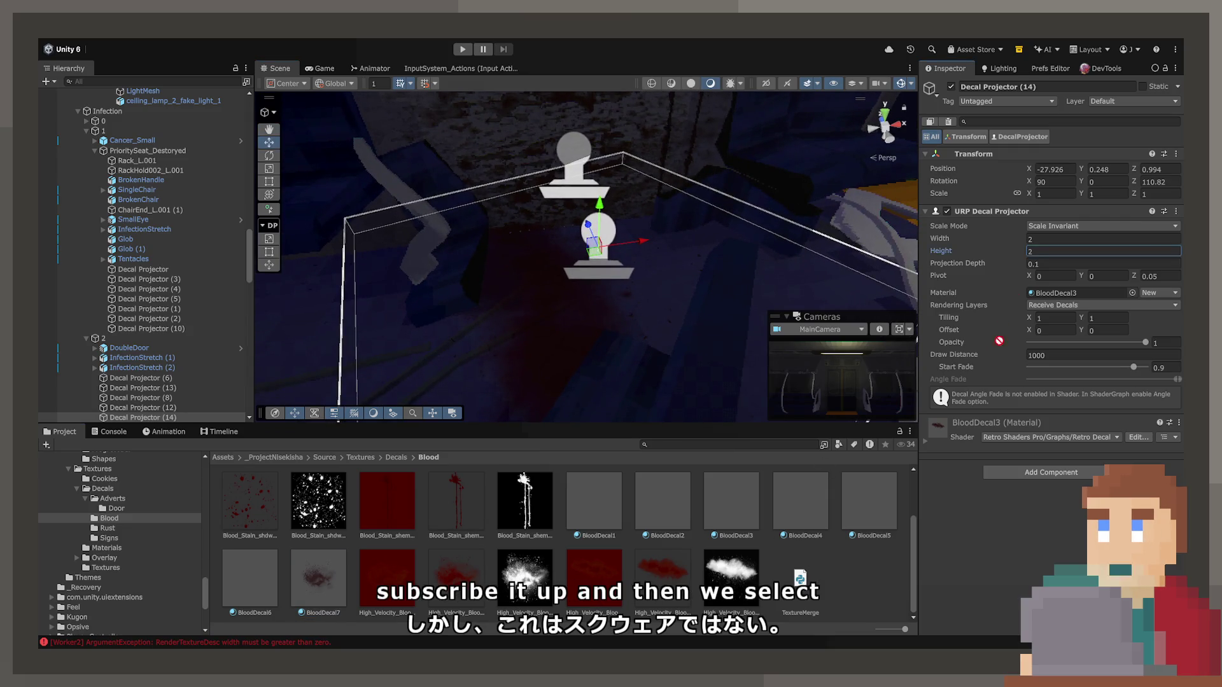
drag(1059, 282, 1073, 292)
Rotate the new blood decal and shift it across the floor beneath the seats
drag(719, 331, 316, 200)
mouse_move(596, 308)
mouse_down()
mouse_move(684, 301)
mouse_move(503, 239)
mouse_up()
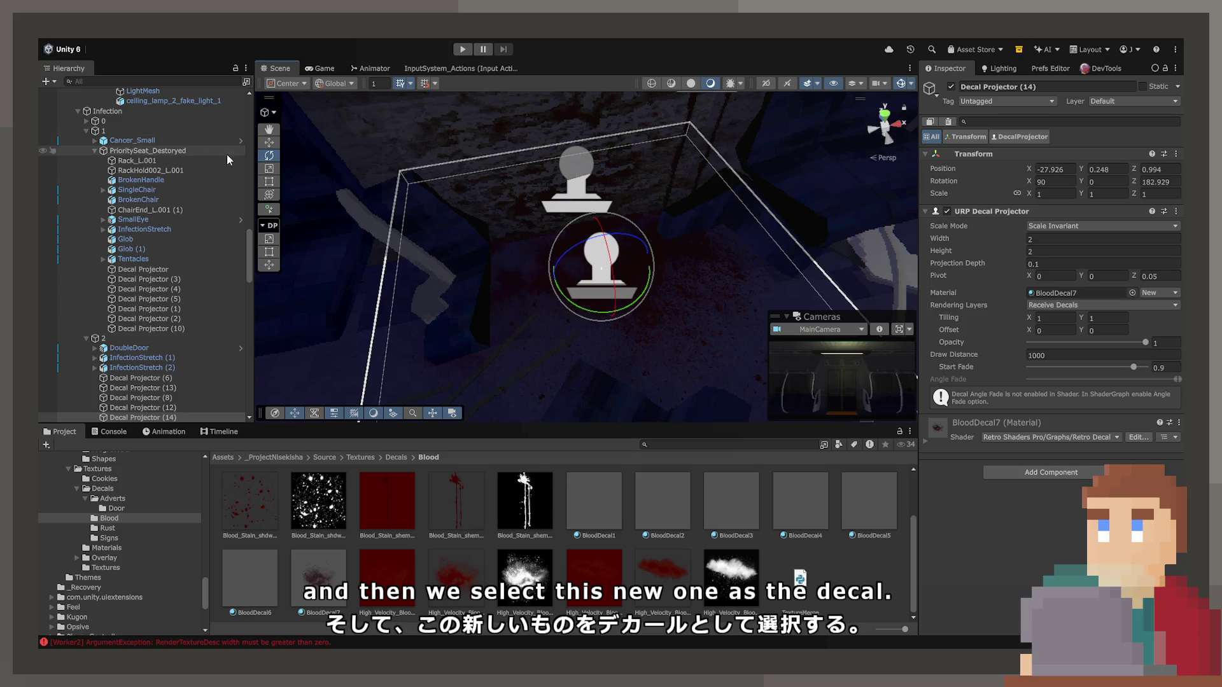
drag(593, 278, 666, 234)
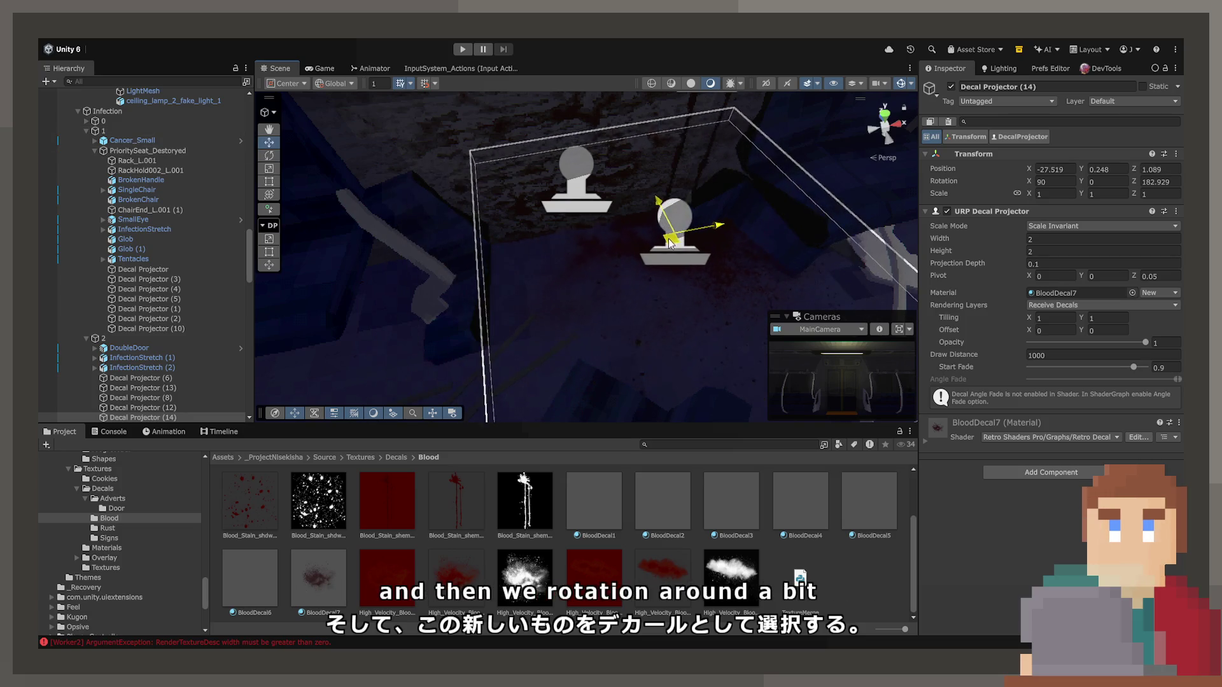
click(692, 300)
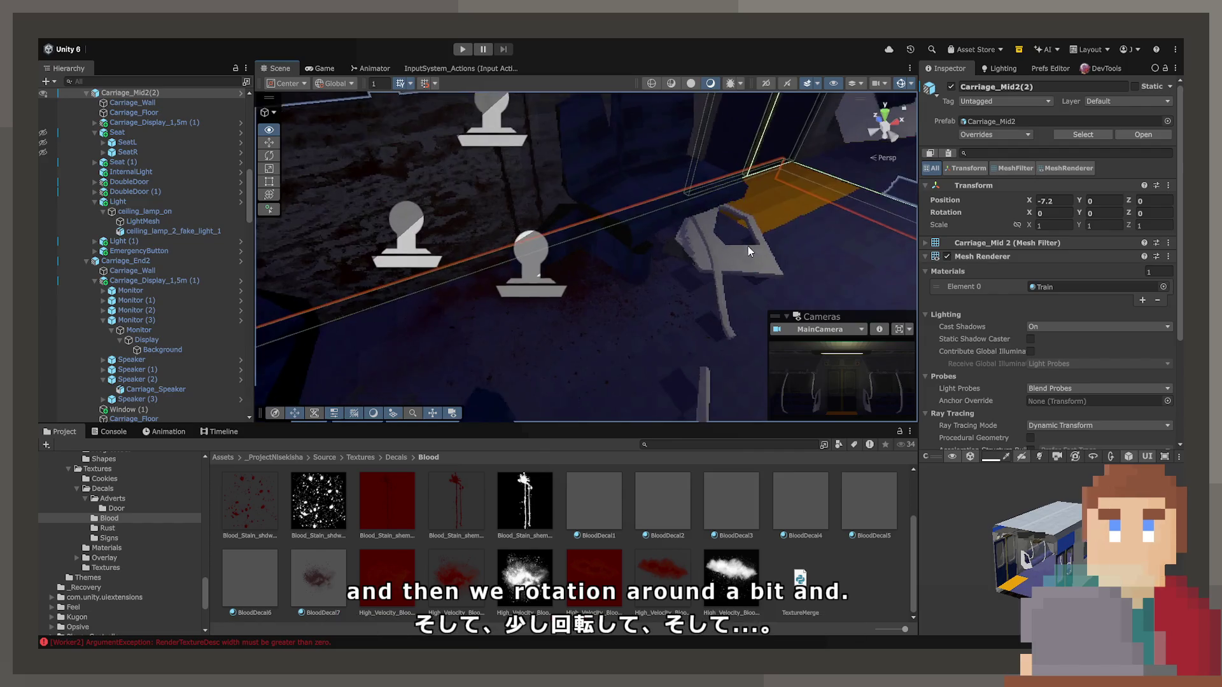
click(711, 223)
mouse_move(711, 223)
mouse_down()
mouse_move(686, 185)
mouse_move(664, 285)
mouse_move(706, 297)
mouse_move(953, 217)
mouse_move(950, 207)
mouse_move(819, 237)
mouse_move(545, 265)
mouse_move(553, 275)
mouse_move(844, 268)
mouse_move(865, 289)
mouse_move(1170, 229)
mouse_move(136, 218)
mouse_move(228, 220)
mouse_move(528, 279)
mouse_up()
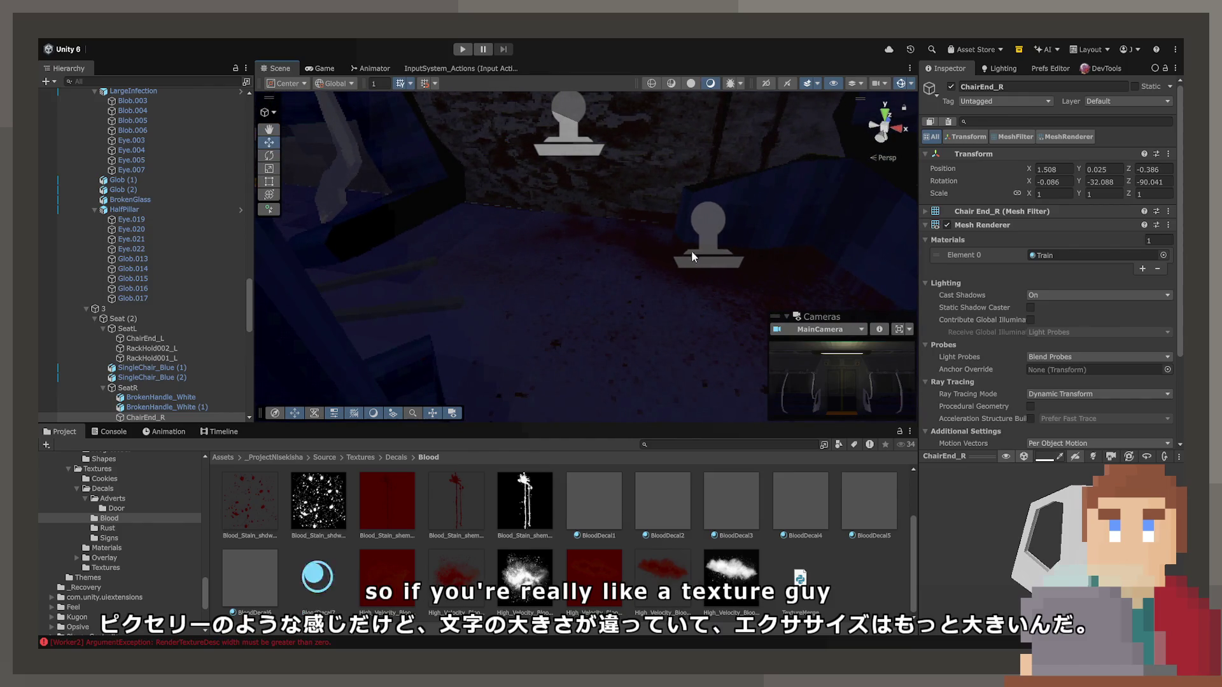
Select Carriage_Mid2(2), open its Train material and set Lighting Mode to VertexLit
key(f)
drag(762, 263, 555, 258)
click(760, 269)
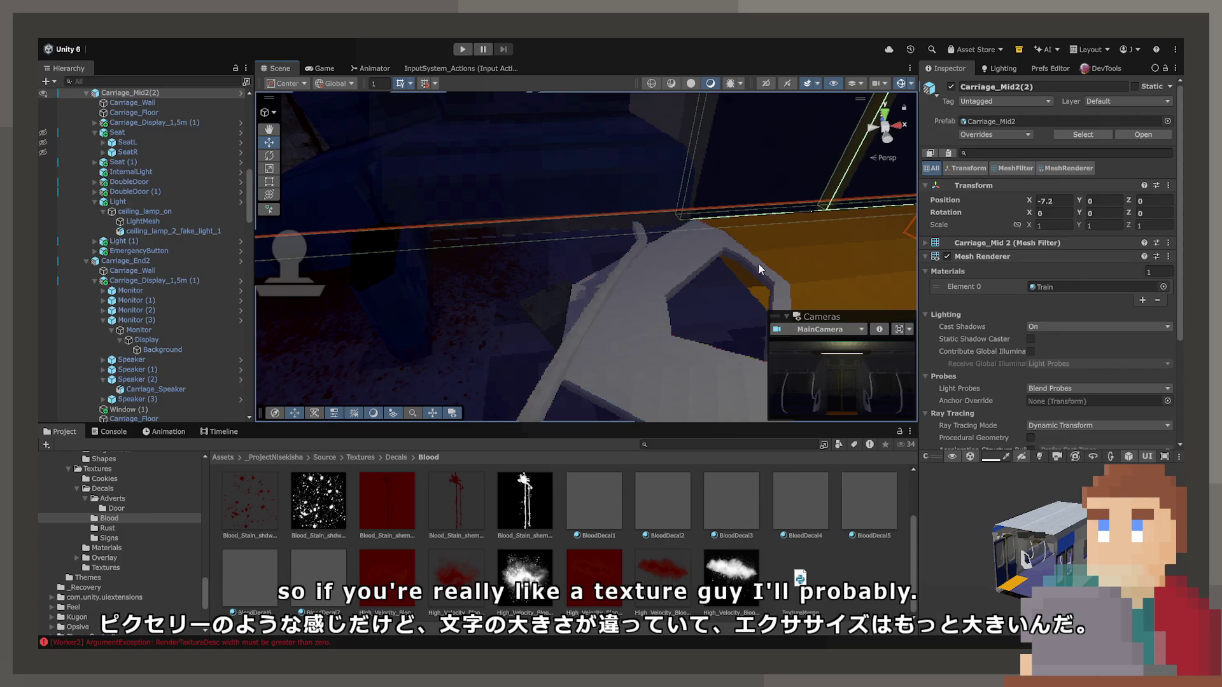
double_click(1071, 288)
scroll(980, 319, down, 3)
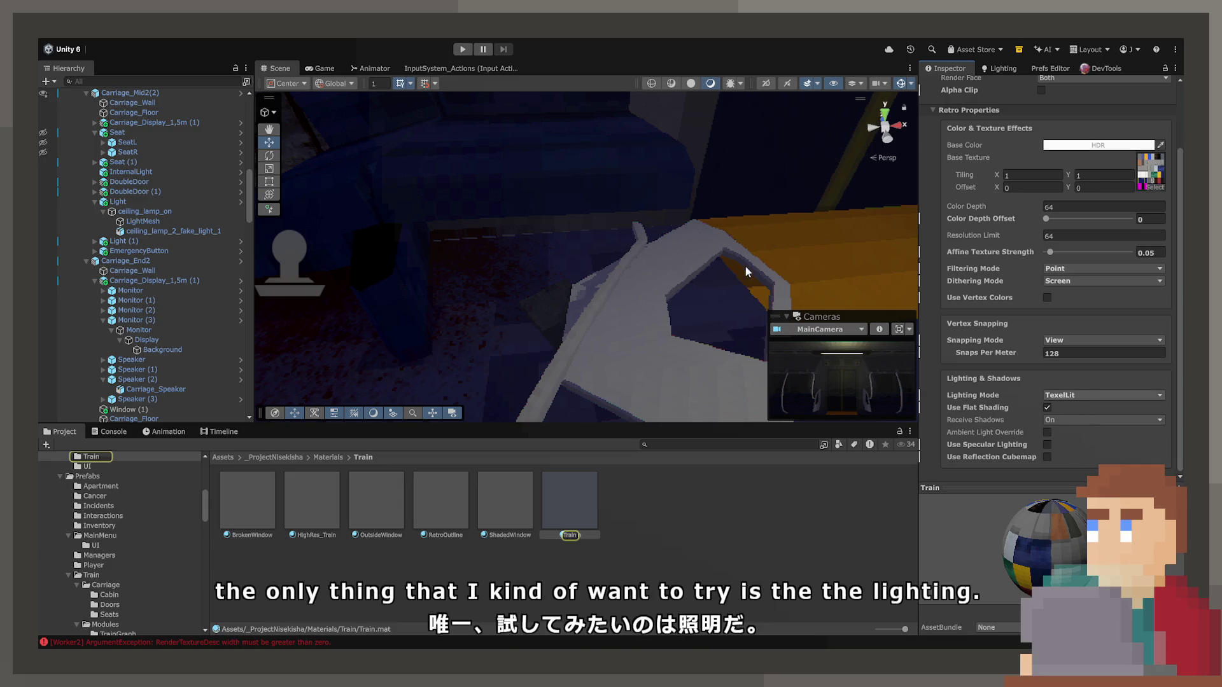
mouse_move(796, 257)
mouse_down()
mouse_move(725, 166)
mouse_move(831, 136)
mouse_move(506, 136)
mouse_move(471, 210)
mouse_up()
click(1088, 395)
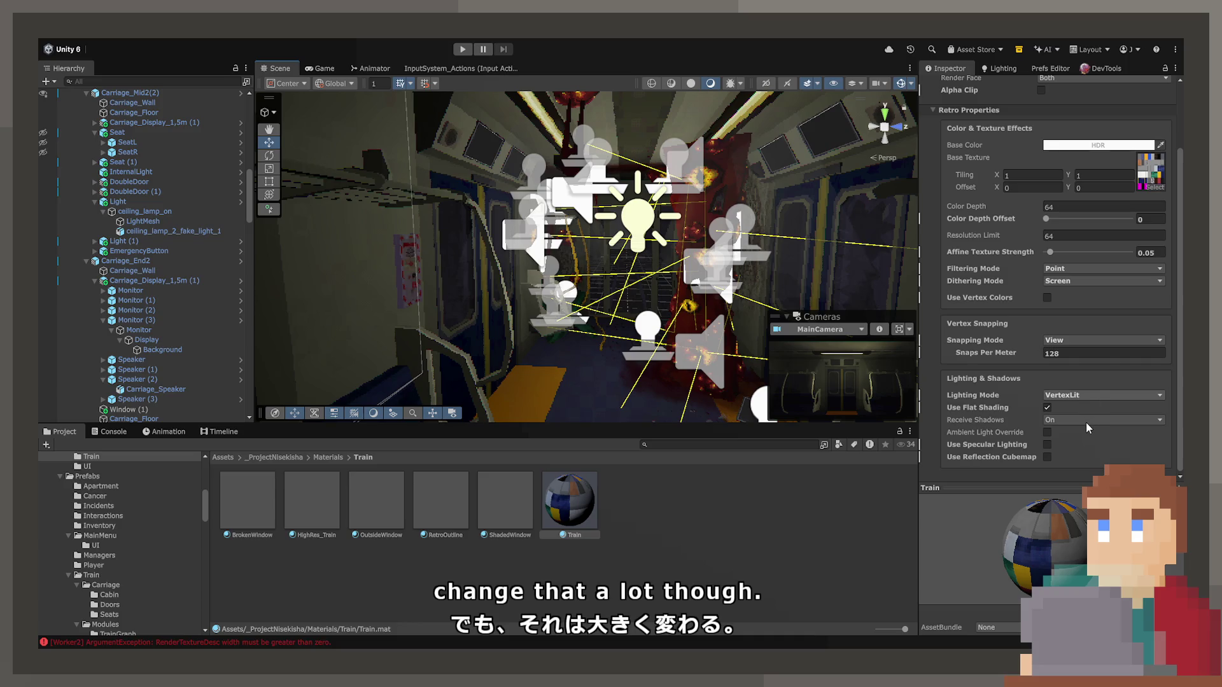
Set the Train material's Lighting Mode back to TexelLit
click(1086, 421)
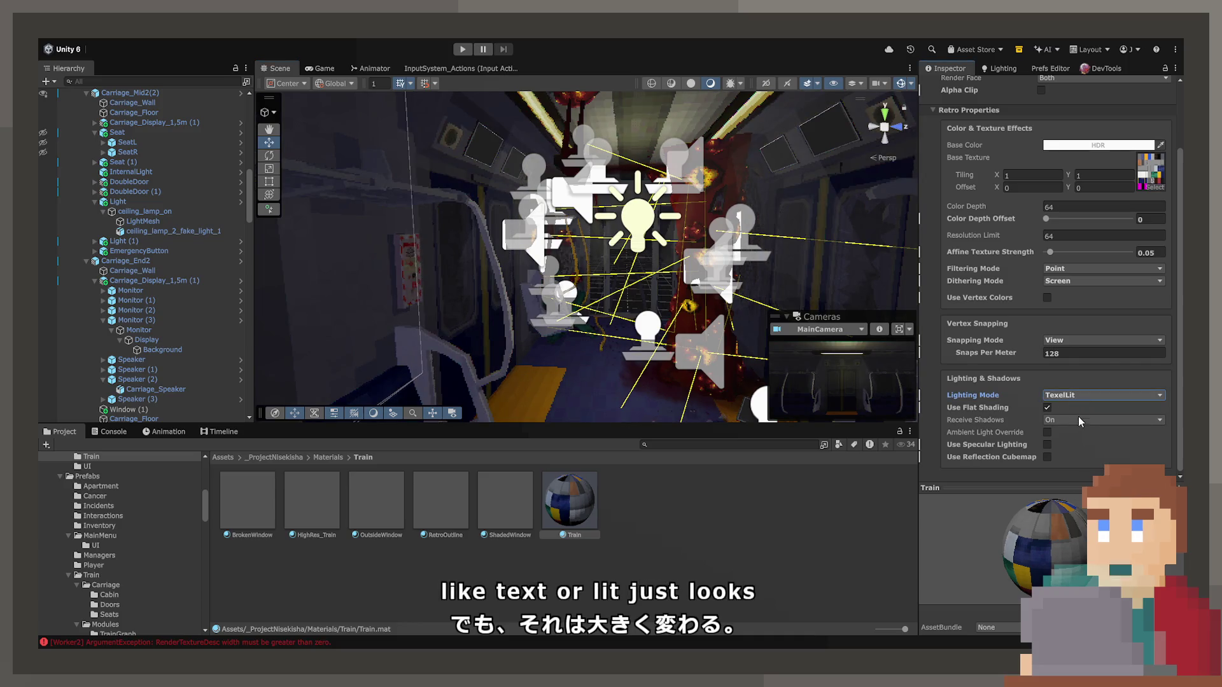
key(ctrl+z)
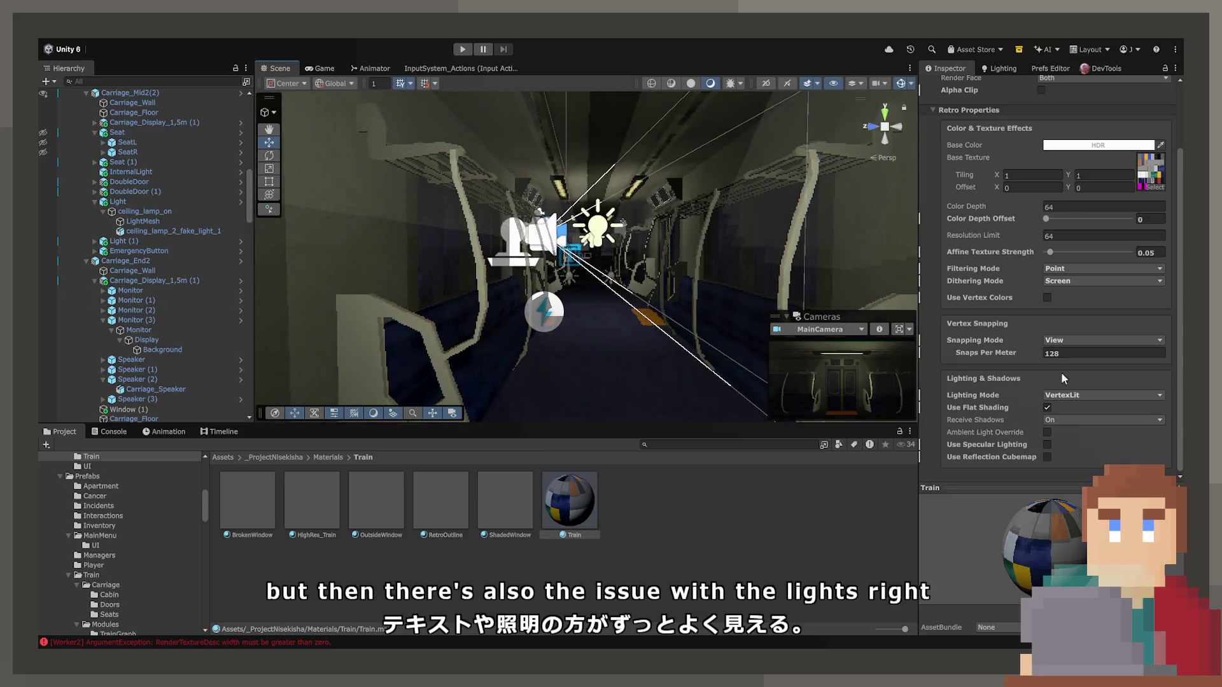
click(1069, 392)
click(1073, 404)
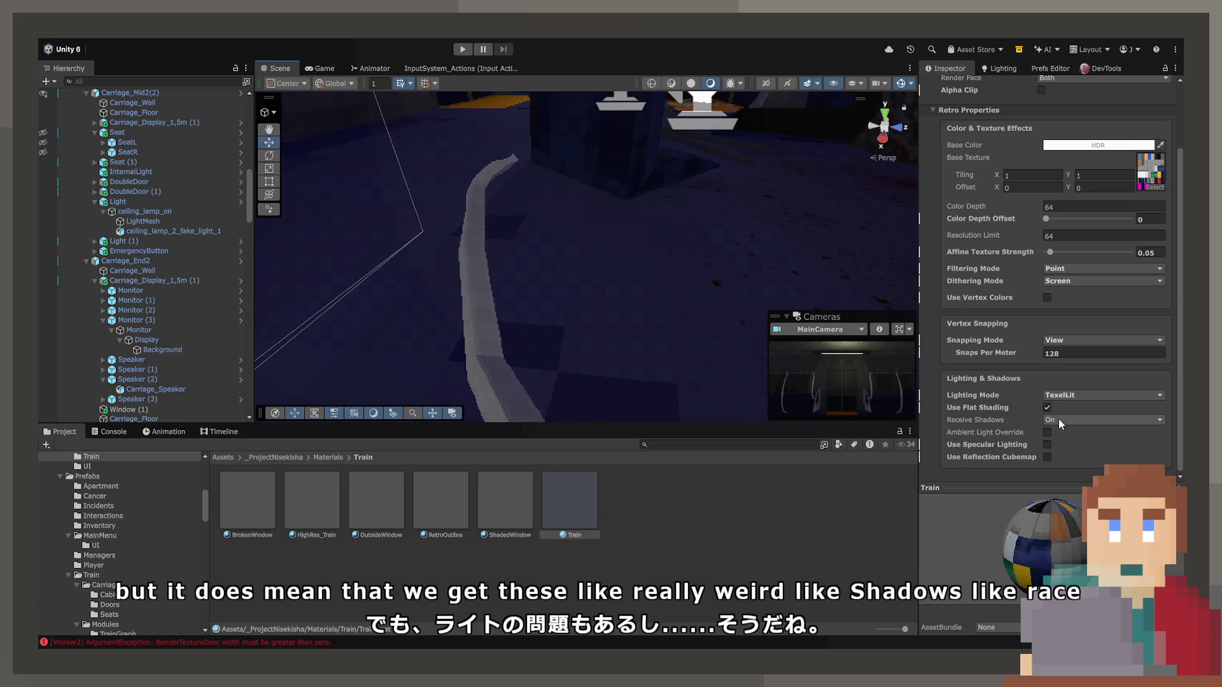
Toggle Use Flat Shading off to compare the shadows, then leave it enabled
click(1047, 407)
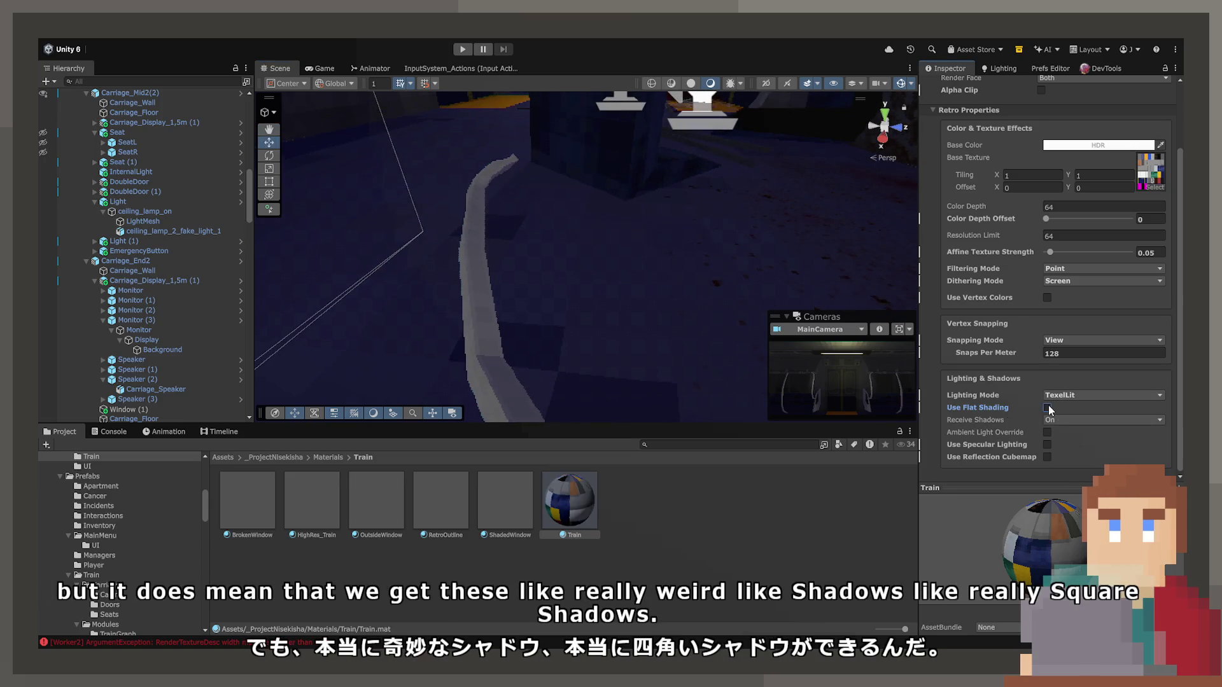
click(1048, 406)
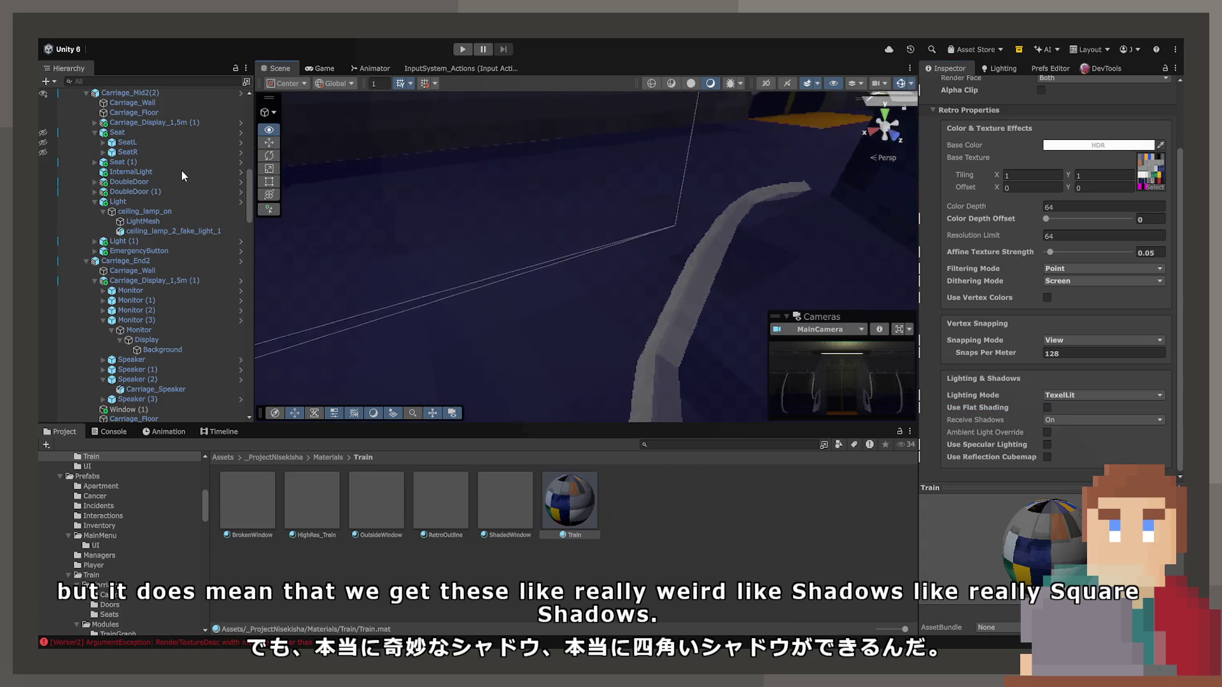
click(1047, 407)
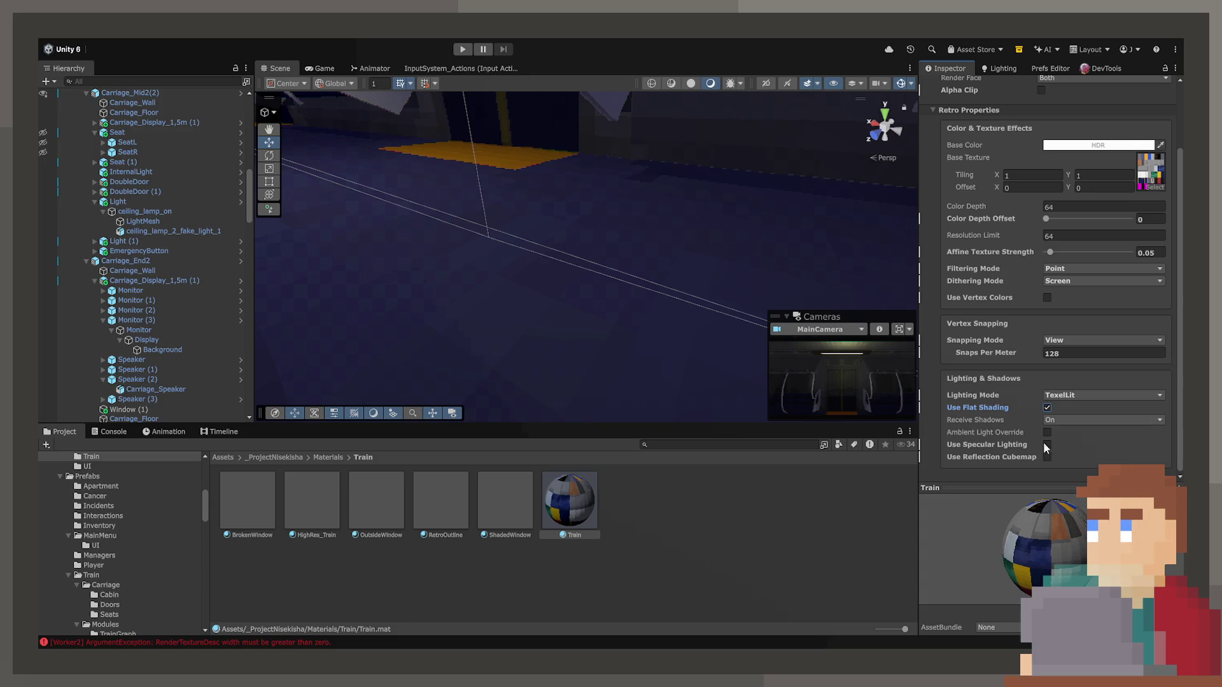
mouse_move(835, 218)
mouse_down()
mouse_move(911, 159)
mouse_move(976, 156)
mouse_move(1168, 229)
mouse_move(191, 246)
mouse_move(182, 207)
mouse_move(115, 159)
mouse_up()
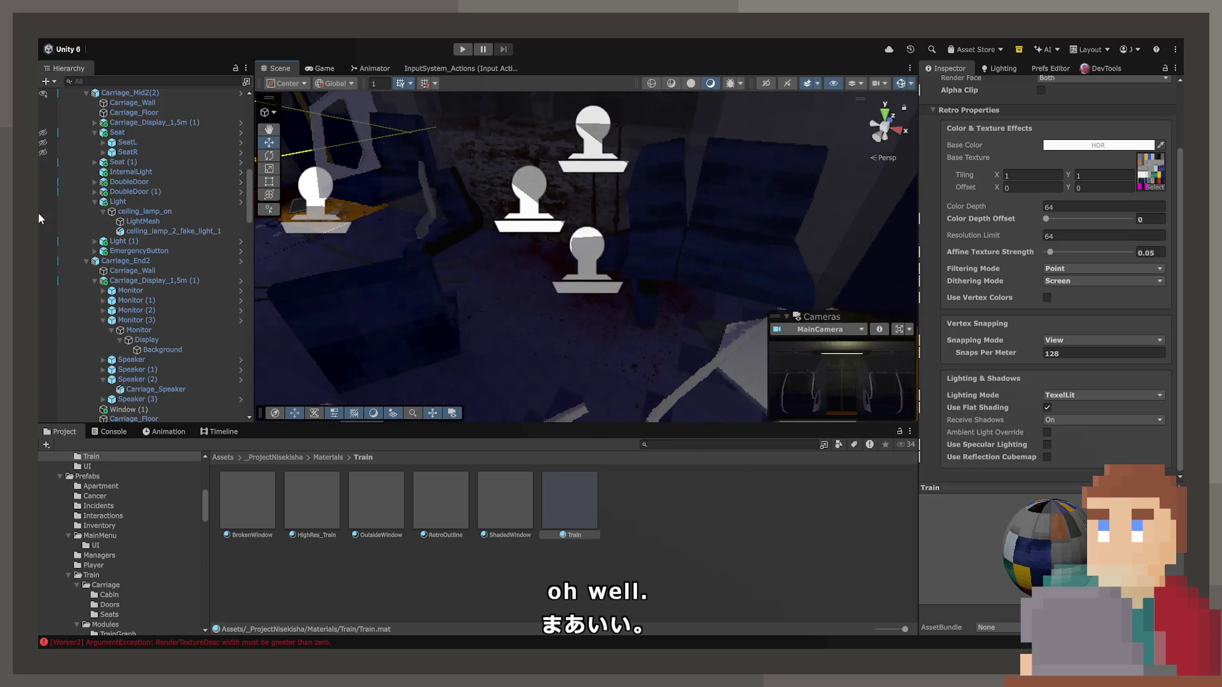
Pick out and frame the Glob (1) flesh glob near the lamp
click(556, 339)
mouse_move(648, 198)
mouse_down()
mouse_move(649, 169)
mouse_move(604, 184)
mouse_move(564, 164)
mouse_move(473, 220)
mouse_move(606, 293)
mouse_up()
click(604, 291)
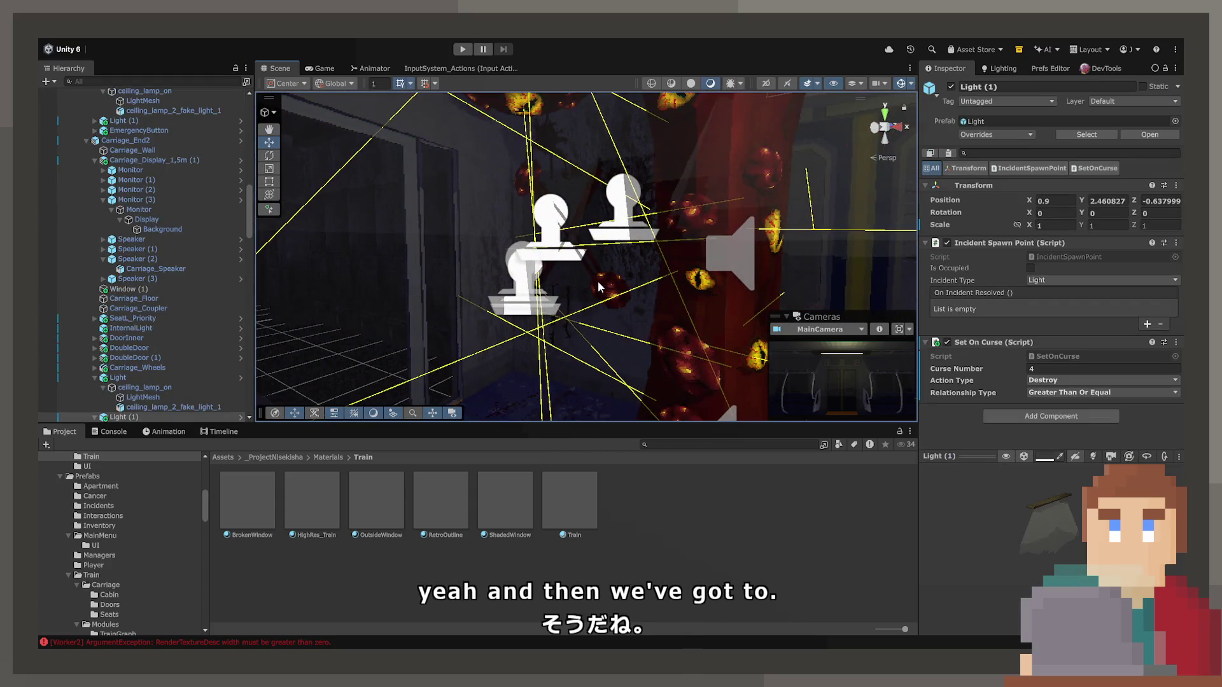
click(602, 286)
click(619, 283)
key(f)
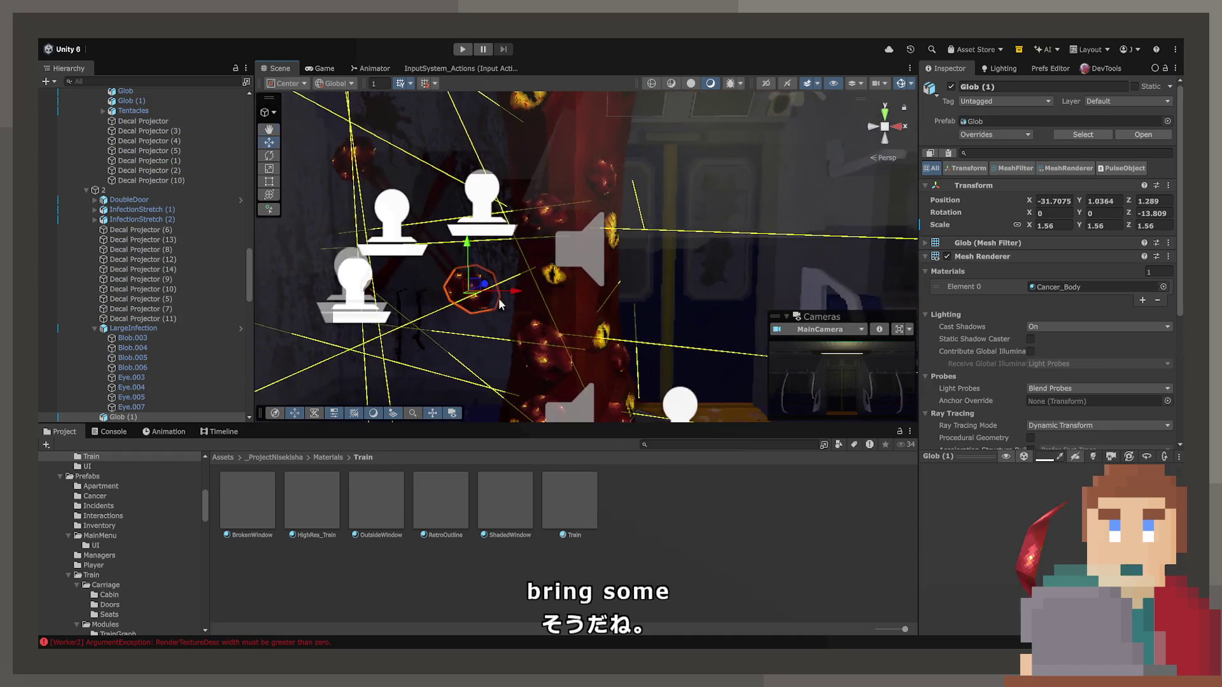
scroll(158, 376, down, 10)
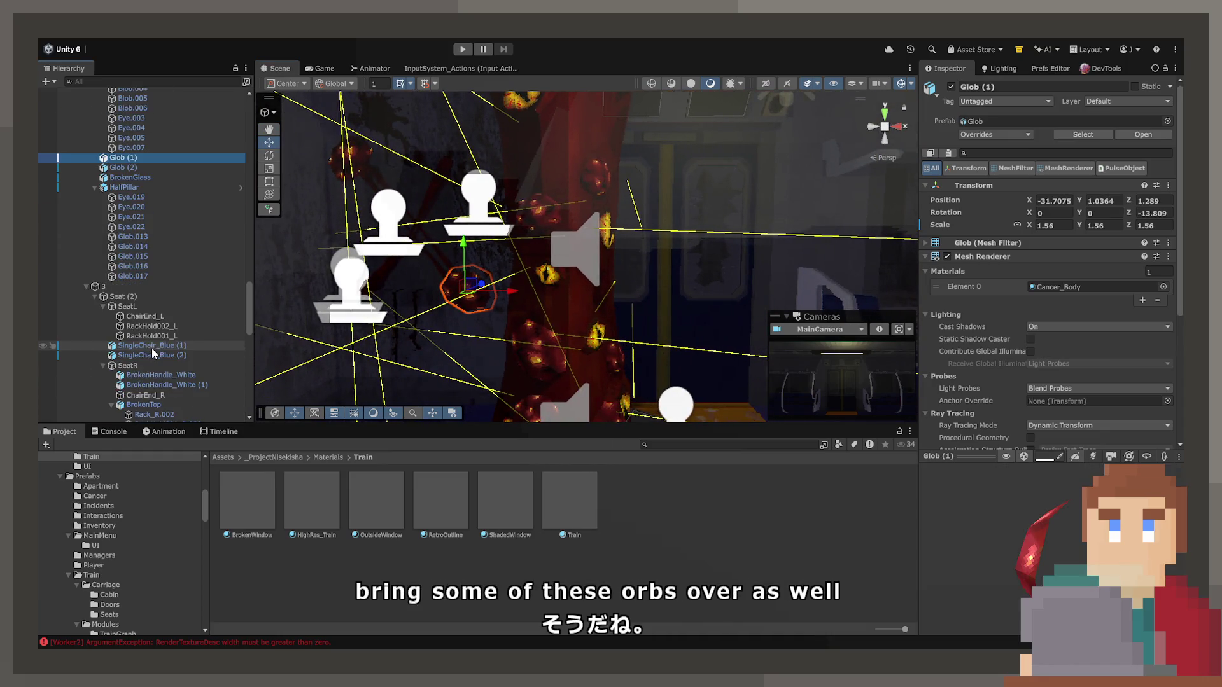
drag(626, 298, 637, 300)
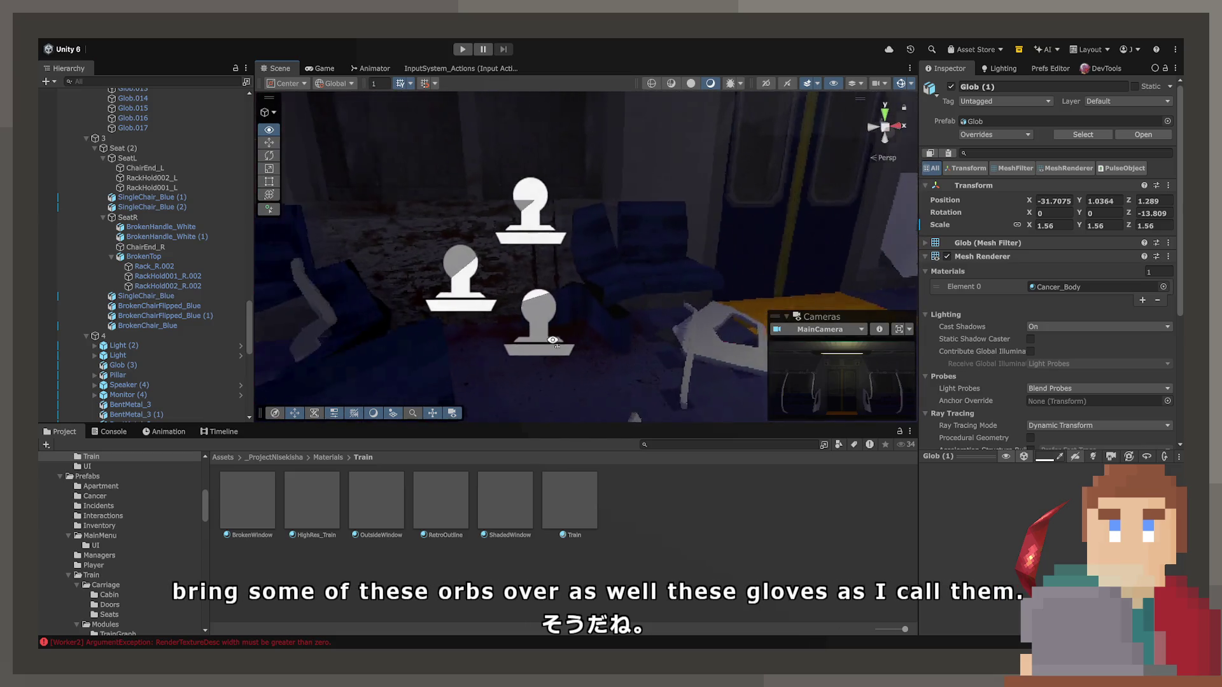
Select Decal Projectors (14), (11) and (13) and drag (13) into group 4
click(549, 318)
scroll(124, 198, up, 3)
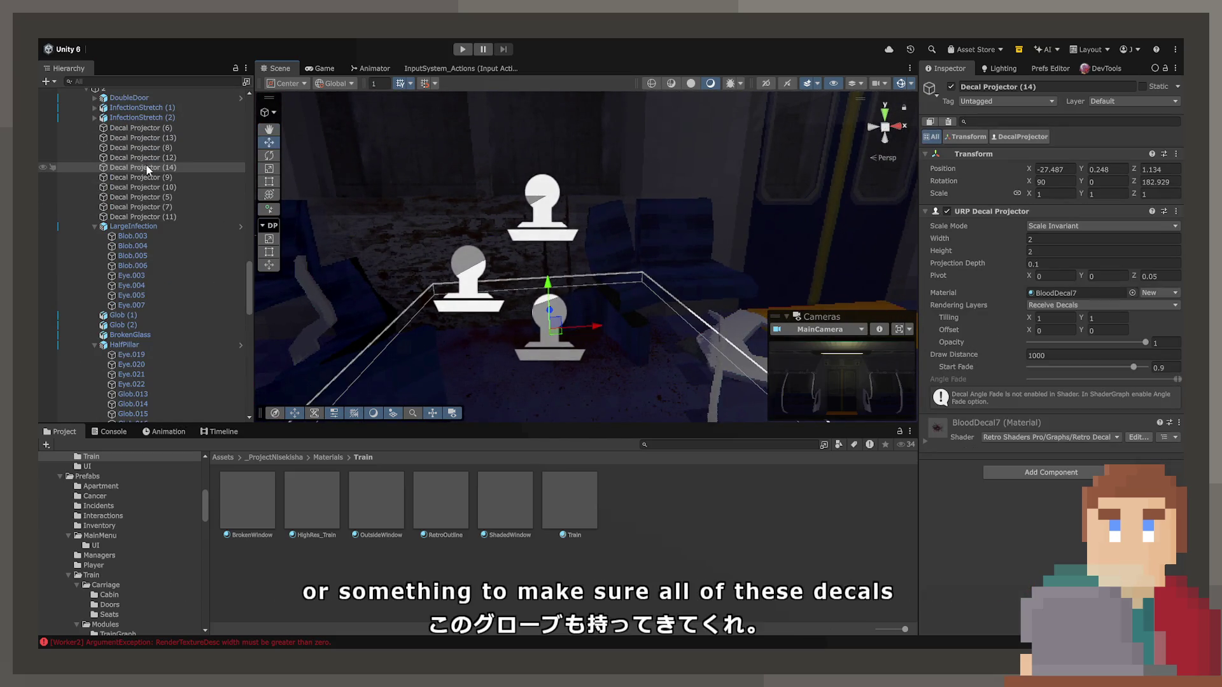
scroll(151, 414, down, 13)
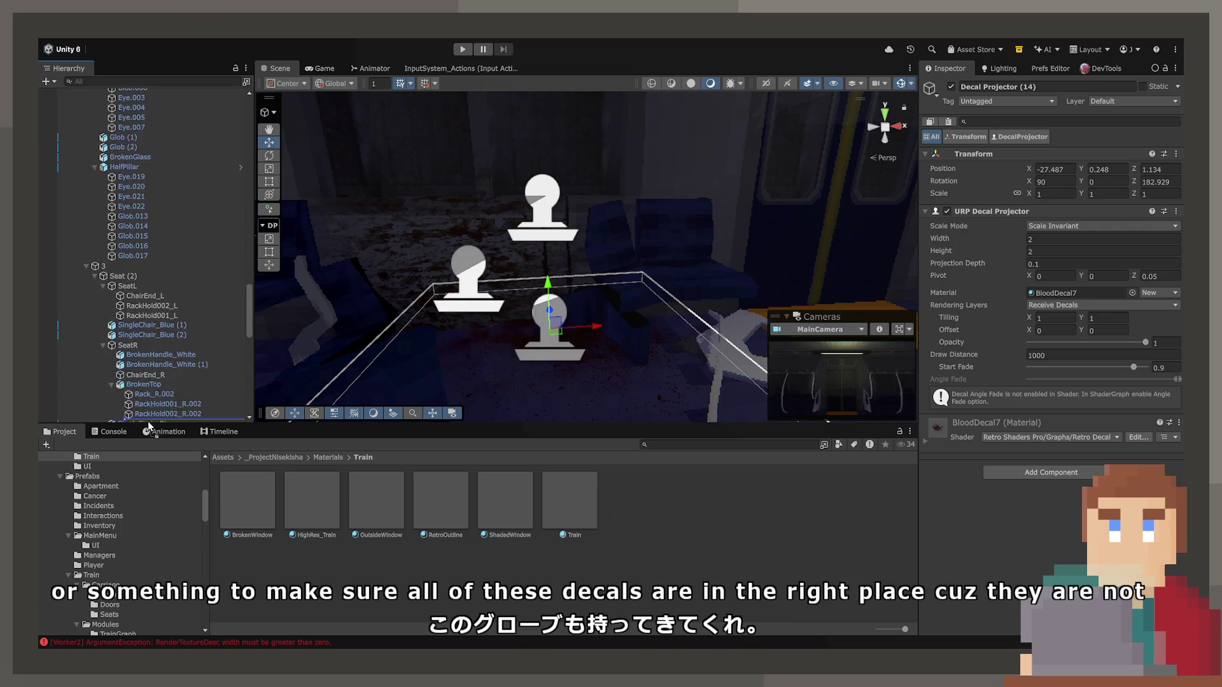
scroll(132, 363, down, 3)
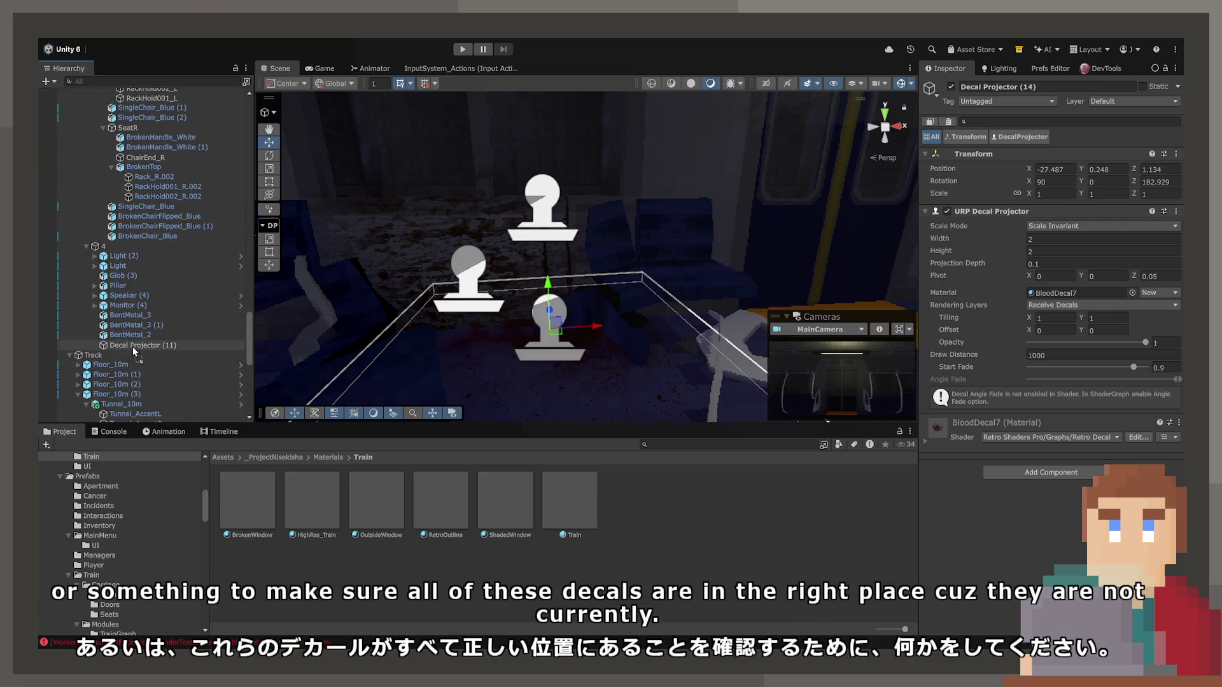
click(473, 266)
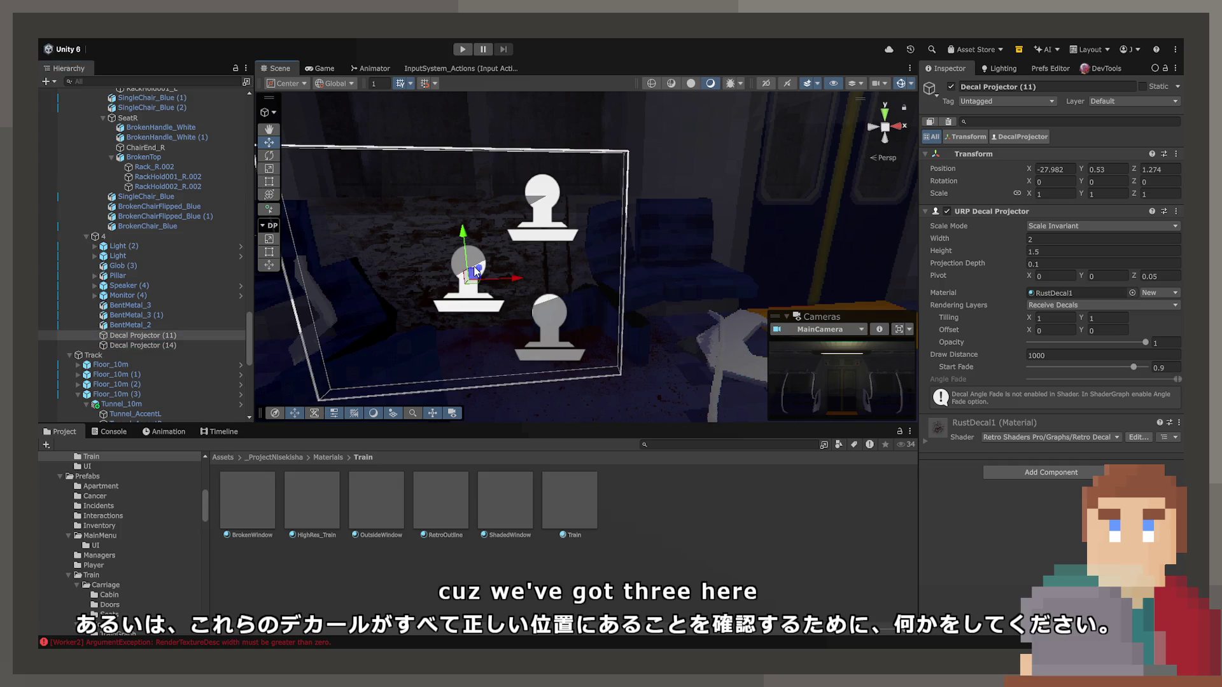
click(542, 197)
mouse_move(140, 94)
mouse_down()
mouse_move(149, 421)
mouse_move(146, 346)
mouse_up()
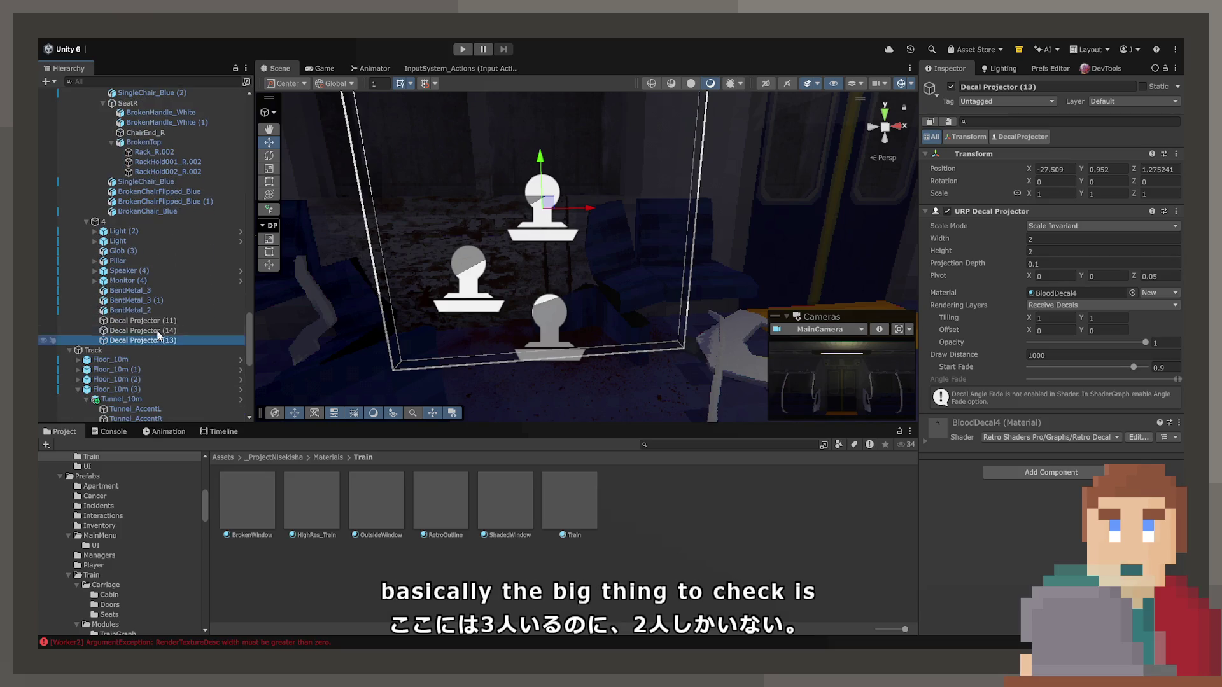
Hide group 4 to check which objects it holds, then undo to restore them
double_click(157, 335)
click(165, 223)
mouse_move(507, 261)
mouse_down()
mouse_move(495, 301)
mouse_move(409, 308)
mouse_move(636, 241)
mouse_move(828, 159)
mouse_up()
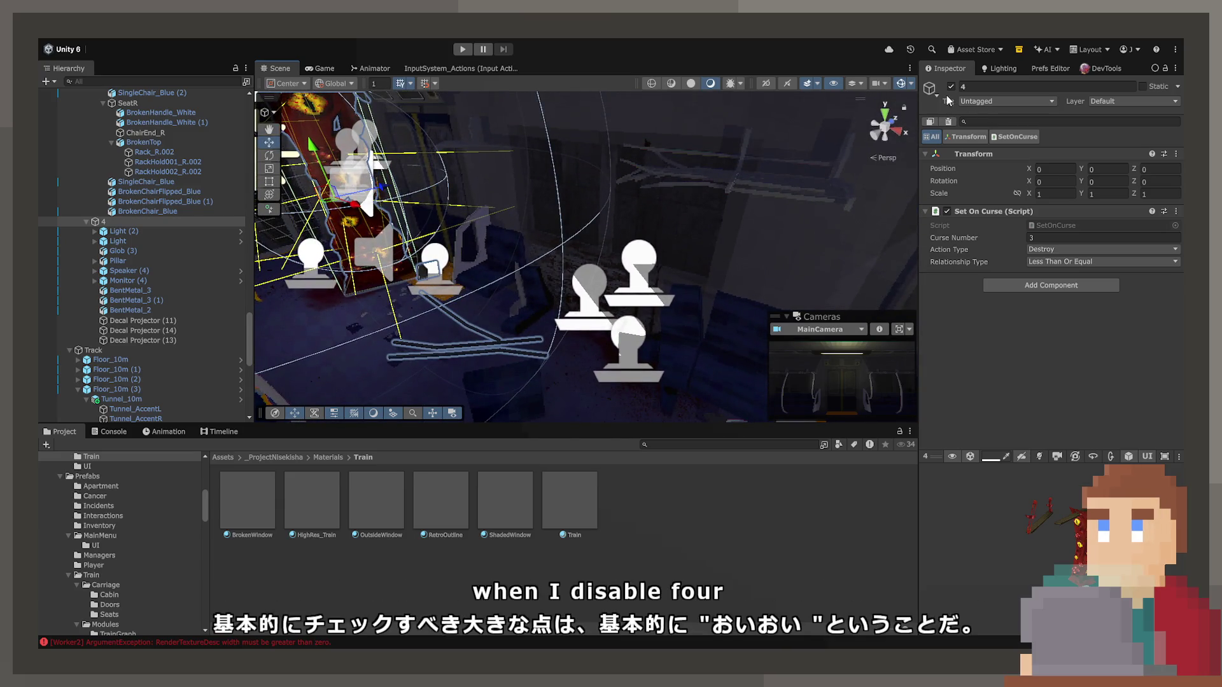
click(950, 86)
mouse_move(574, 274)
mouse_down()
mouse_move(586, 280)
mouse_move(533, 294)
mouse_up()
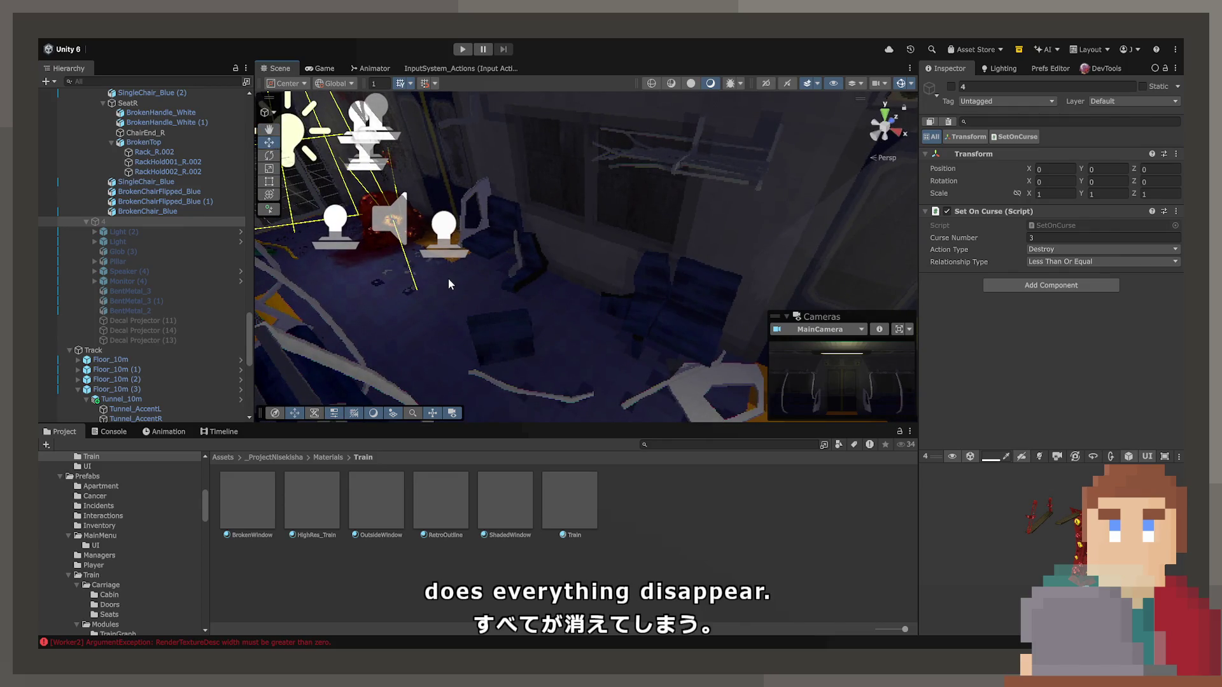
key(ctrl+z)
click(665, 311)
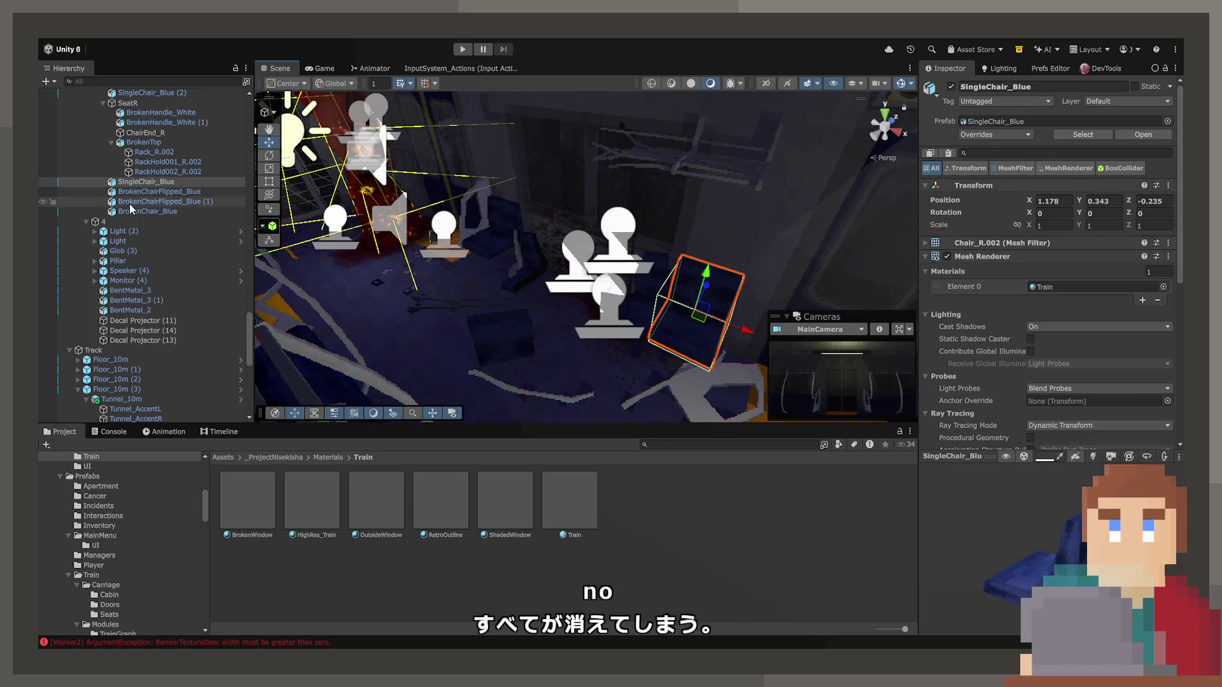
scroll(132, 208, up, 5)
Move BentMetal_3 through Decal Projector (13), six objects, into group 3
click(112, 133)
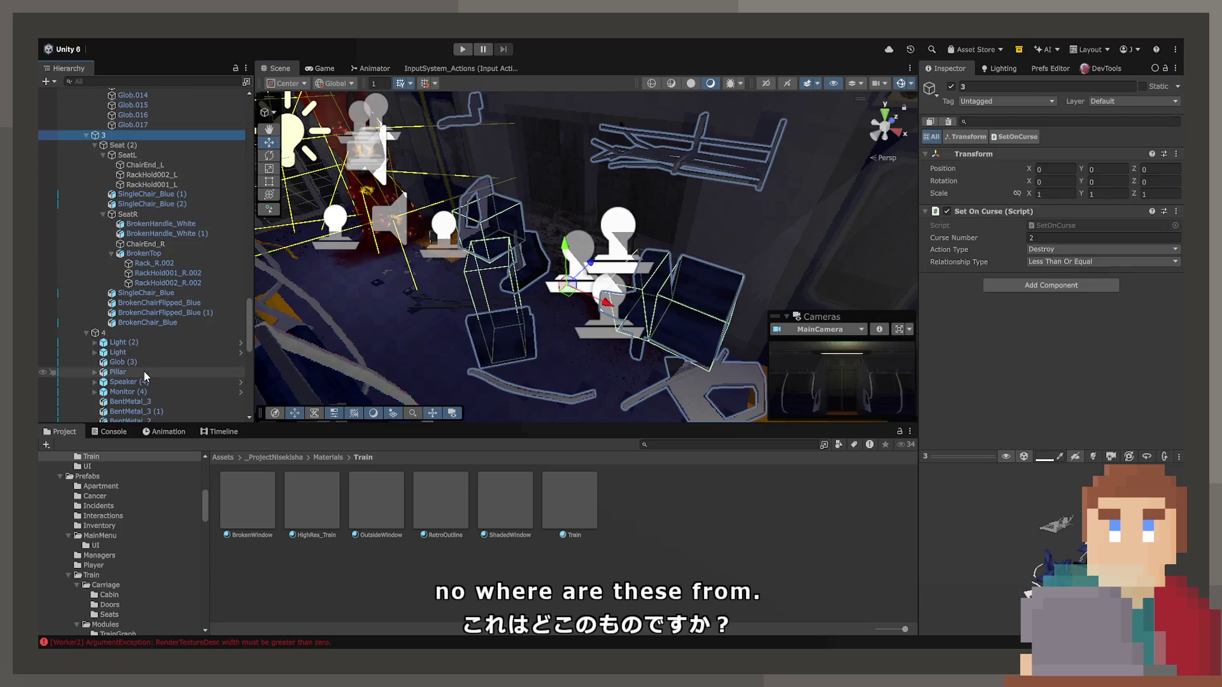
scroll(143, 378, down, 2)
click(139, 366)
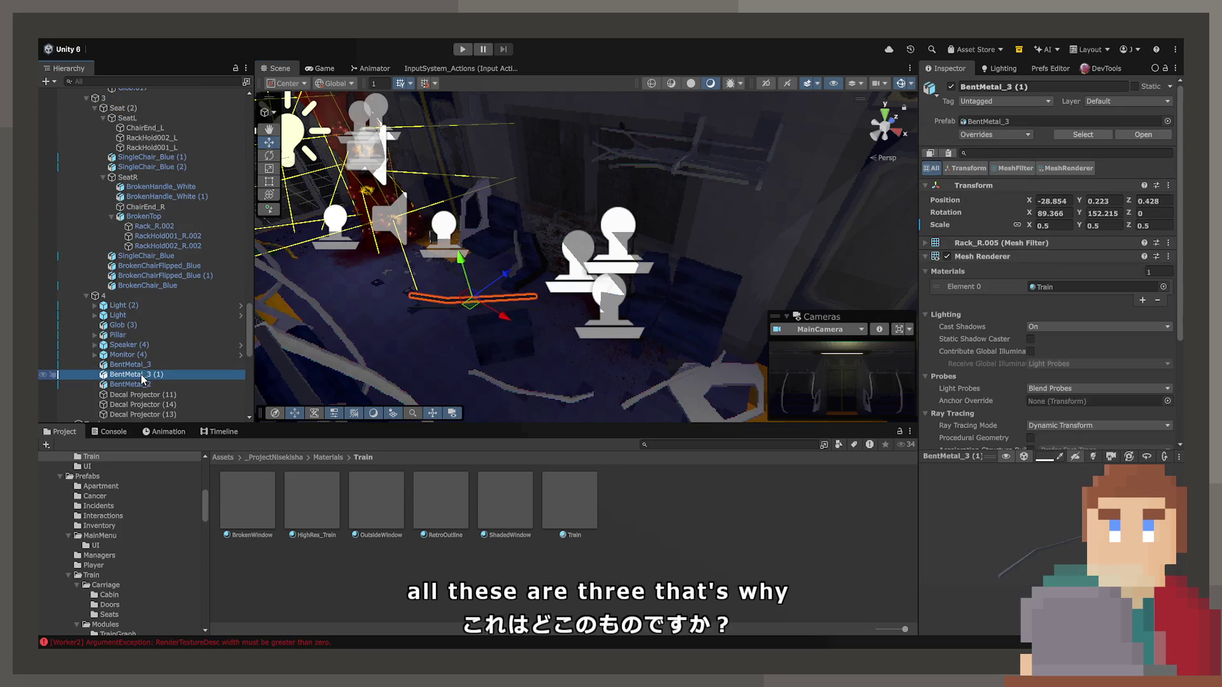
shift+click(159, 414)
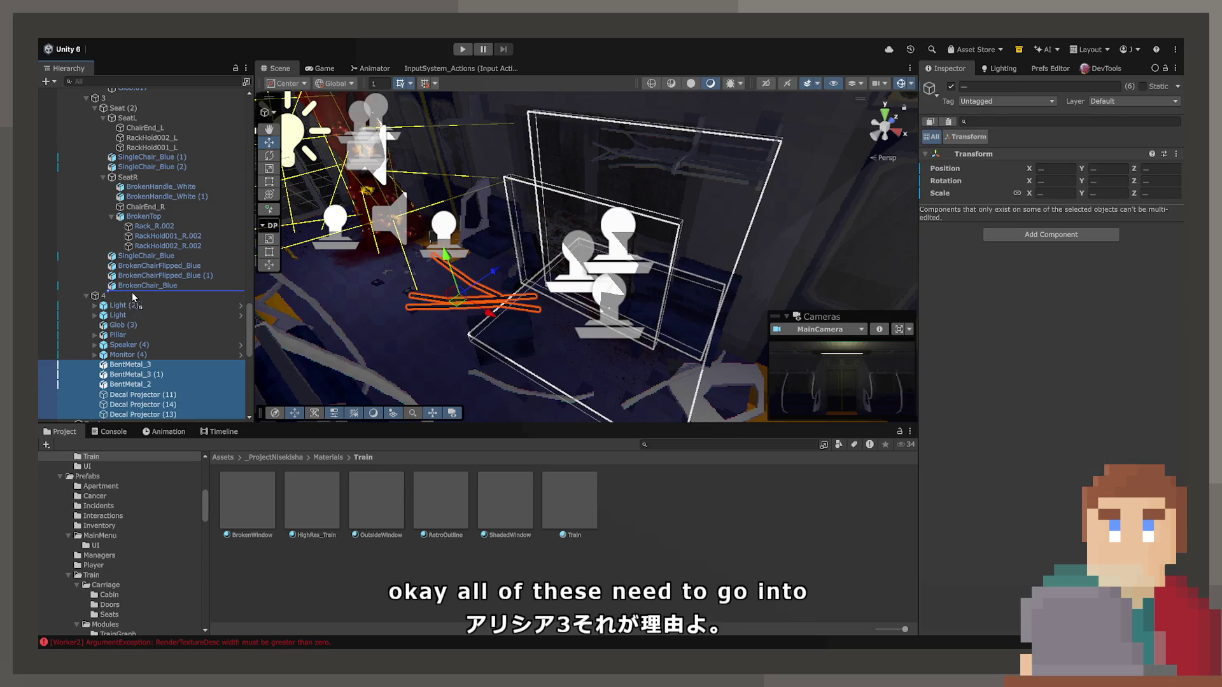
drag(133, 296, 132, 297)
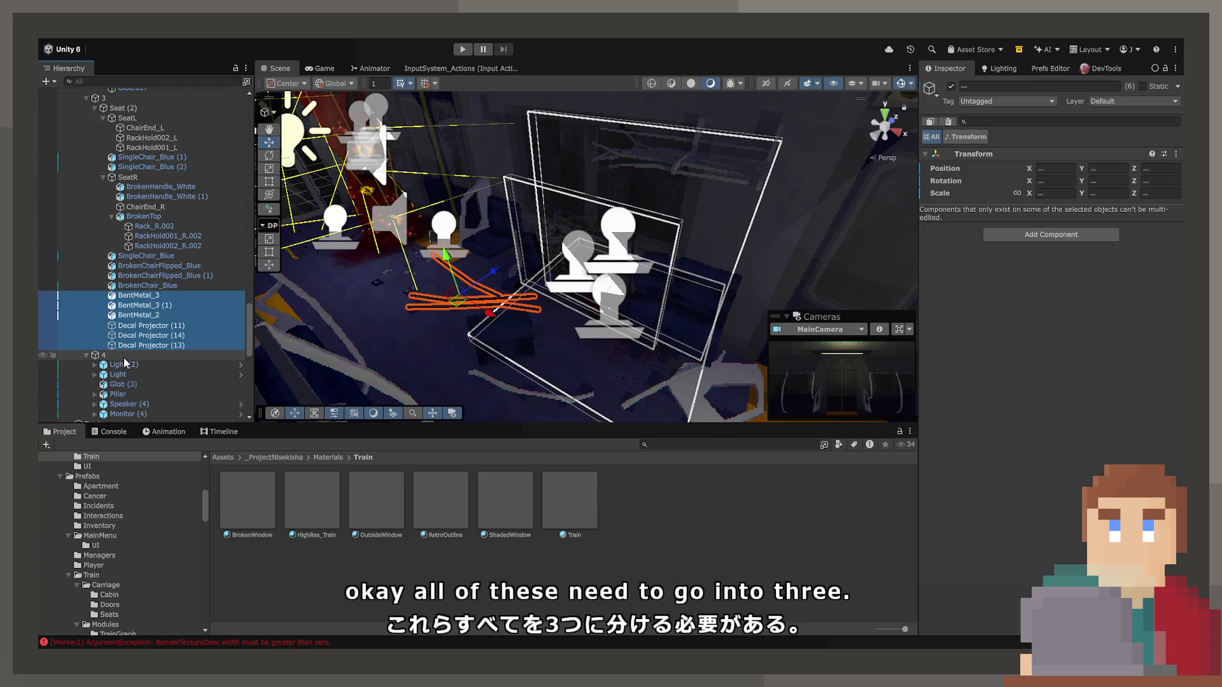
Toggle group 4 off and on to compare, leaving it enabled
click(122, 356)
click(951, 86)
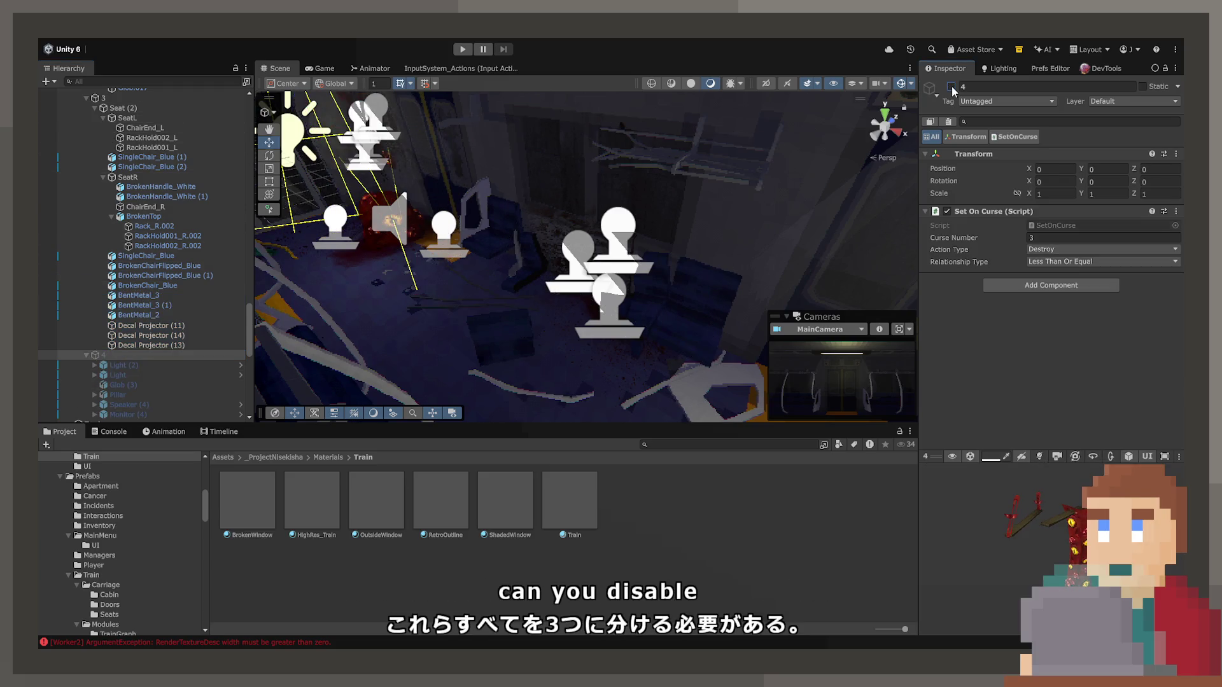
click(950, 87)
click(950, 86)
click(951, 87)
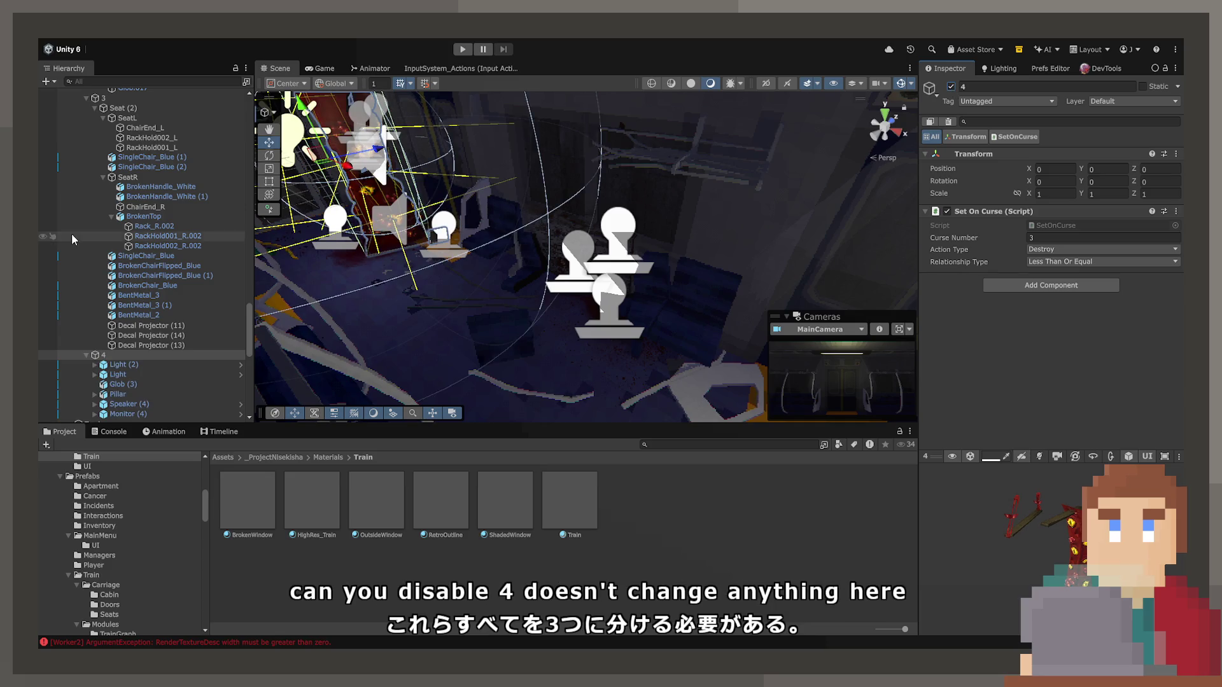
Toggle group 3 off and on to see what vanishes, leaving it enabled
click(103, 98)
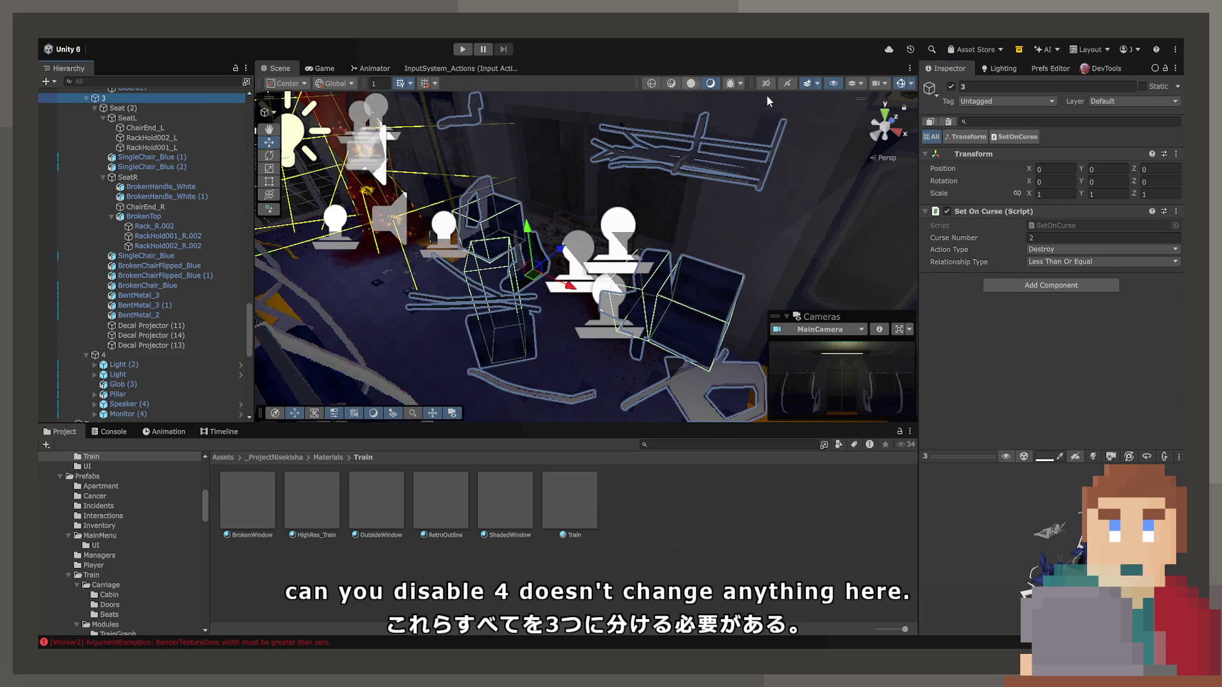
click(951, 88)
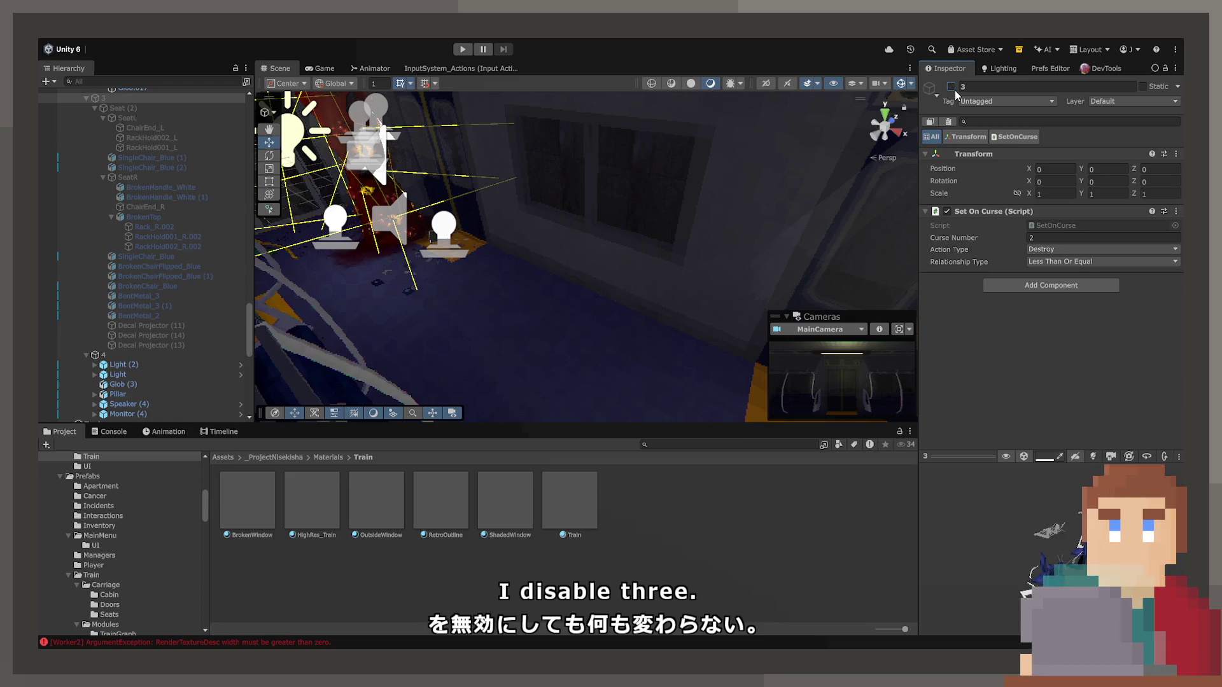
click(954, 91)
click(955, 90)
click(954, 91)
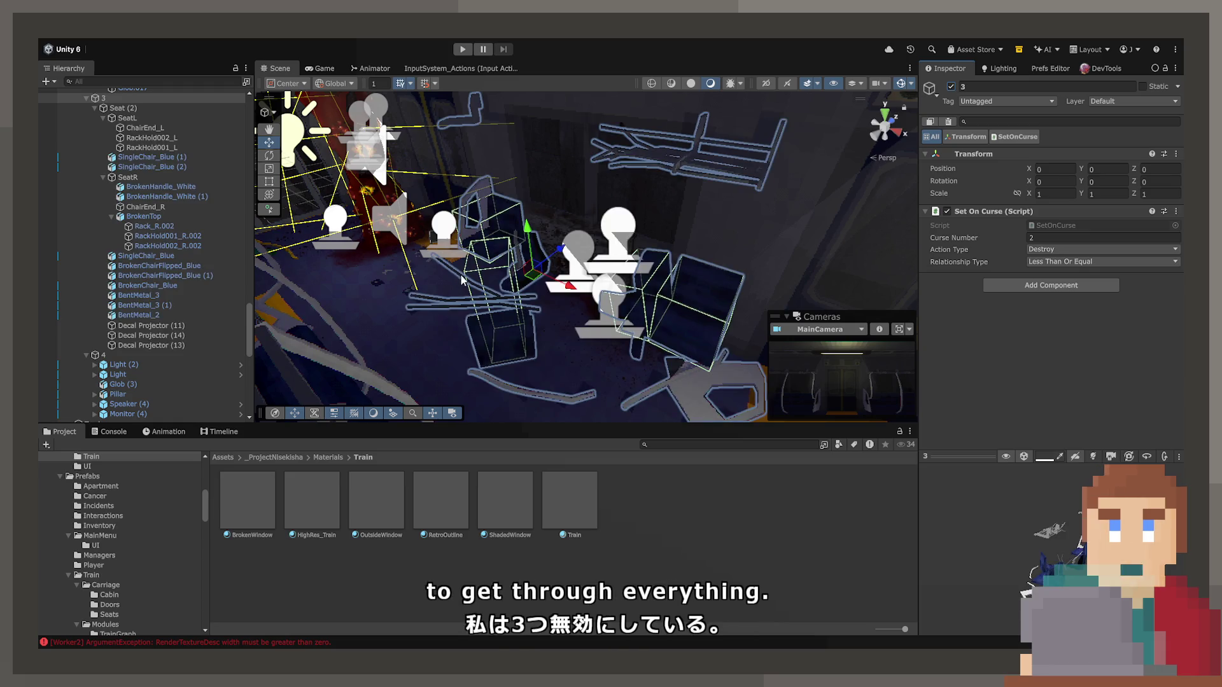
click(566, 352)
mouse_move(566, 352)
mouse_down()
mouse_move(662, 346)
mouse_move(496, 212)
mouse_move(226, 208)
mouse_move(261, 210)
mouse_up()
drag(1168, 243, 60, 258)
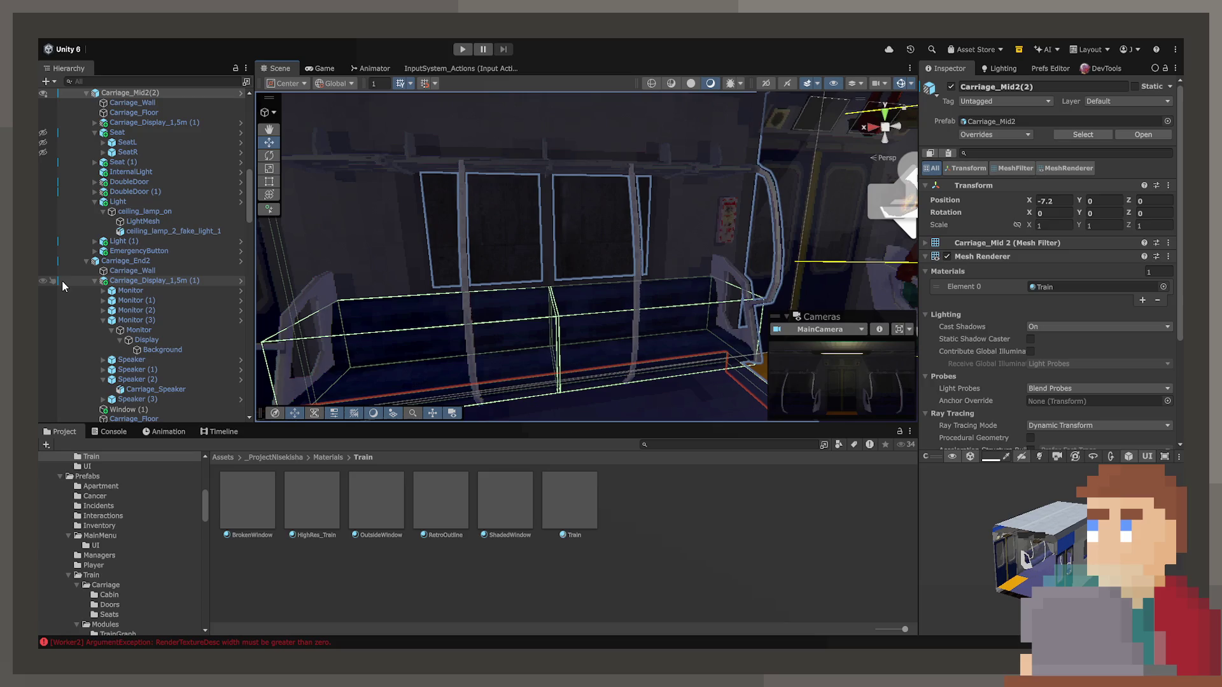
mouse_move(611, 284)
mouse_down()
mouse_move(1026, 420)
mouse_move(1113, 369)
mouse_move(1053, 327)
mouse_move(415, 275)
mouse_move(498, 267)
mouse_move(513, 290)
mouse_up()
click(512, 290)
click(513, 291)
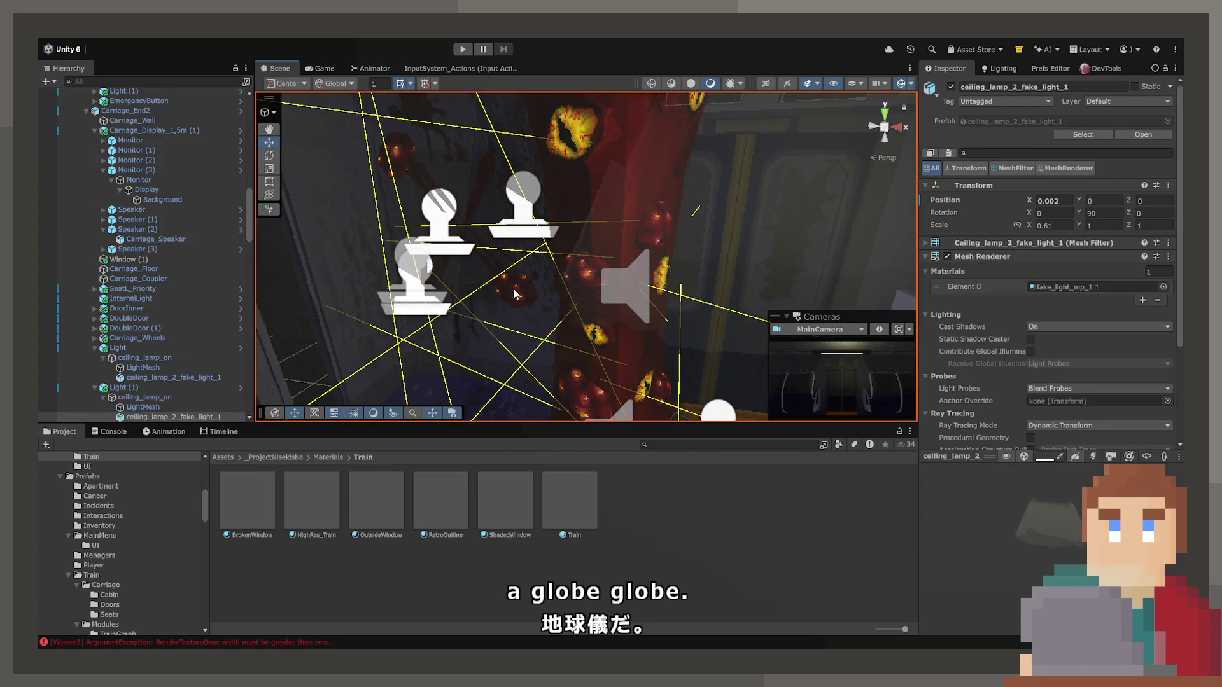
Copy and paste Glob (1) as Glob (3) and move it under group 3
click(512, 290)
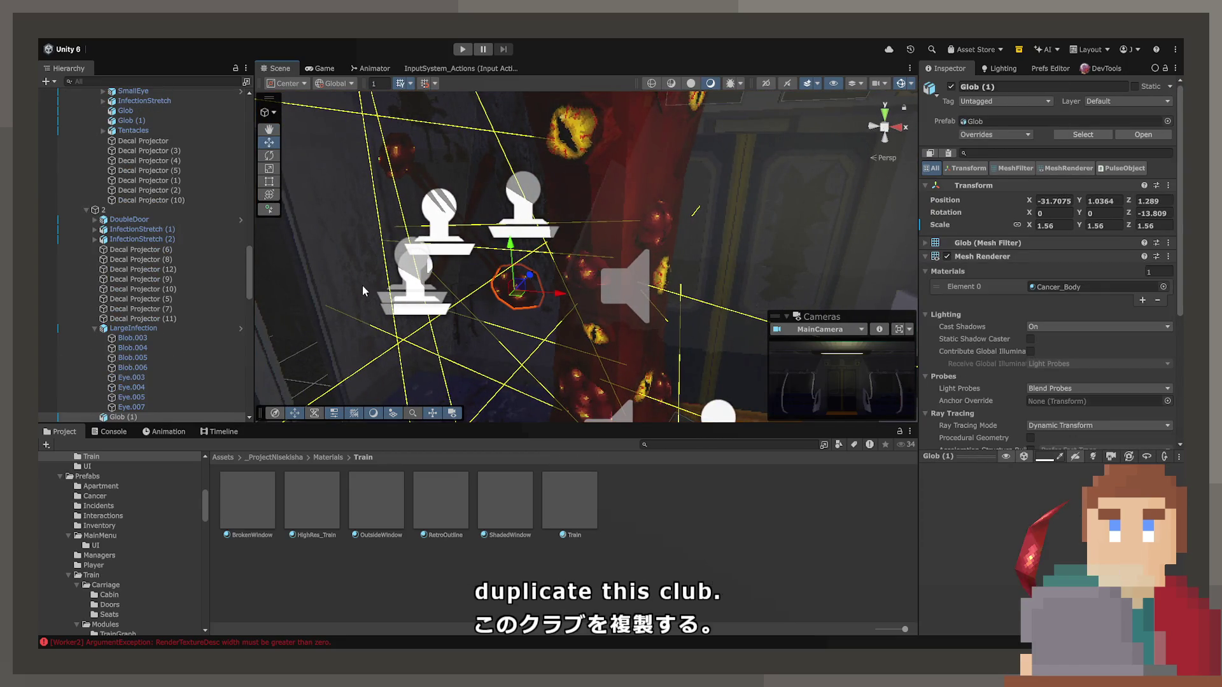
scroll(132, 414, down, 3)
key(ctrl+c)
key(ctrl+v)
scroll(133, 320, down, 5)
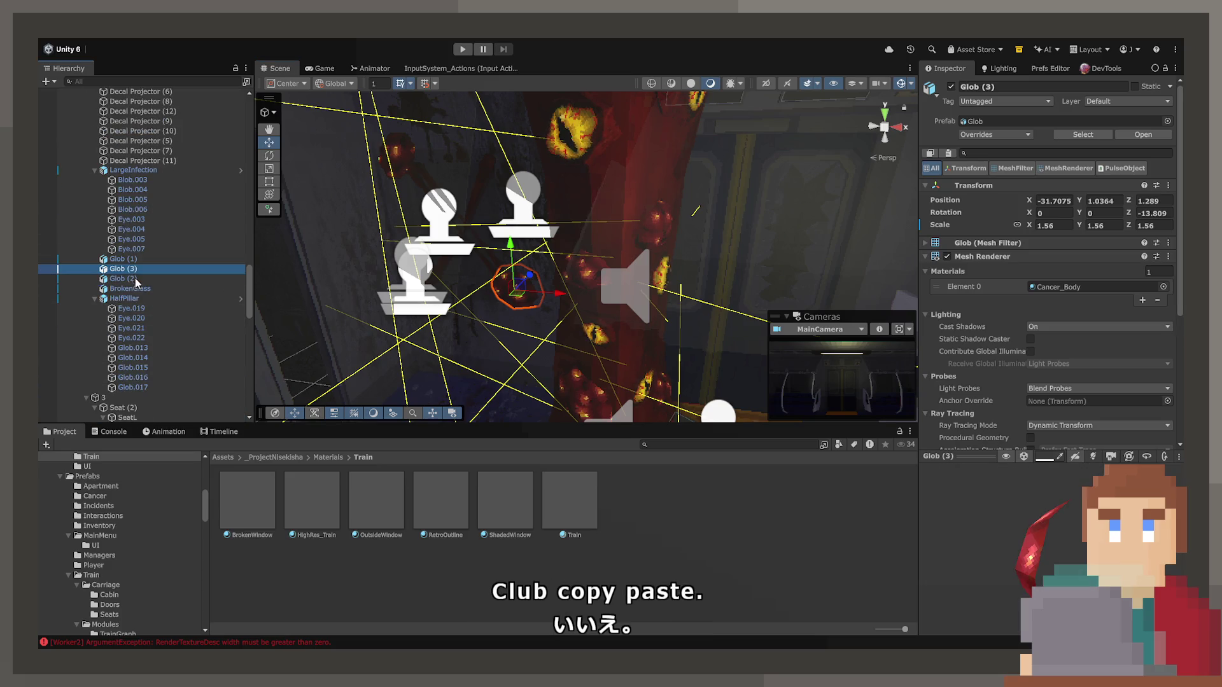
scroll(143, 403, down, 5)
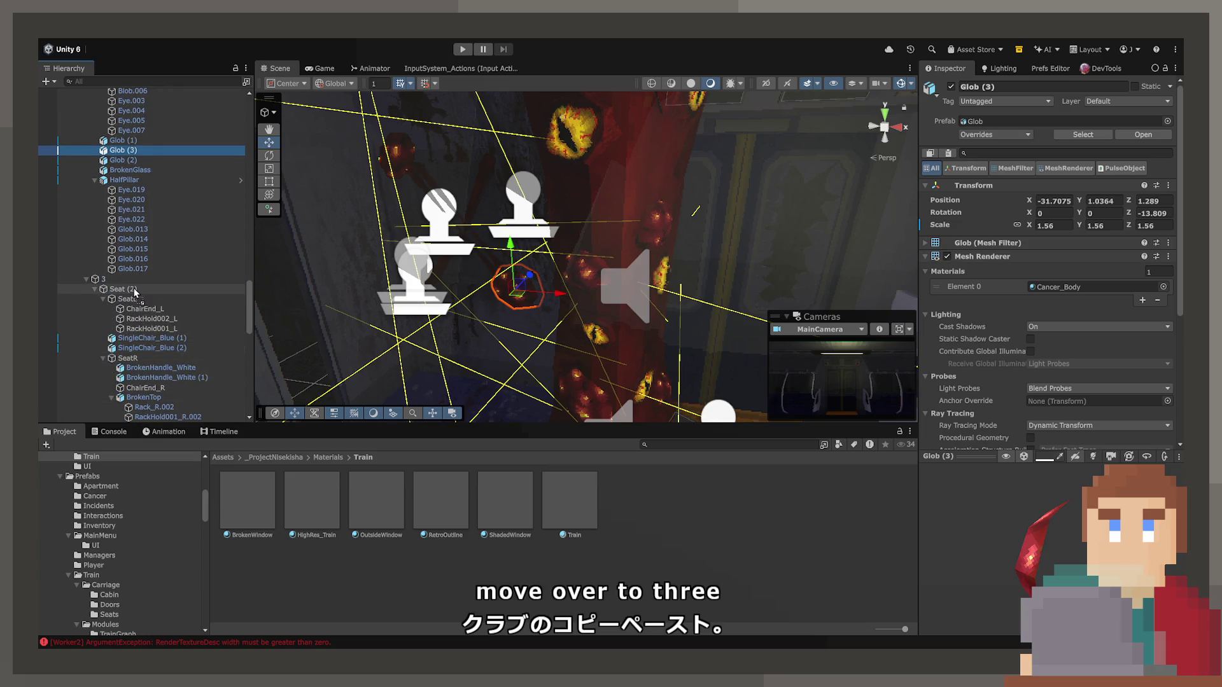
drag(133, 289, 101, 292)
click(94, 295)
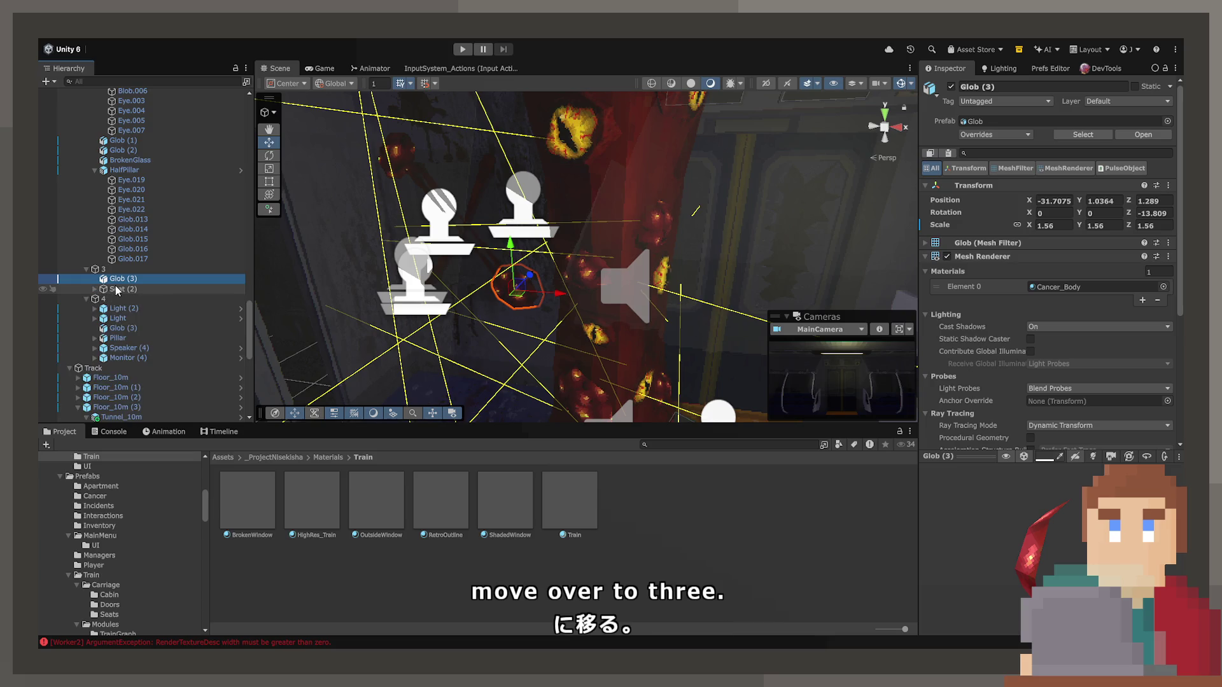
click(145, 290)
Place Glob (3) against the carriage wall and set its scale to 1
key(f)
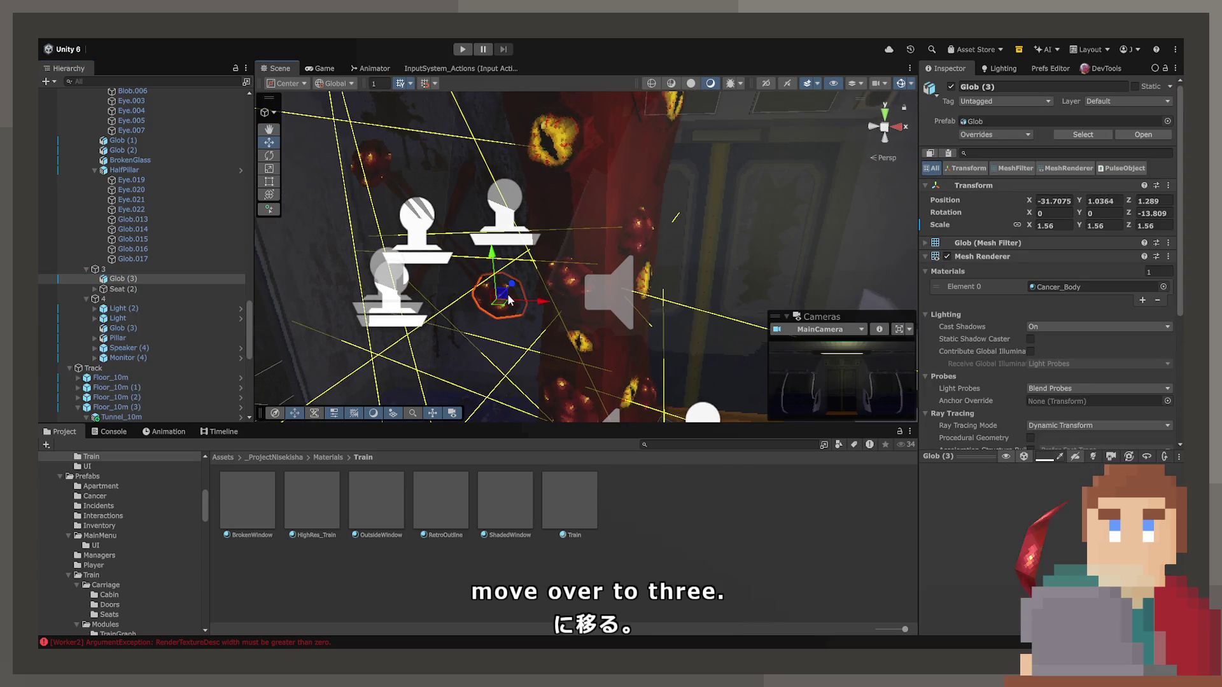
key(f)
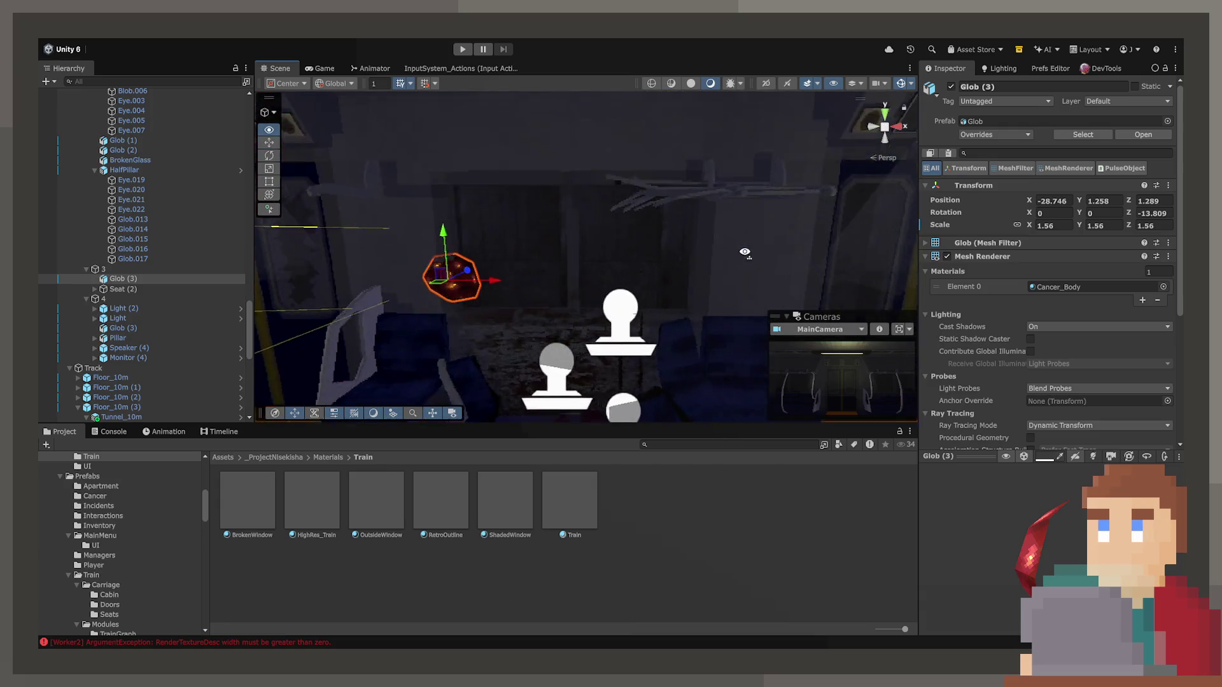
mouse_move(703, 235)
mouse_down()
mouse_move(808, 131)
mouse_move(379, 192)
mouse_move(330, 149)
mouse_move(301, 153)
mouse_move(333, 120)
mouse_up()
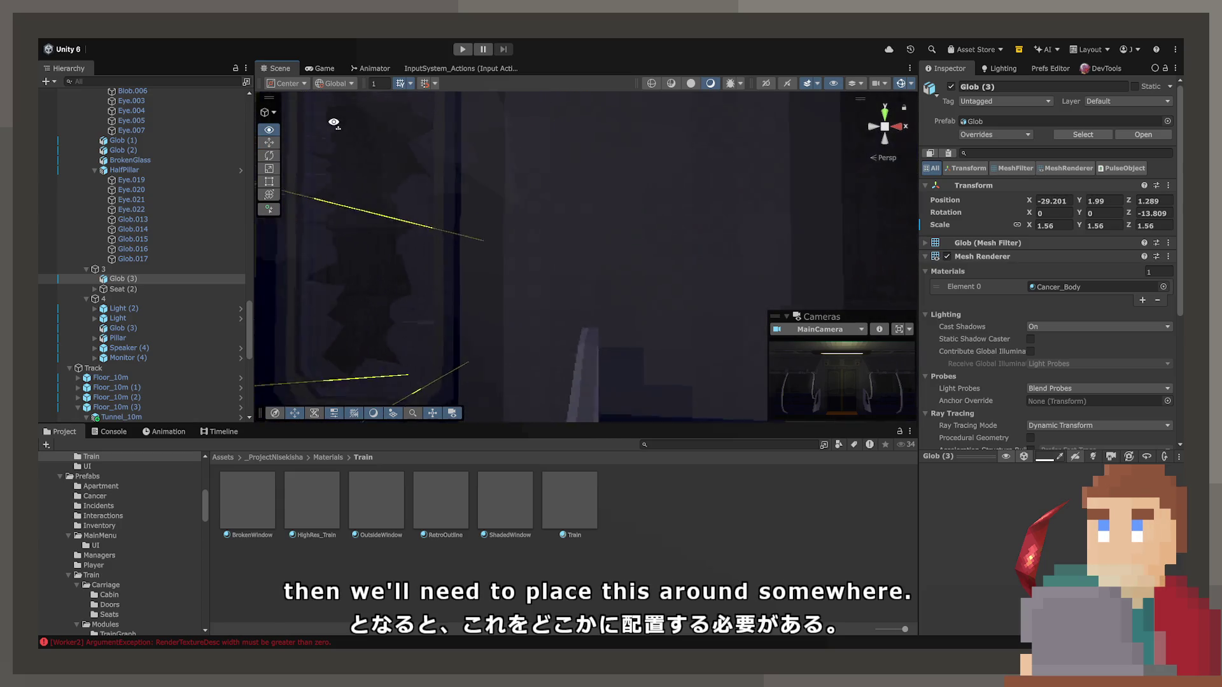
key(f)
mouse_move(529, 240)
mouse_down()
mouse_move(566, 159)
mouse_move(555, 155)
mouse_up()
text(1)
key(Return)
mouse_move(643, 267)
mouse_down()
mouse_move(539, 249)
mouse_move(528, 218)
mouse_up()
Set Glob (3)'s Pulse Object duration to 1.65
click(268, 144)
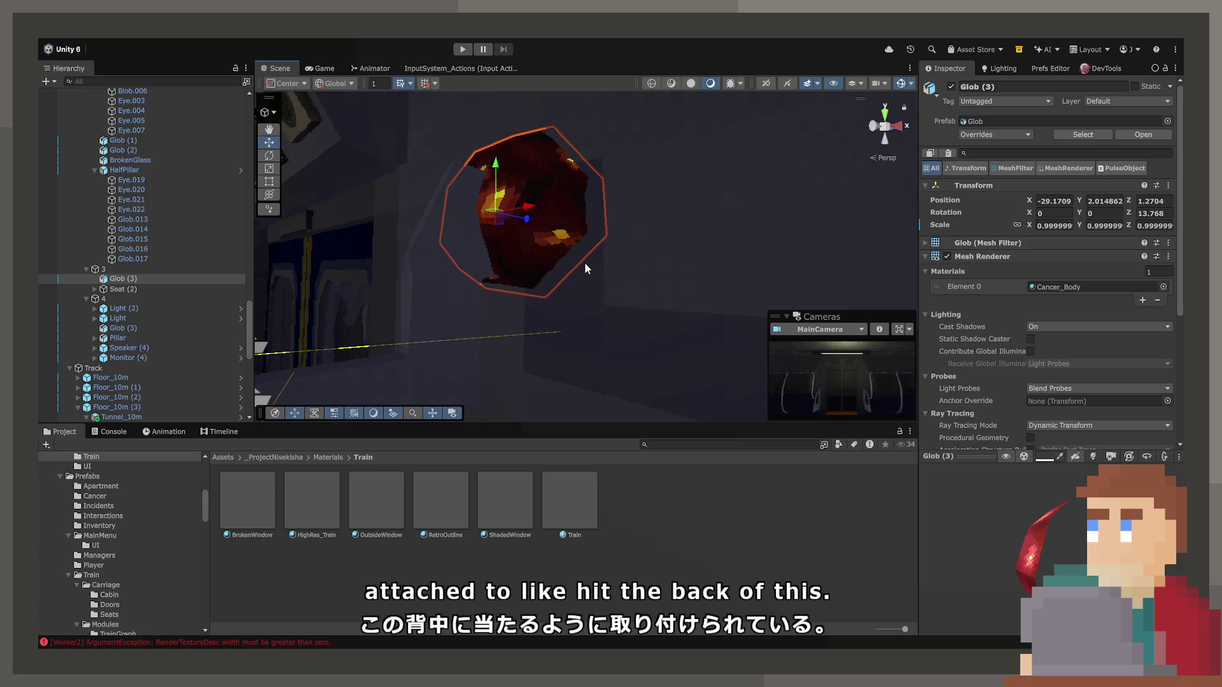
scroll(1052, 315, down, 5)
click(1061, 345)
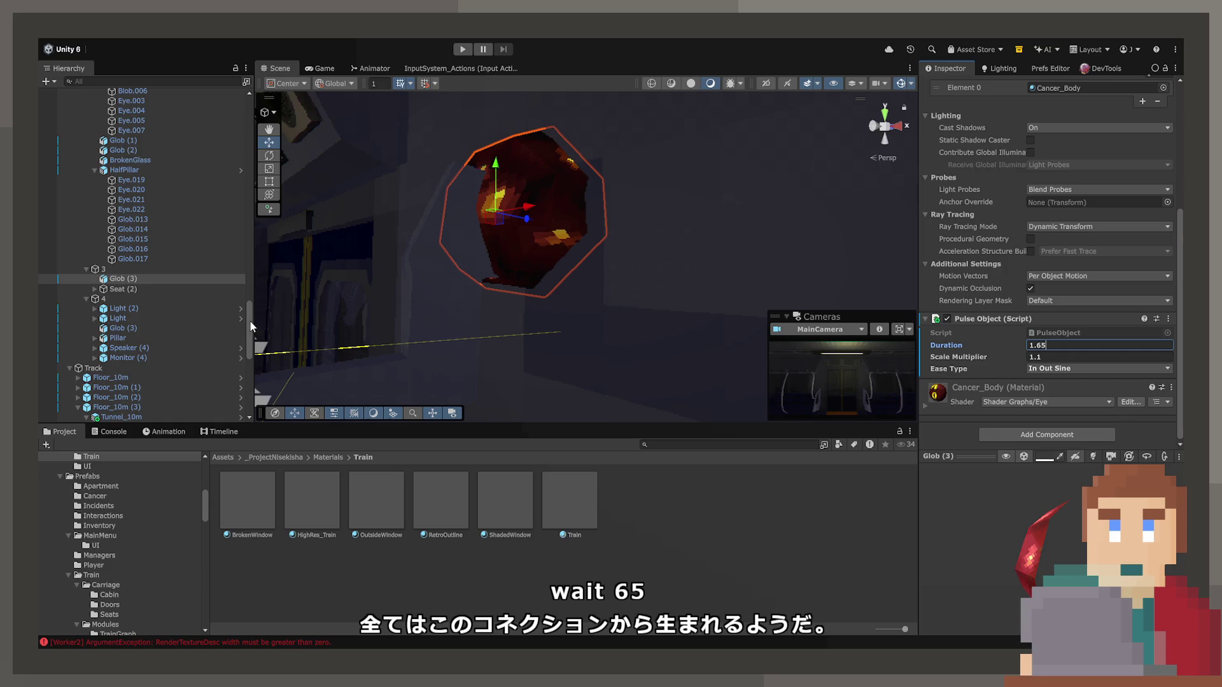
Duplicate the glob as Glob (4), move it toward the floor and scale it to 1.4
mouse_move(547, 298)
mouse_down()
mouse_move(646, 304)
mouse_move(649, 316)
mouse_move(520, 250)
mouse_move(559, 322)
mouse_move(551, 272)
mouse_up()
key(ctrl+d)
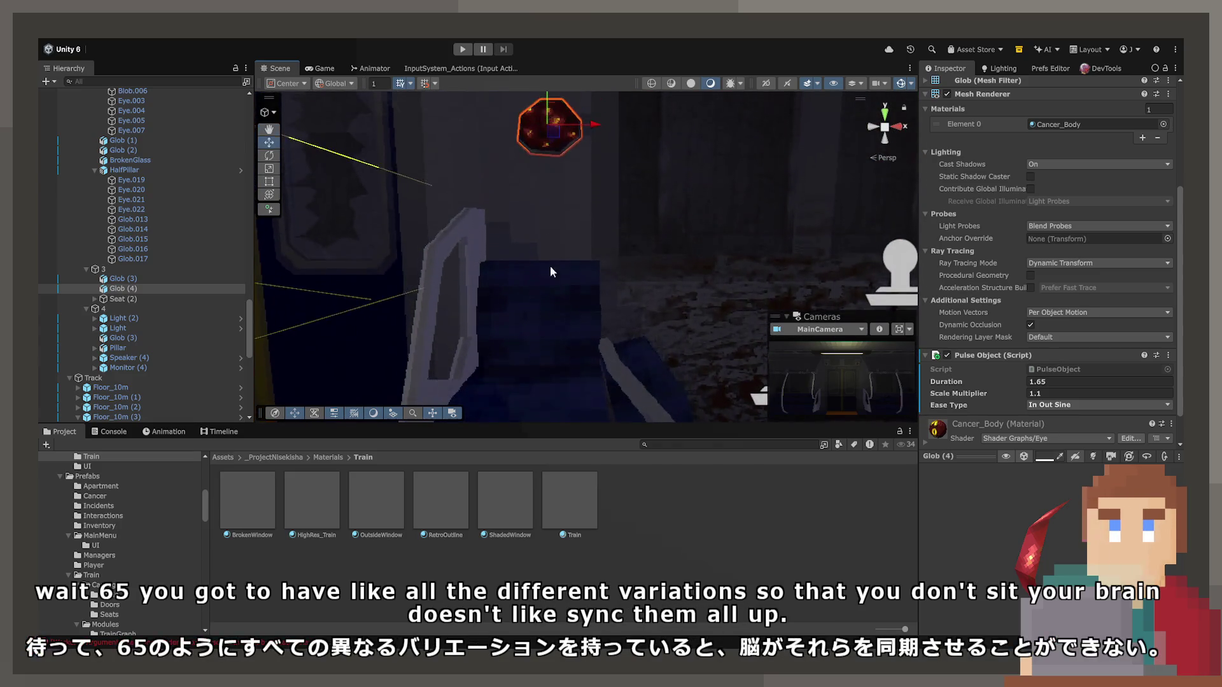
drag(553, 132, 670, 286)
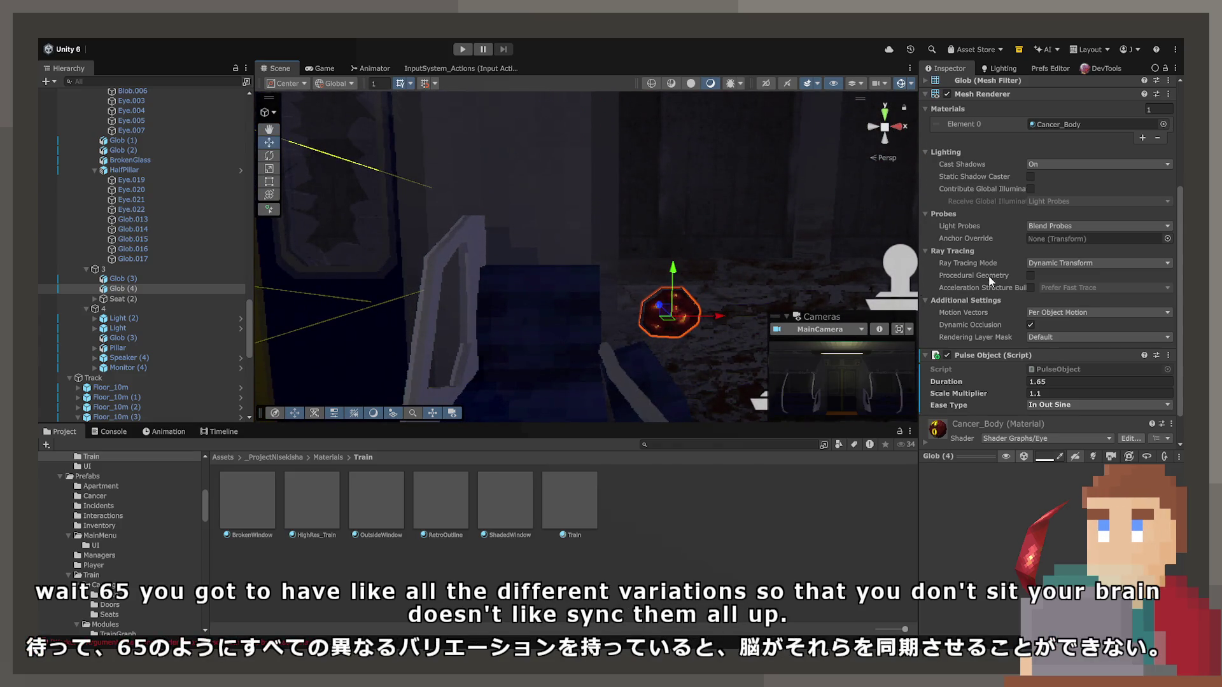
scroll(967, 193, up, 4)
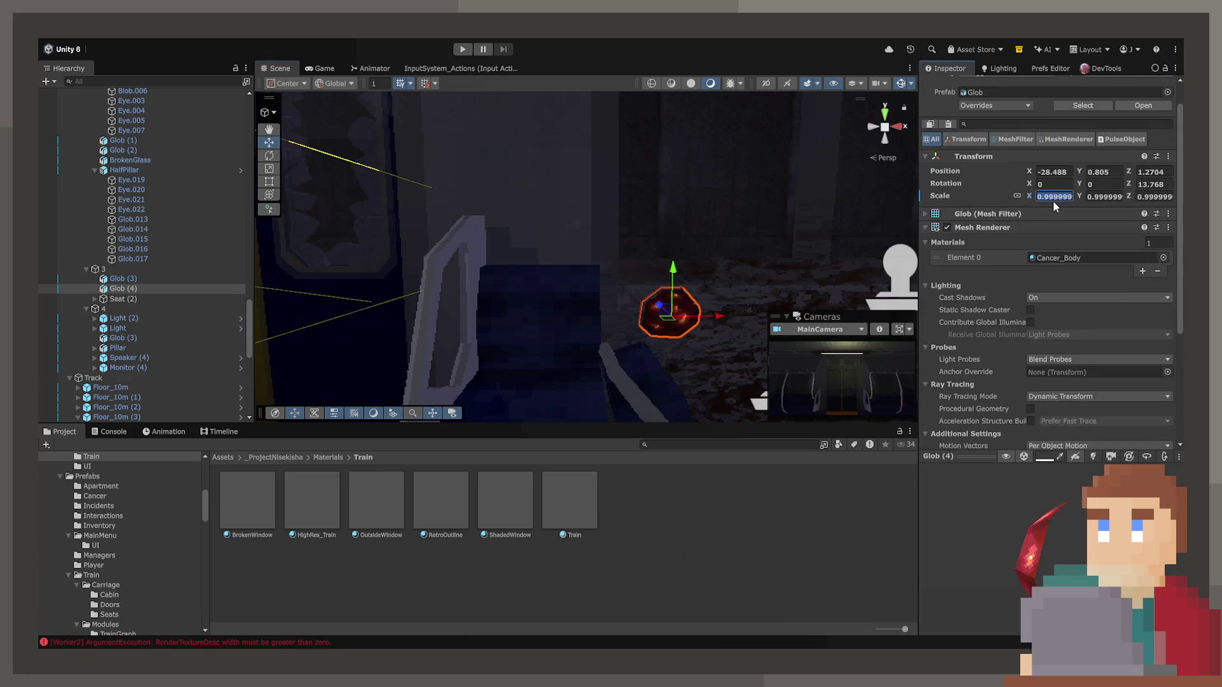
text(.4)
mouse_move(699, 299)
mouse_down()
mouse_move(719, 311)
mouse_move(573, 304)
mouse_move(469, 338)
mouse_move(524, 309)
mouse_up()
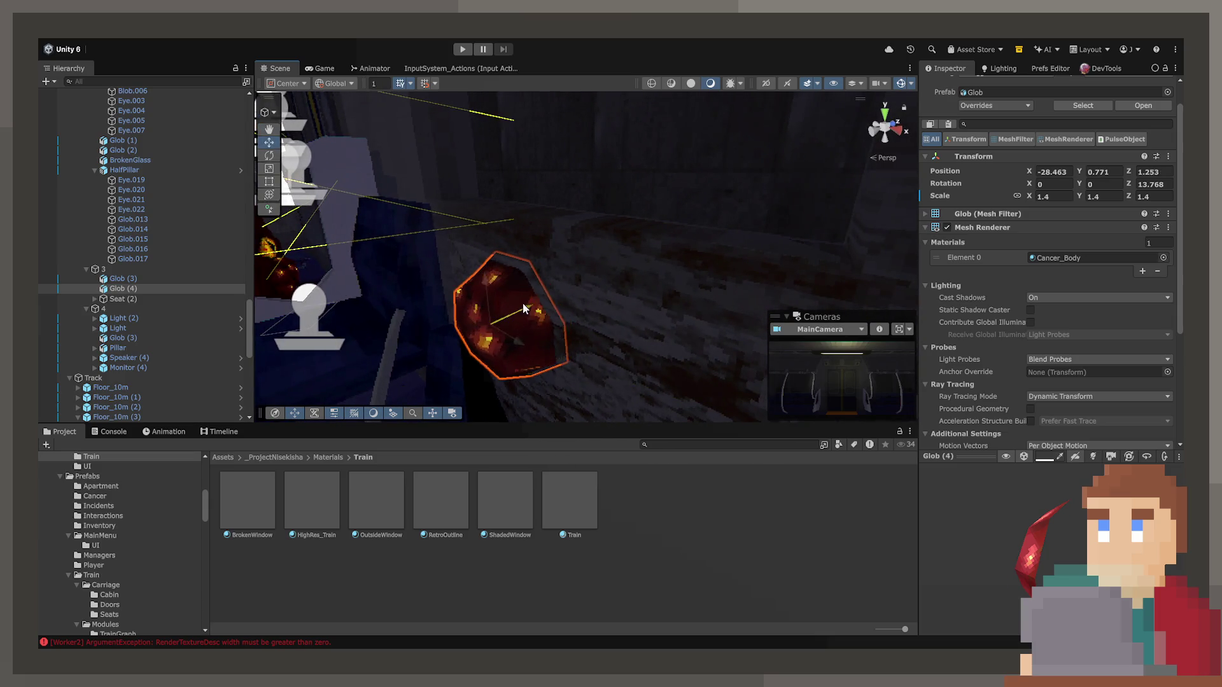
mouse_move(478, 275)
mouse_down()
mouse_move(652, 265)
mouse_move(757, 308)
mouse_move(727, 269)
mouse_move(741, 267)
mouse_up()
Tilt Glob (4) about 30° and set its pulse duration to 1.43
key(f)
scroll(1121, 345, down, 5)
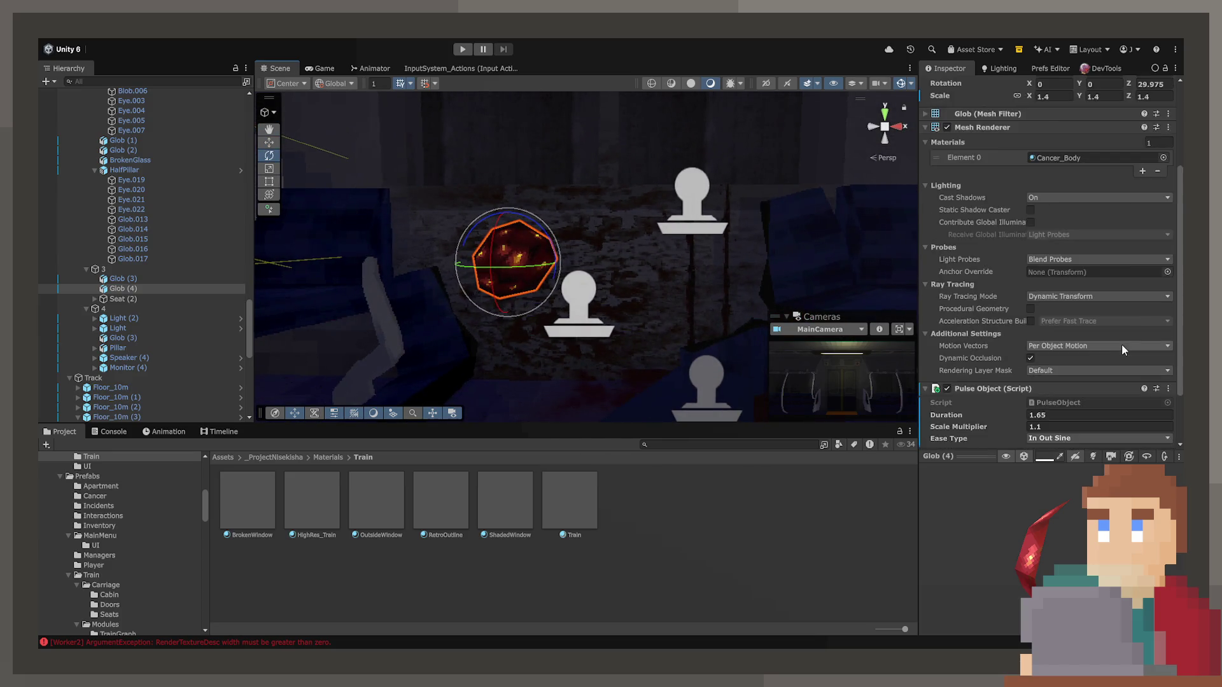
click(1052, 344)
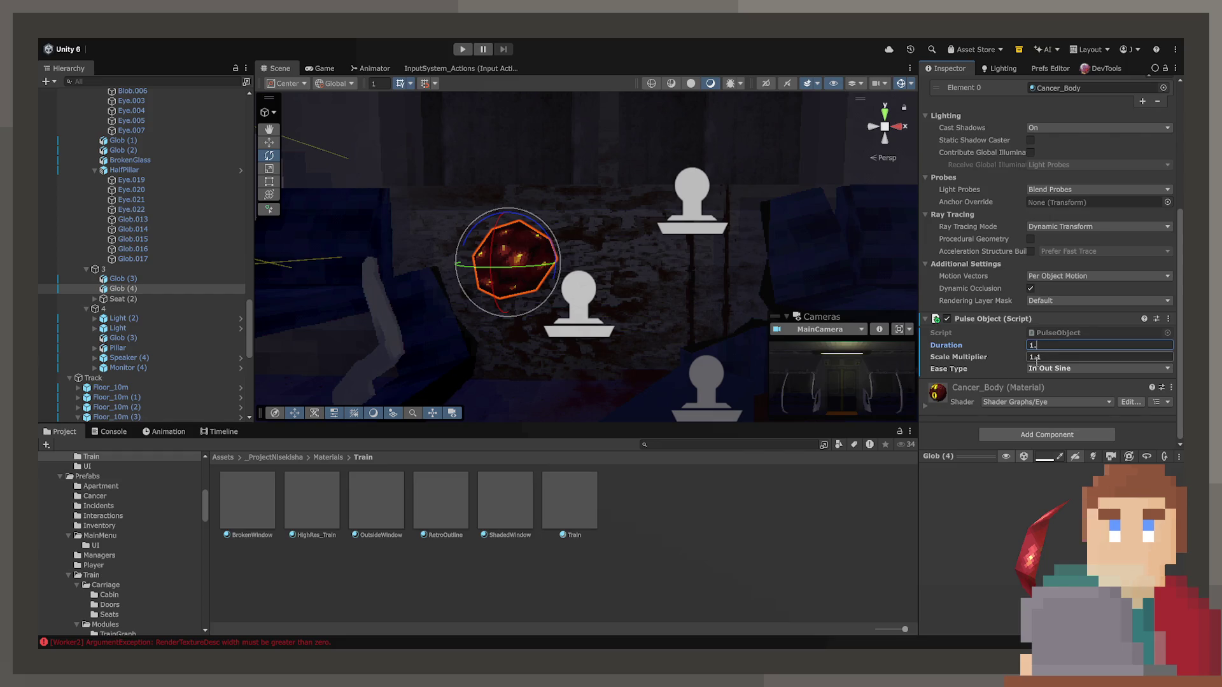
mouse_move(559, 243)
mouse_down()
mouse_move(567, 164)
mouse_move(640, 331)
mouse_up()
Move Decal Projector (11) to the scene root and shift it up and left on the wall
click(689, 349)
click(700, 350)
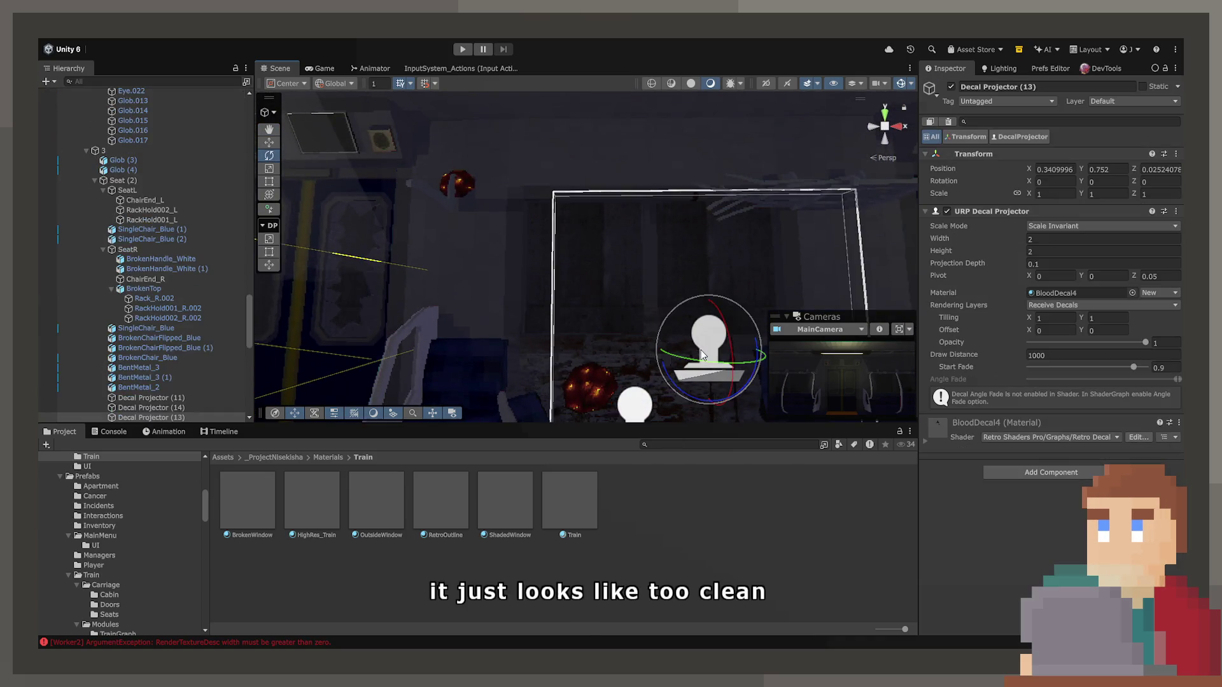
key(f)
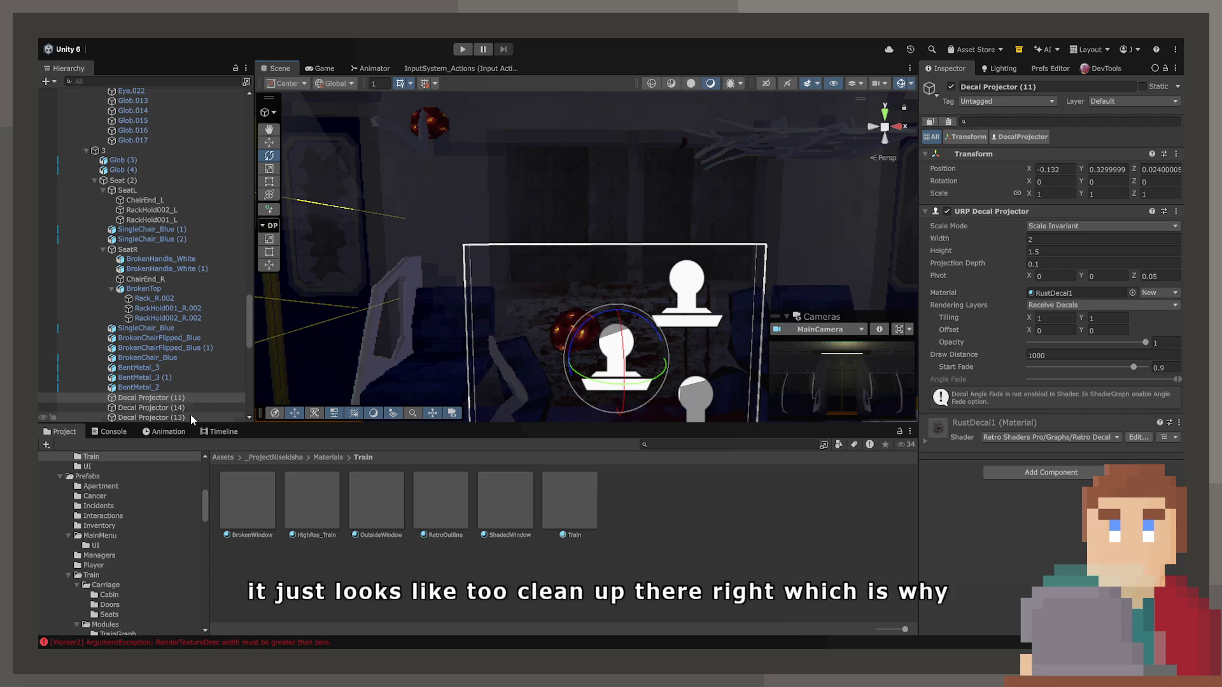
drag(151, 397, 95, 175)
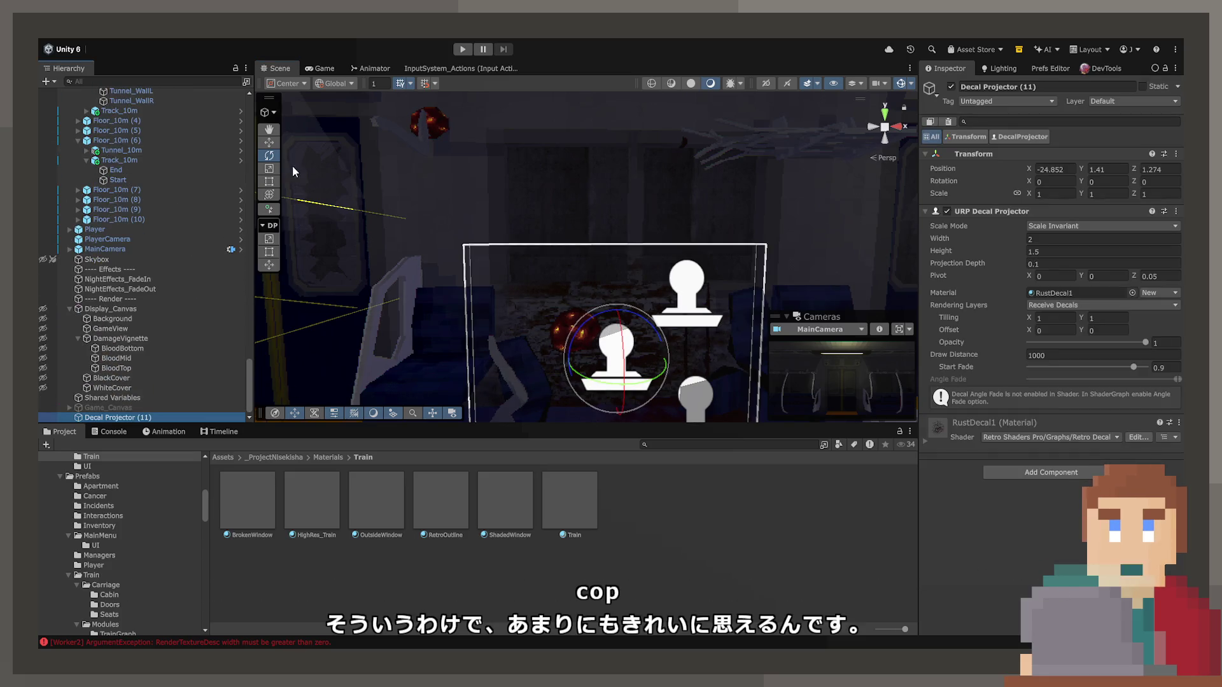
click(270, 144)
mouse_move(614, 378)
mouse_down()
mouse_move(479, 139)
mouse_move(506, 142)
mouse_up()
Try several width and height values for the rust decal while lowering it on the wall
drag(939, 237, 982, 240)
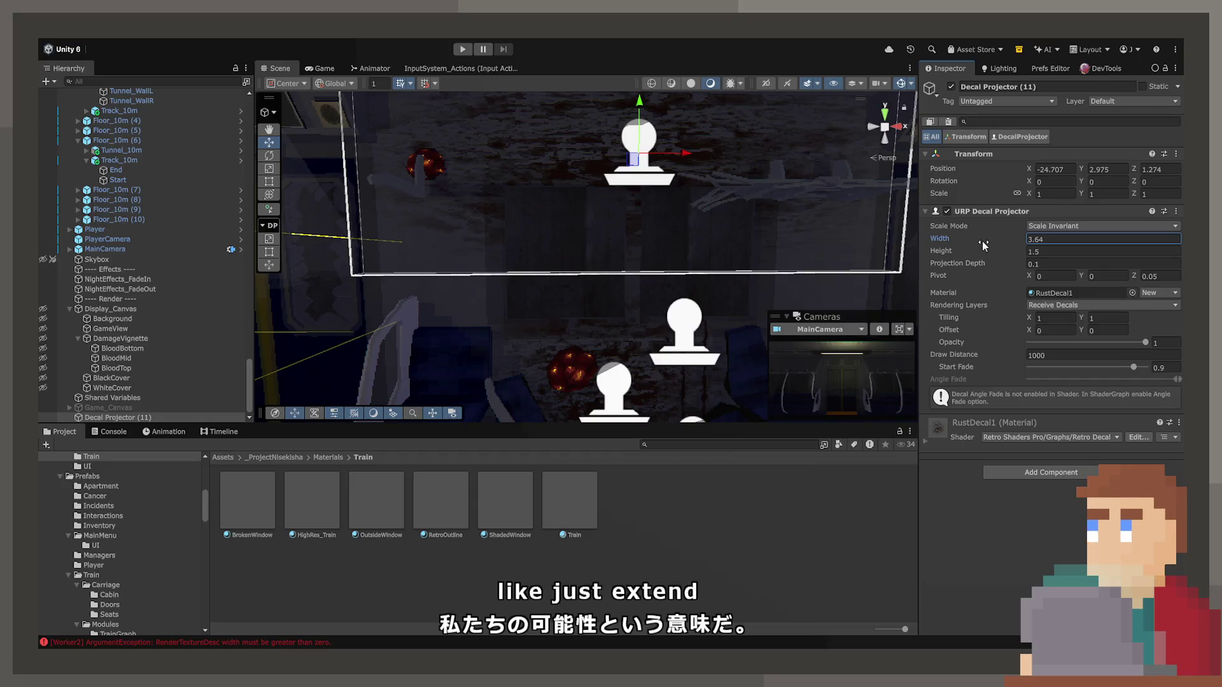
text(3)
key(Tab)
text(1)
drag(789, 227, 747, 236)
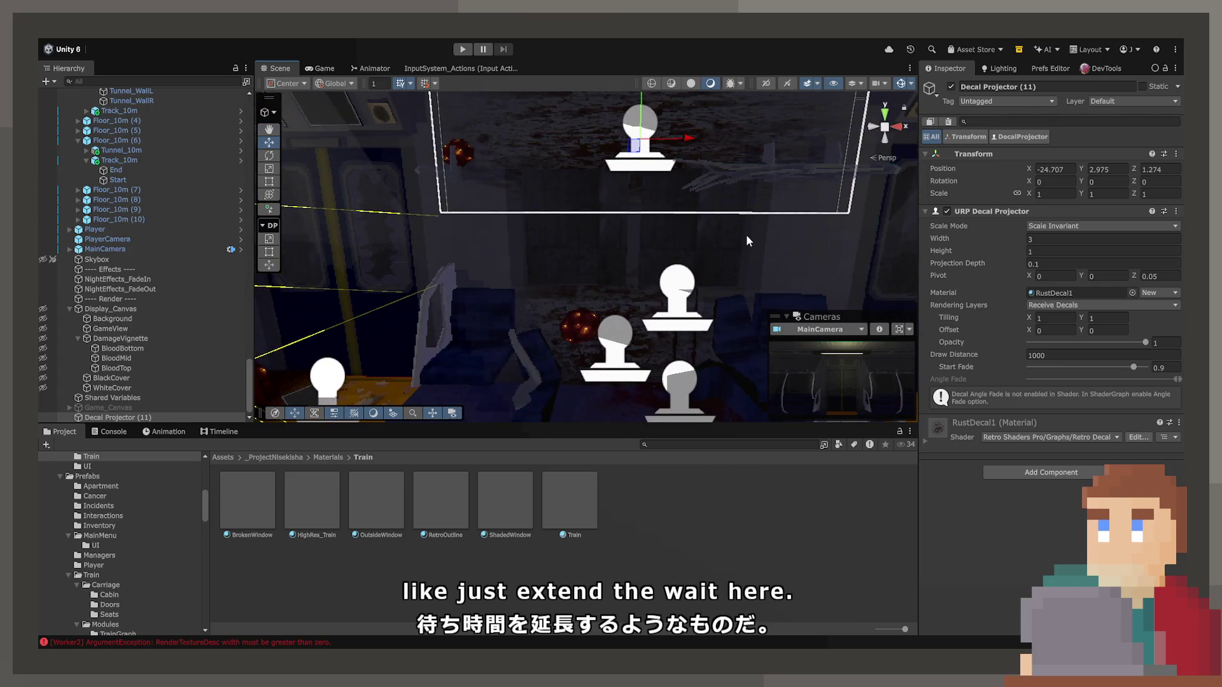
key(ctrl+z)
scroll(687, 172, up, 2)
drag(643, 137, 643, 169)
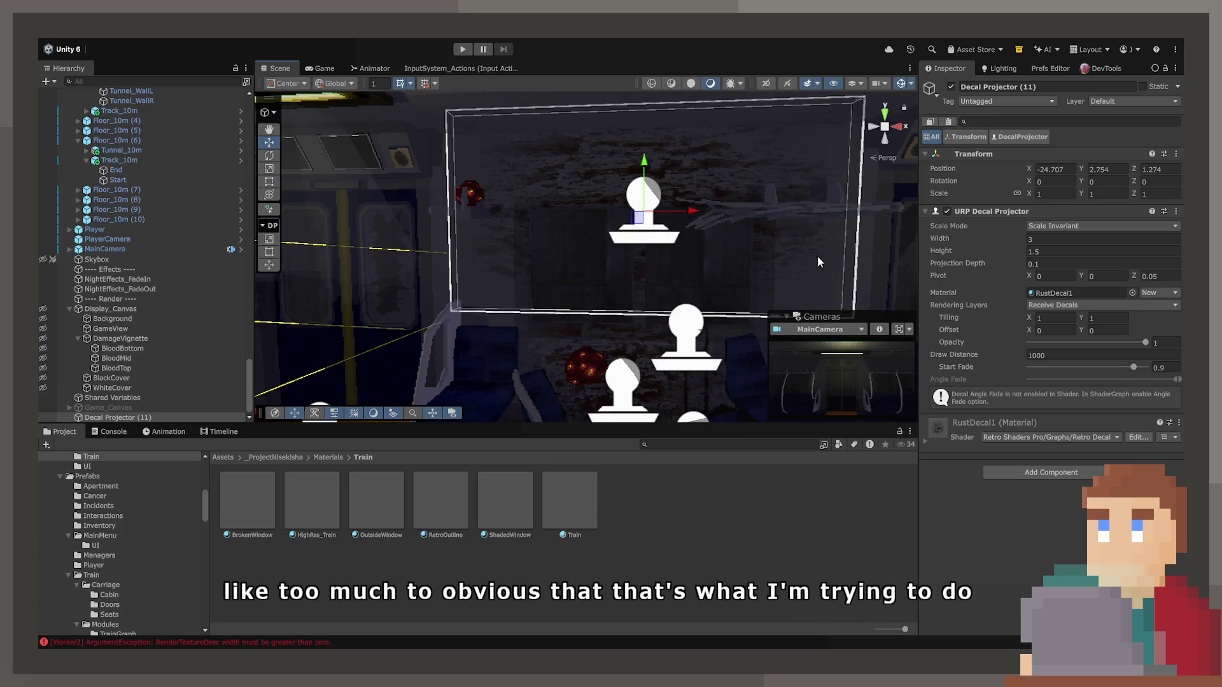
text(2)
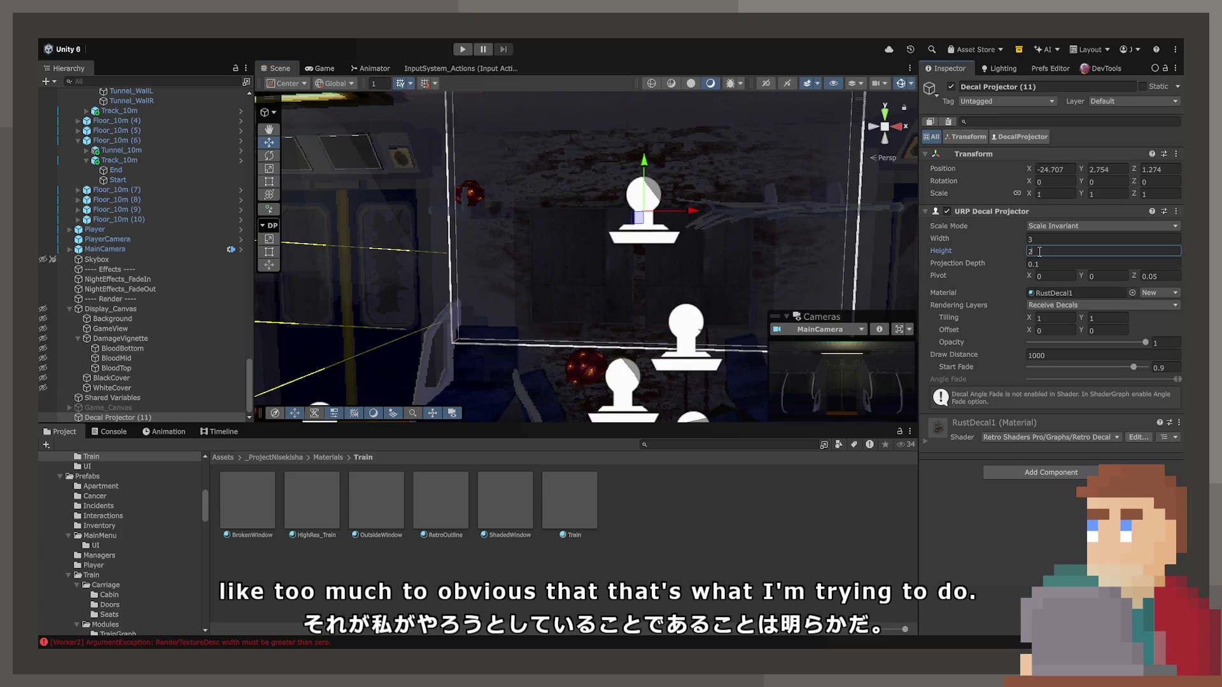
key(BackSpace)
text(1.5)
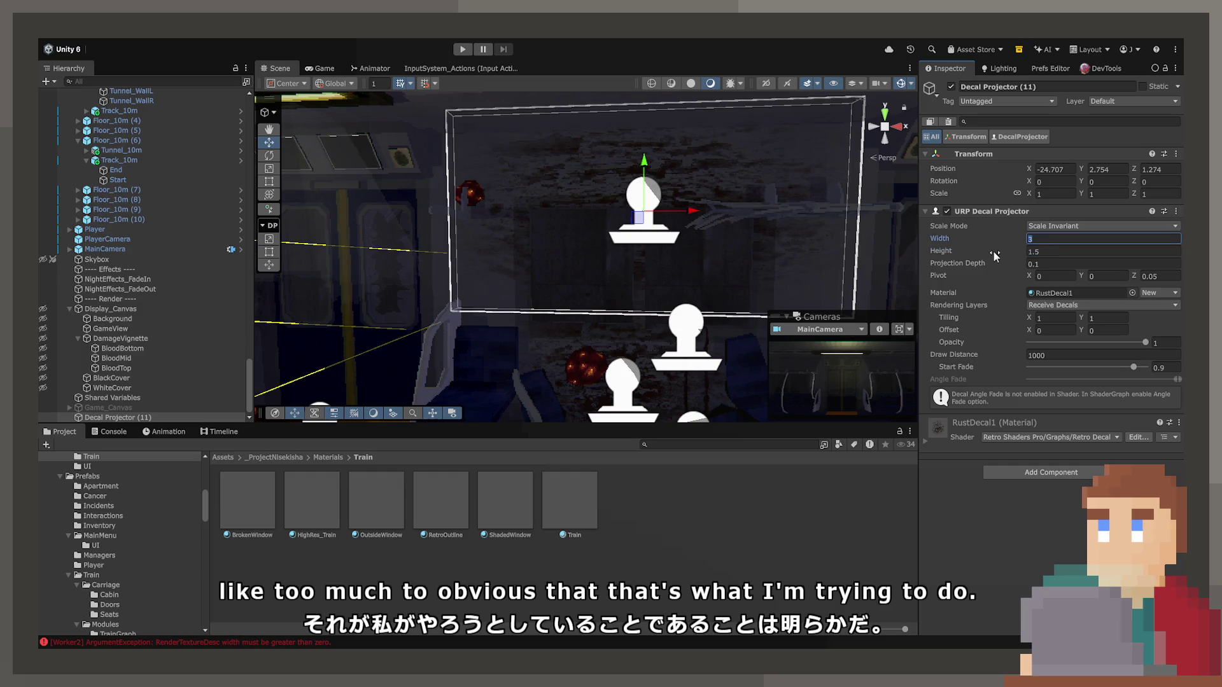
text(2.5)
click(1046, 251)
text(3)
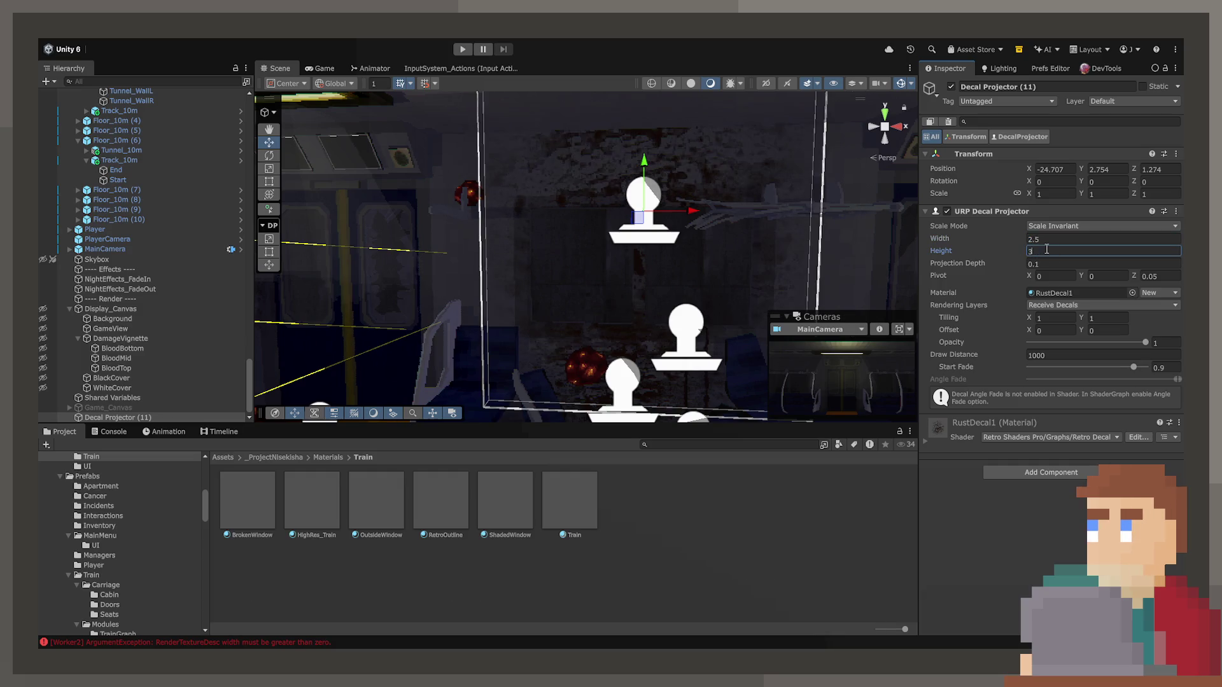
Slide the decal lower and left, then set its width and height to 2
drag(644, 161, 645, 178)
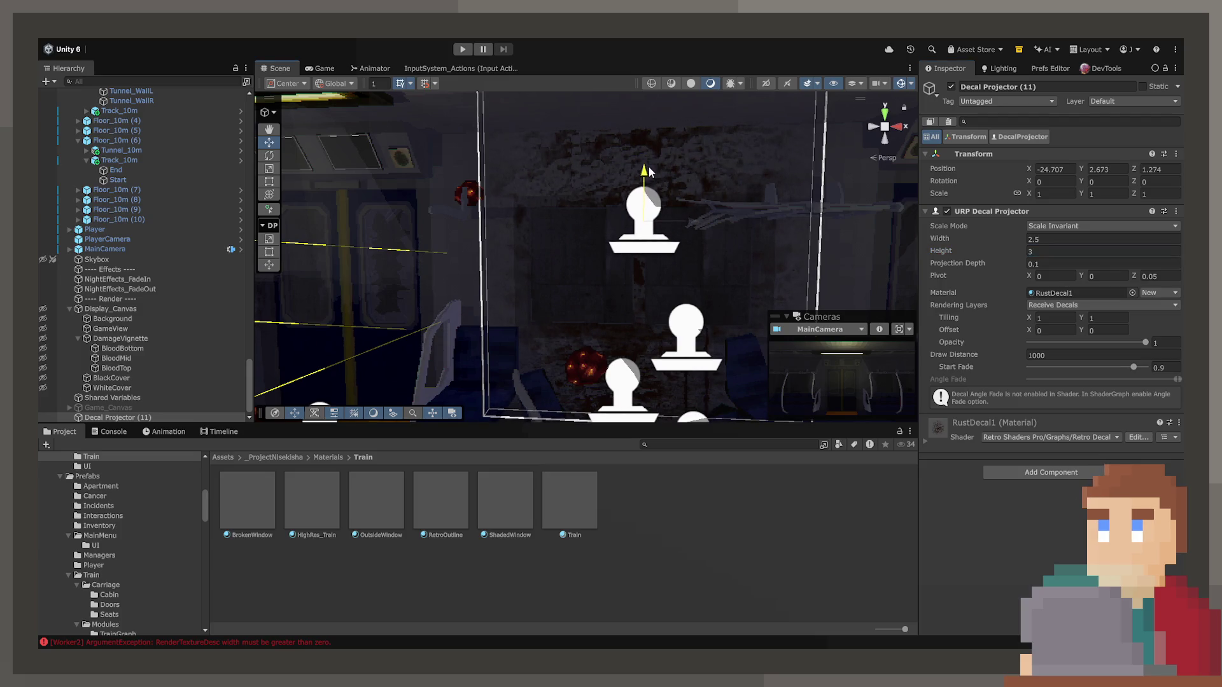
mouse_move(677, 219)
mouse_down()
mouse_move(589, 212)
mouse_move(610, 219)
mouse_up()
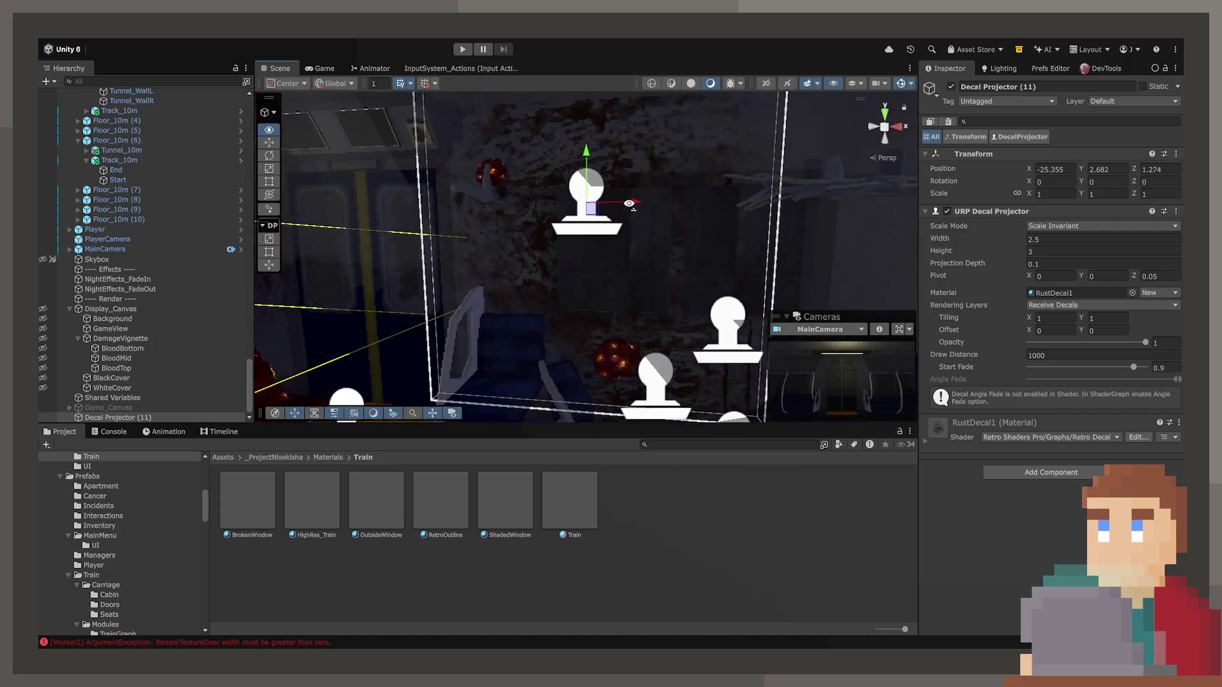
text(2)
click(1082, 238)
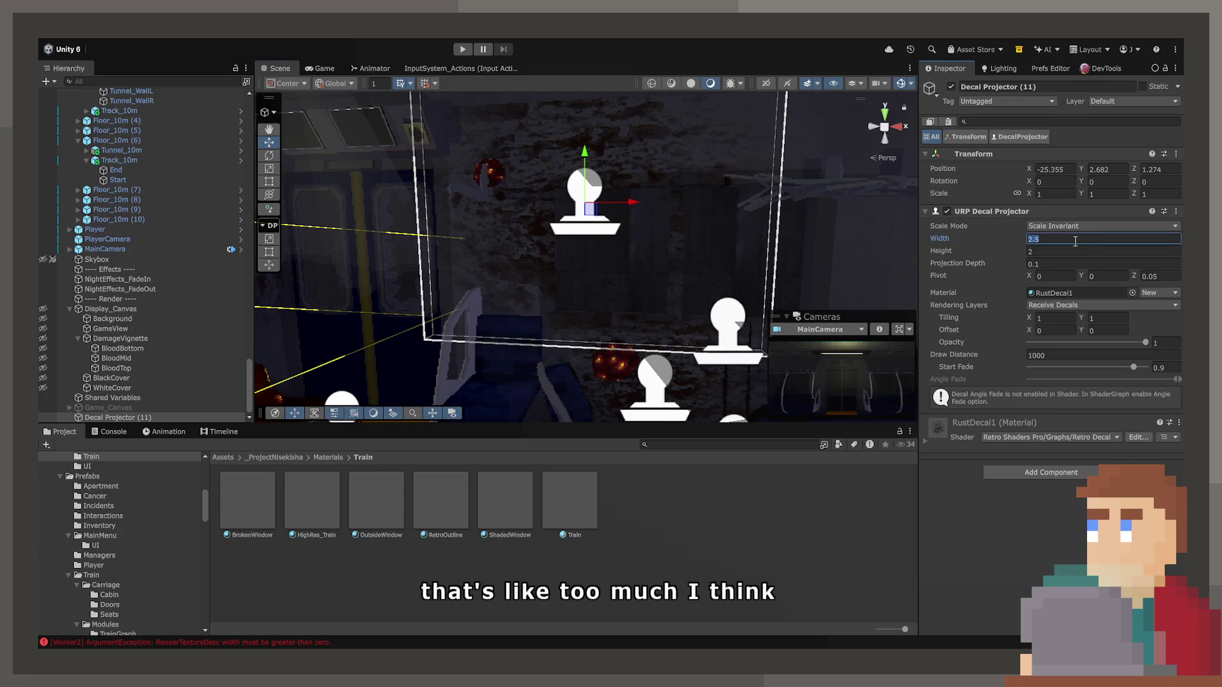
text(2)
mouse_move(596, 217)
mouse_down()
mouse_move(572, 204)
mouse_move(625, 379)
mouse_move(573, 251)
mouse_move(583, 348)
mouse_move(622, 343)
mouse_move(277, 280)
mouse_move(403, 327)
mouse_up()
click(572, 204)
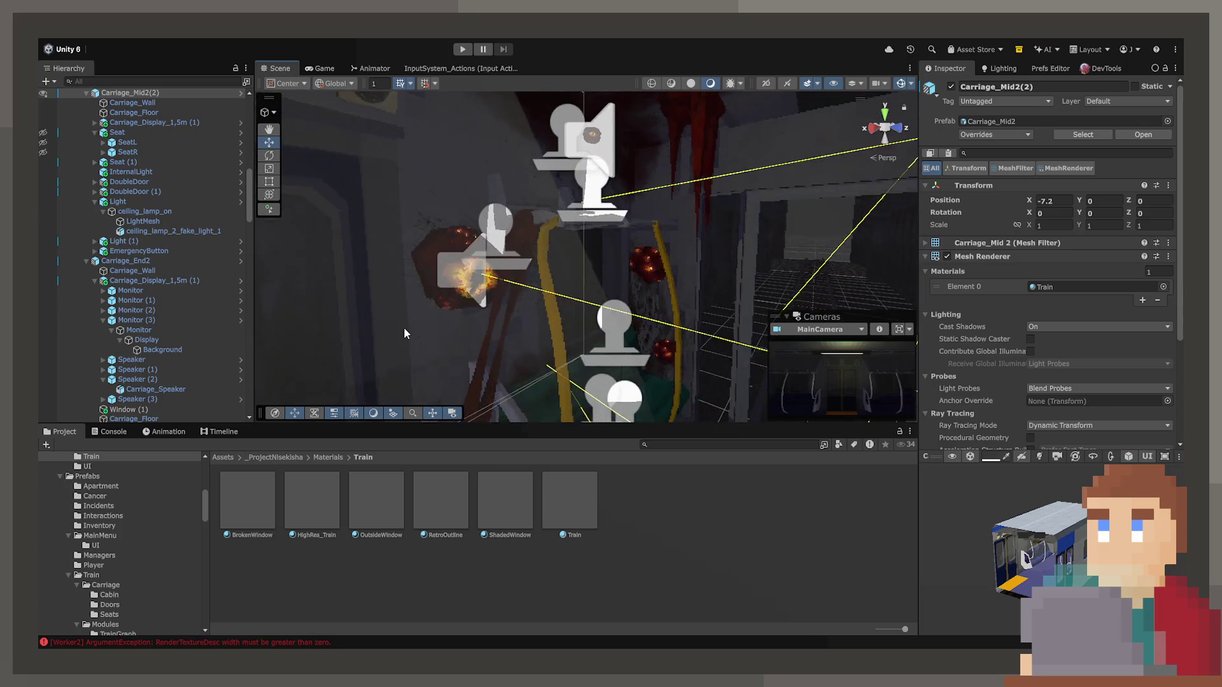
click(430, 254)
click(445, 236)
click(452, 226)
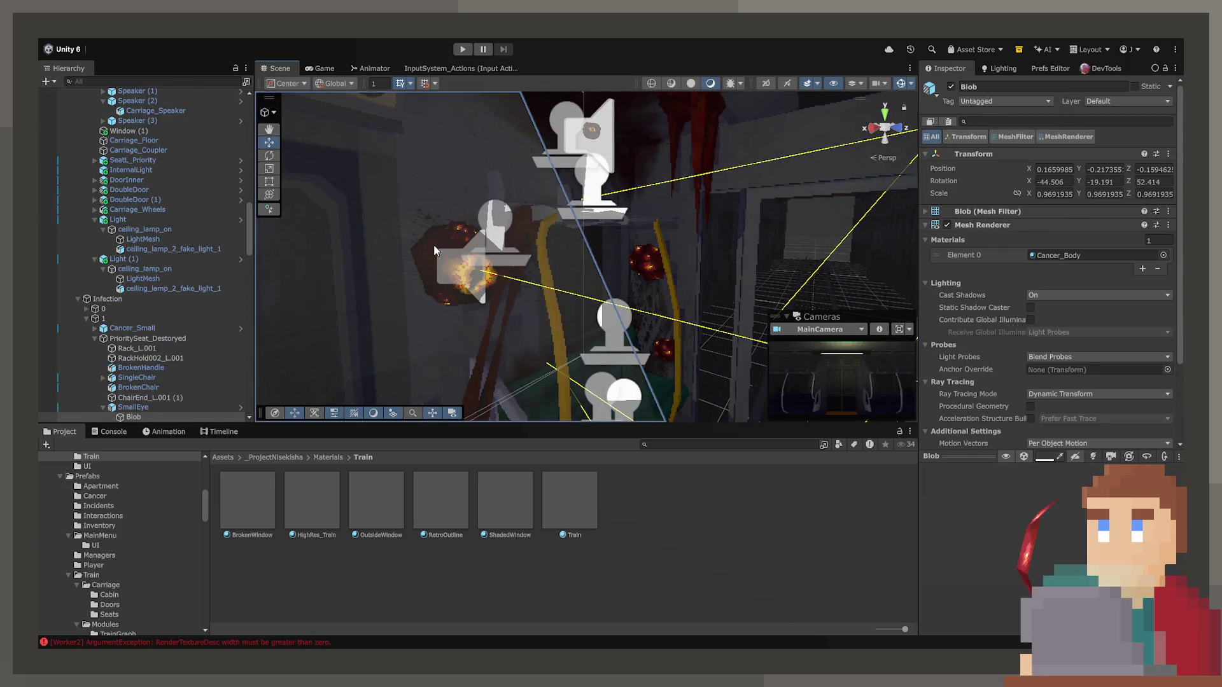
click(434, 250)
click(424, 247)
click(146, 407)
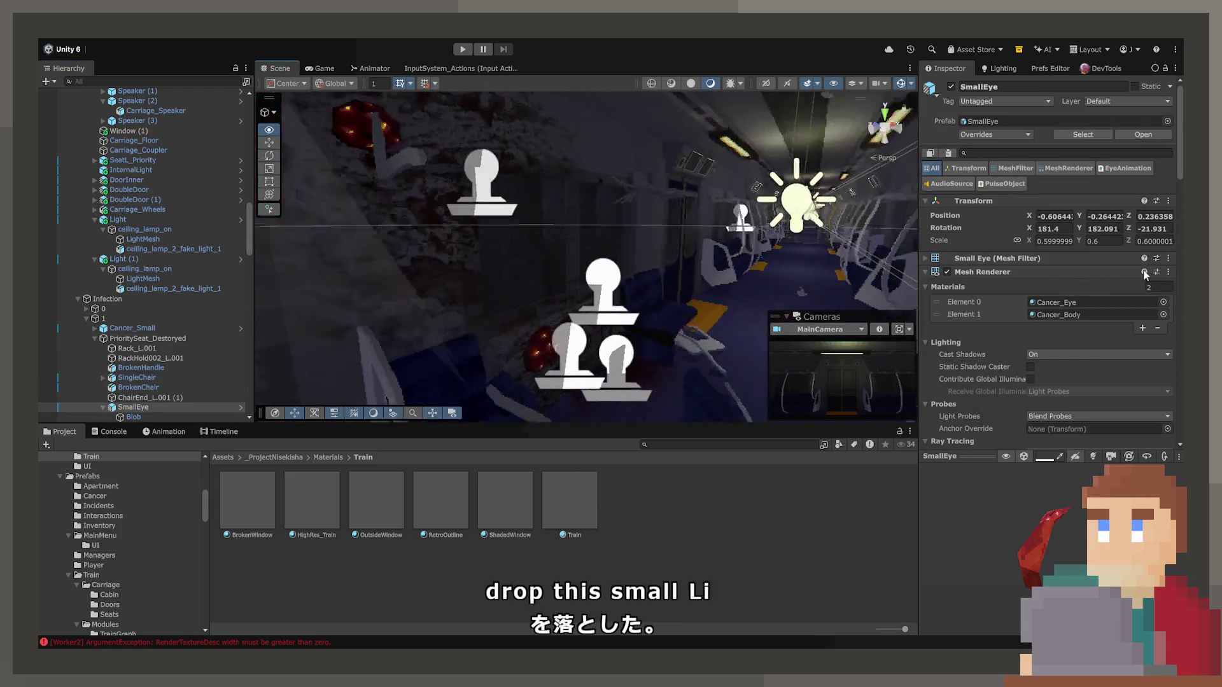
scroll(178, 327, down, 6)
scroll(178, 326, down, 3)
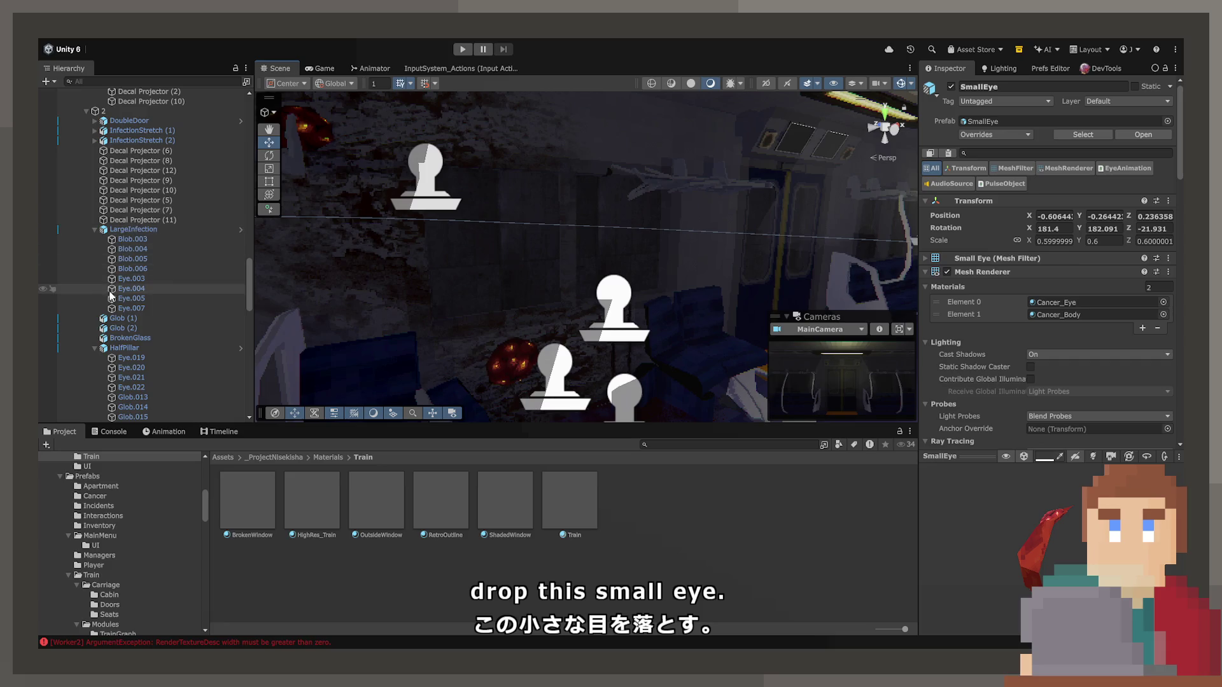
scroll(135, 228, down, 5)
mouse_move(109, 284)
mouse_down()
mouse_move(101, 318)
mouse_move(112, 259)
mouse_up()
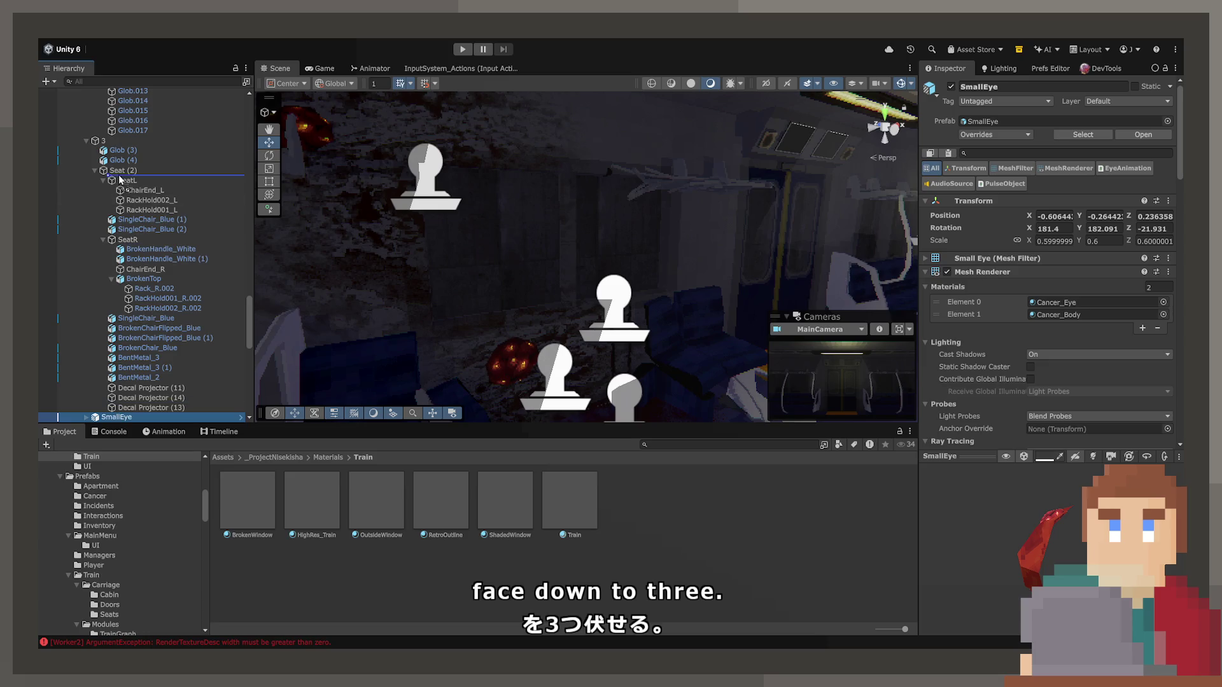
key(ctrl+z)
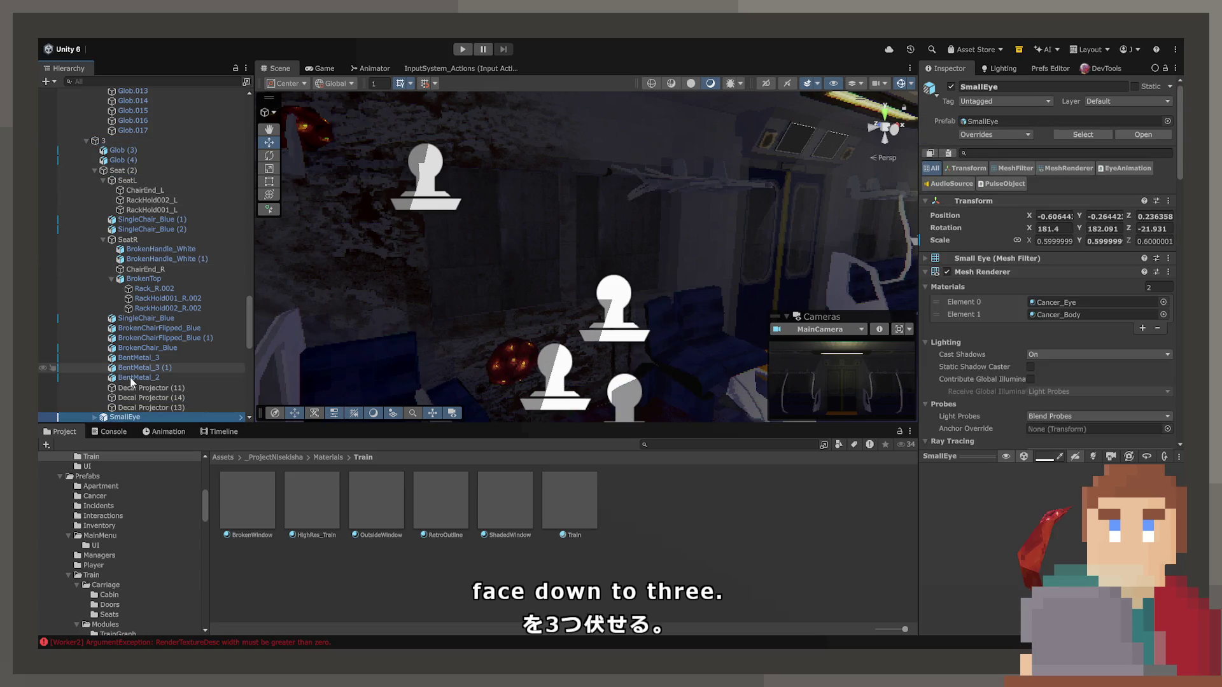
drag(115, 150, 114, 150)
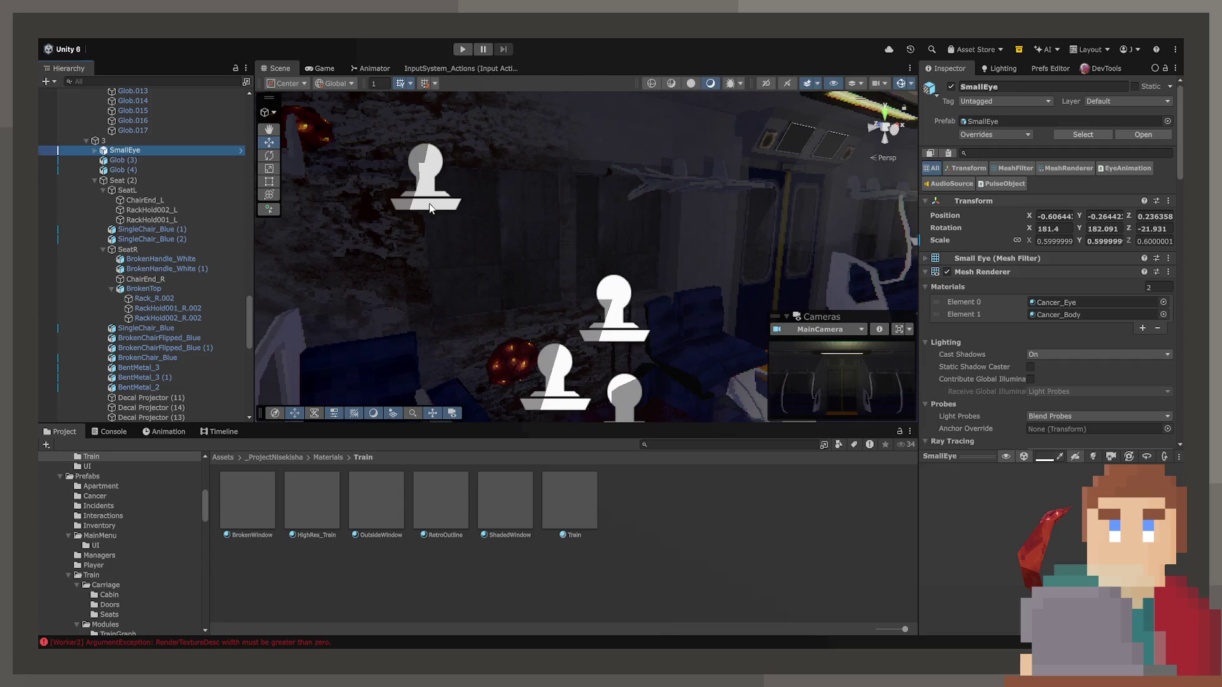
key(f)
drag(600, 206, 452, 209)
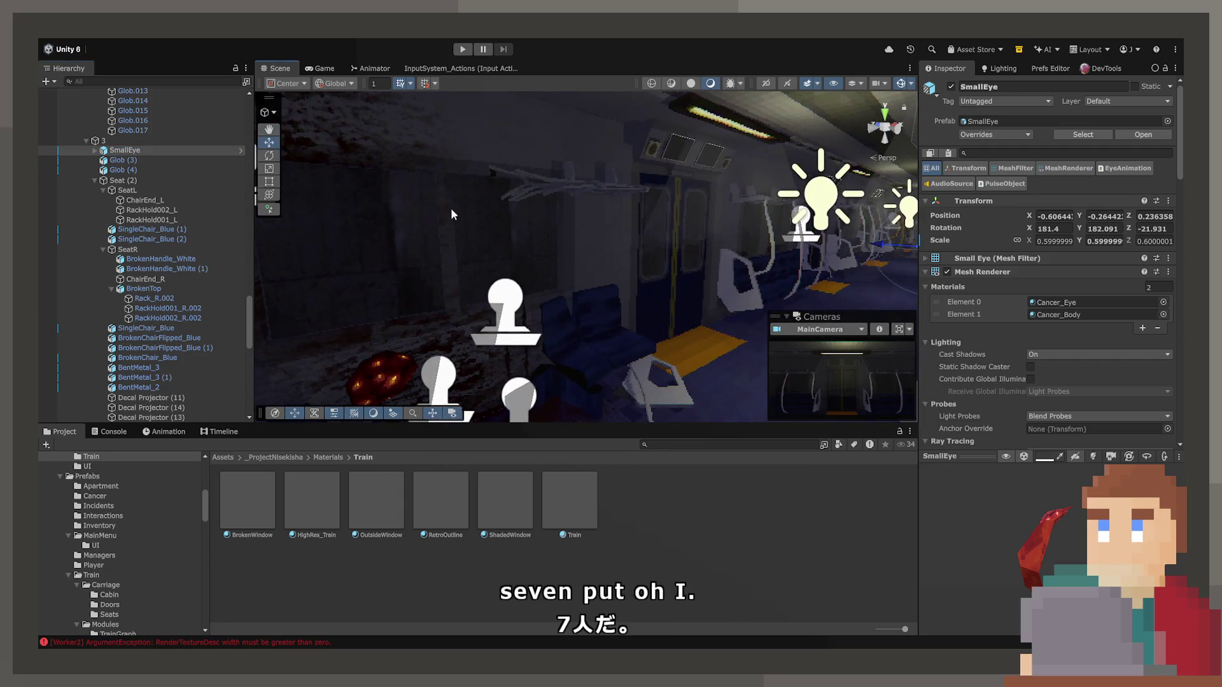
key(Delete)
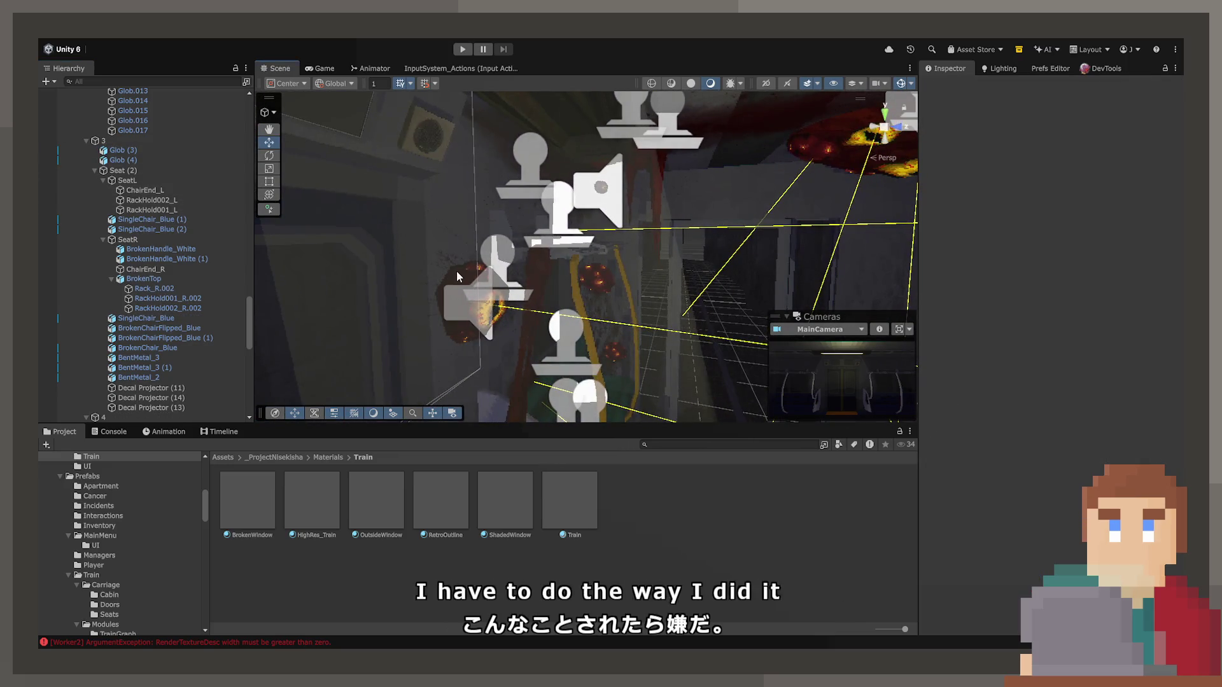
Duplicate SmallEye as SmallEye (1) and drag it into group 3
click(457, 272)
click(456, 272)
click(456, 270)
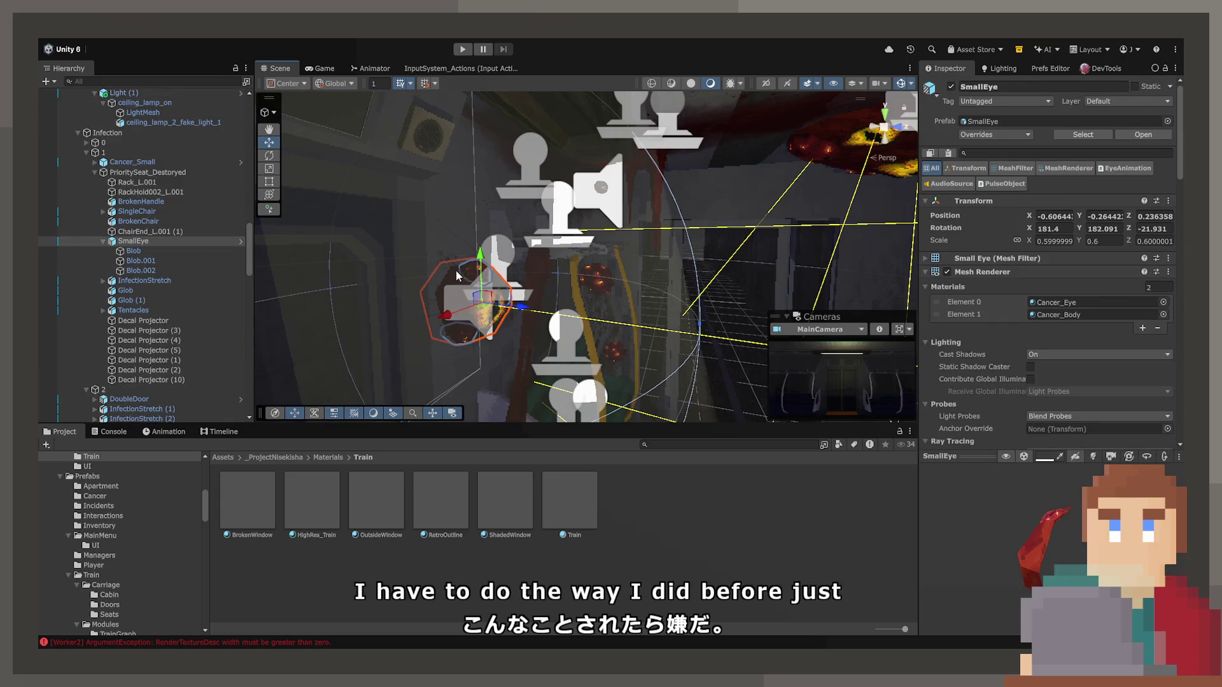
click(184, 241)
key(ctrl+d)
mouse_move(130, 274)
mouse_down()
mouse_move(126, 425)
mouse_move(113, 363)
mouse_up()
Move SmallEye (1) near the seats and reset its rotation to 0, 0, 0
mouse_move(482, 317)
mouse_down()
mouse_move(738, 337)
mouse_move(777, 324)
mouse_move(736, 223)
mouse_move(509, 197)
mouse_move(800, 213)
mouse_up()
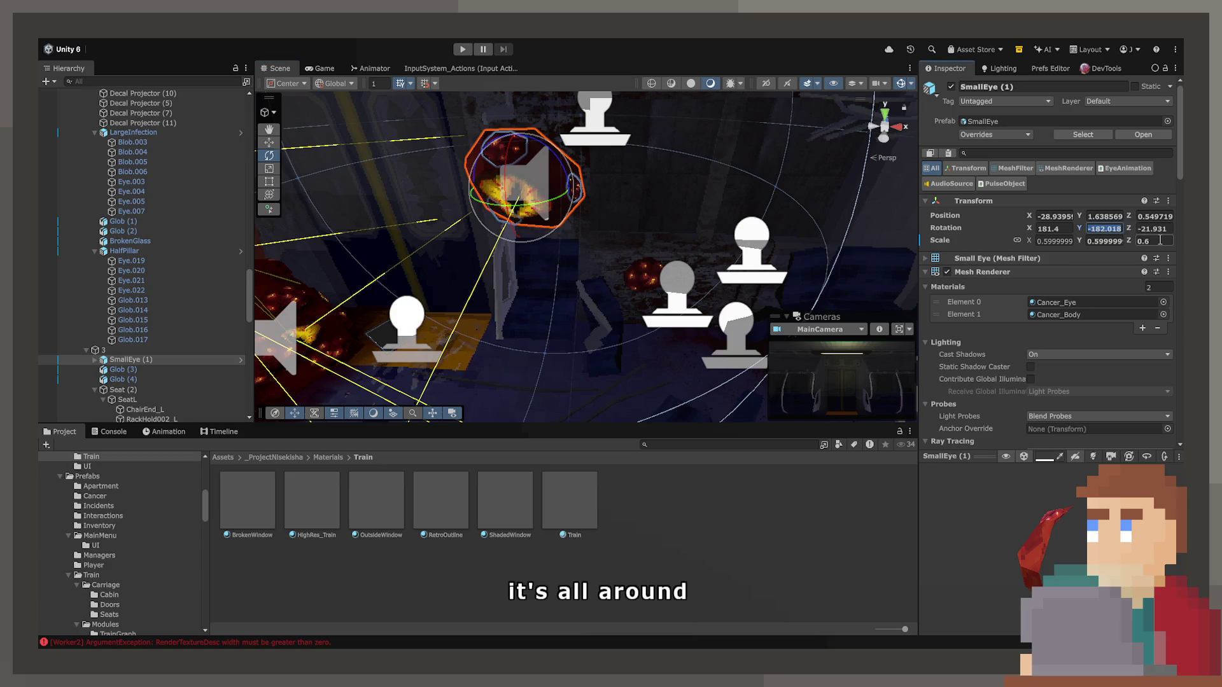
text(180)
text(f)
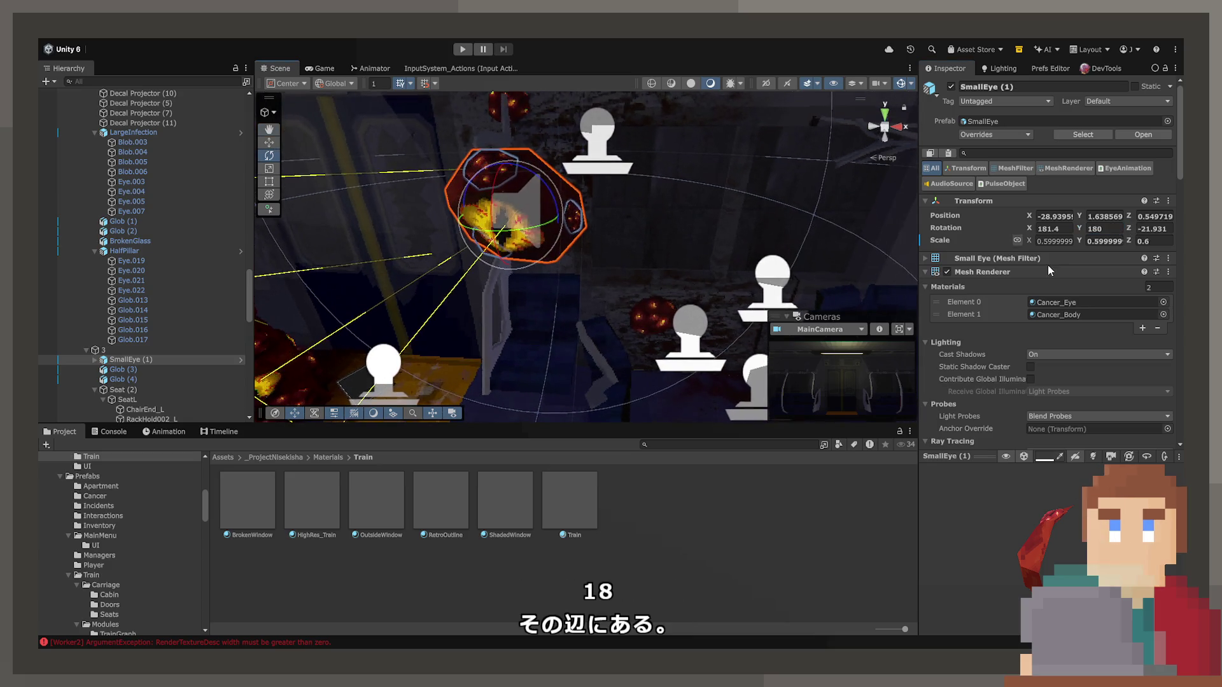
mouse_move(968, 231)
mouse_down()
mouse_move(38, 198)
mouse_move(209, 193)
mouse_up()
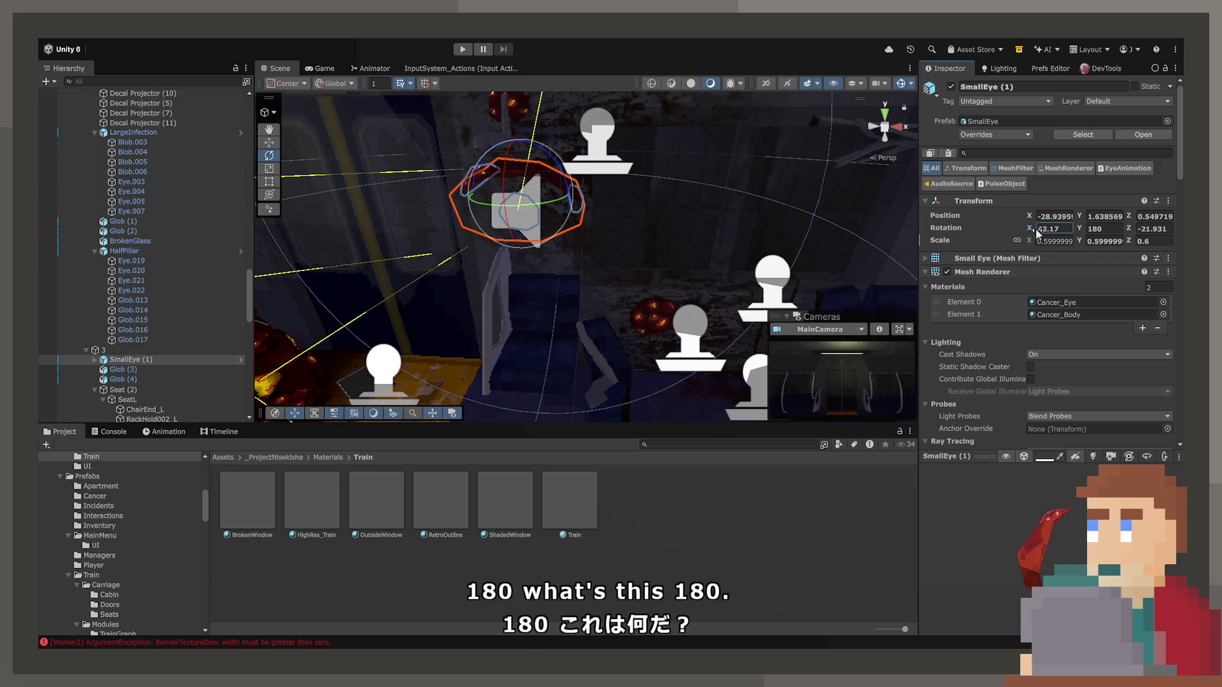
text(0)
key(Tab)
text(0)
key(Tab)
text(0)
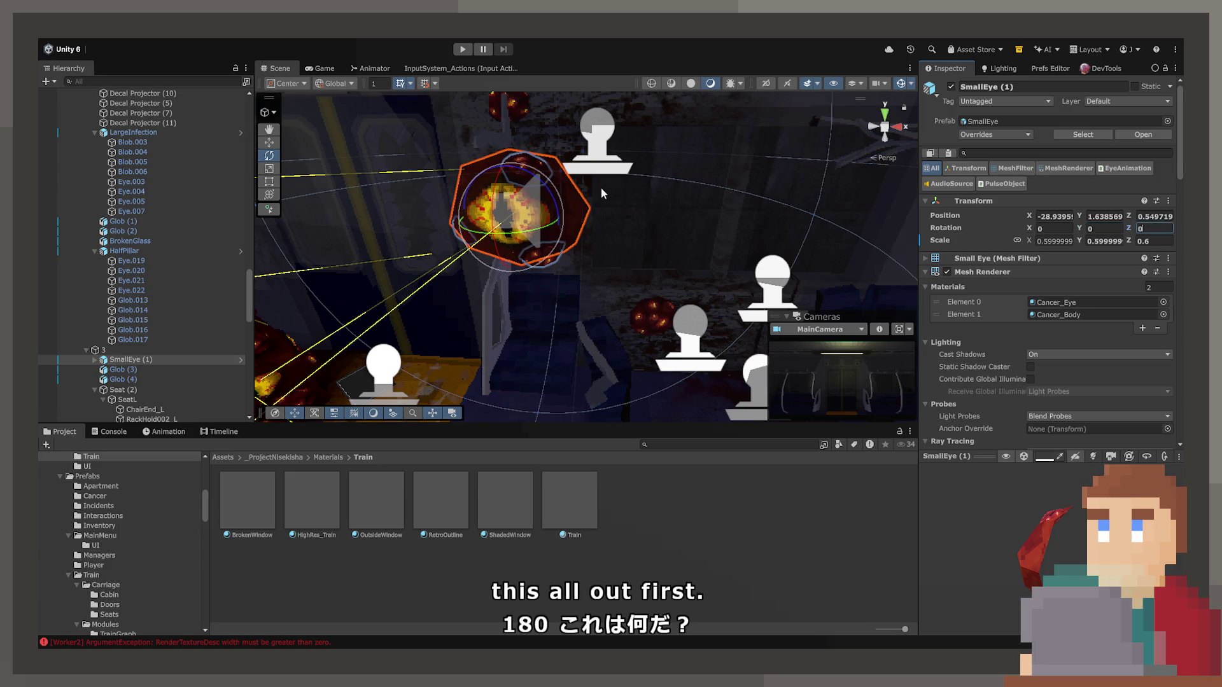
mouse_move(609, 184)
mouse_down()
mouse_move(523, 220)
mouse_move(649, 148)
mouse_up()
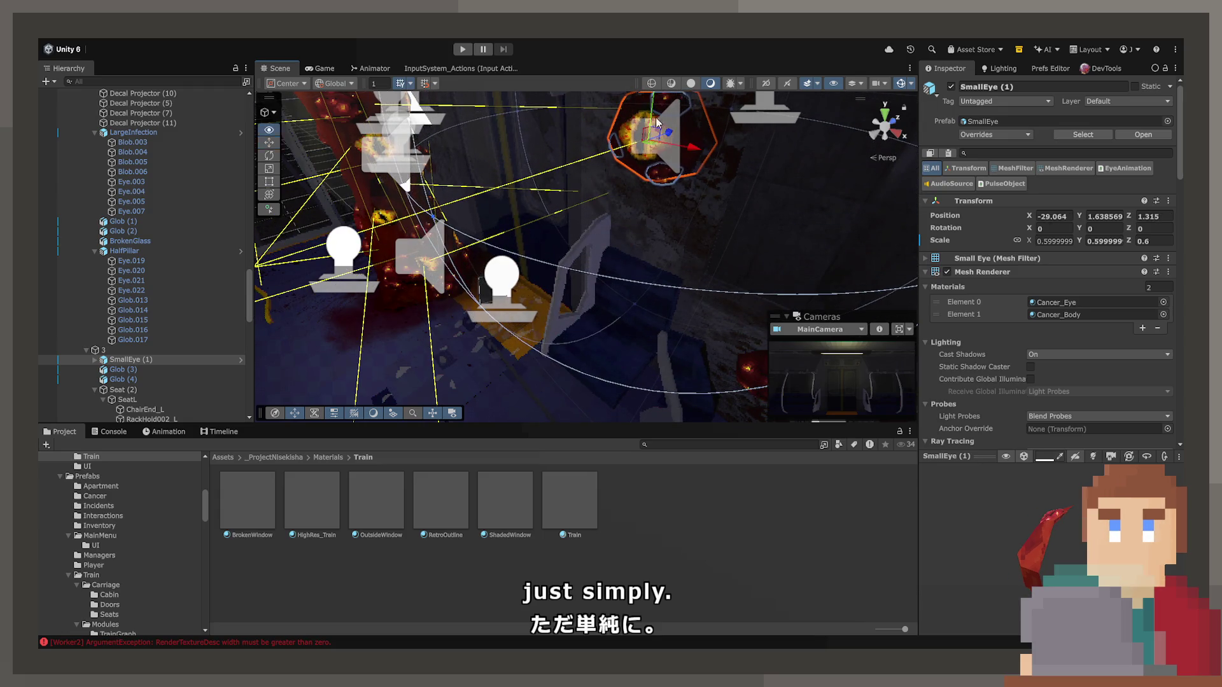
Give SmallEye (1) pulse Duration 2 and Scale Multiplier 1.05, then nudge it along Z
key(f)
scroll(1007, 321, down, 5)
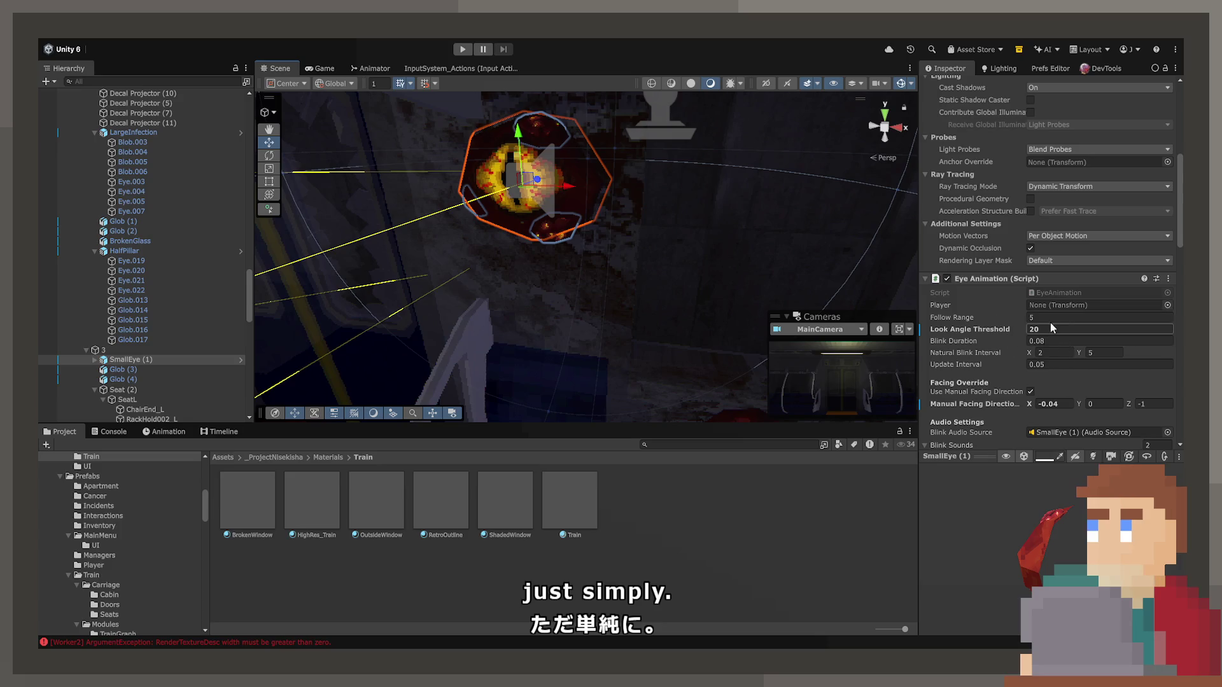
scroll(1051, 328, down, 15)
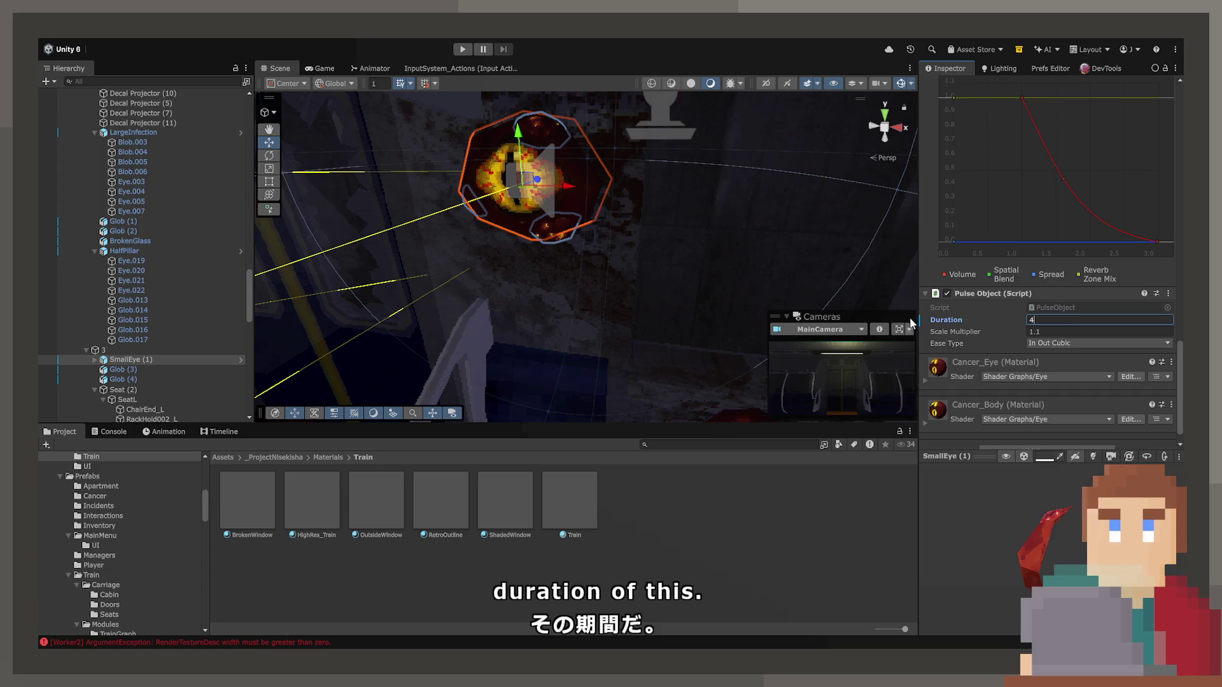
key(BackSpace)
text(05)
key(Return)
click(1090, 321)
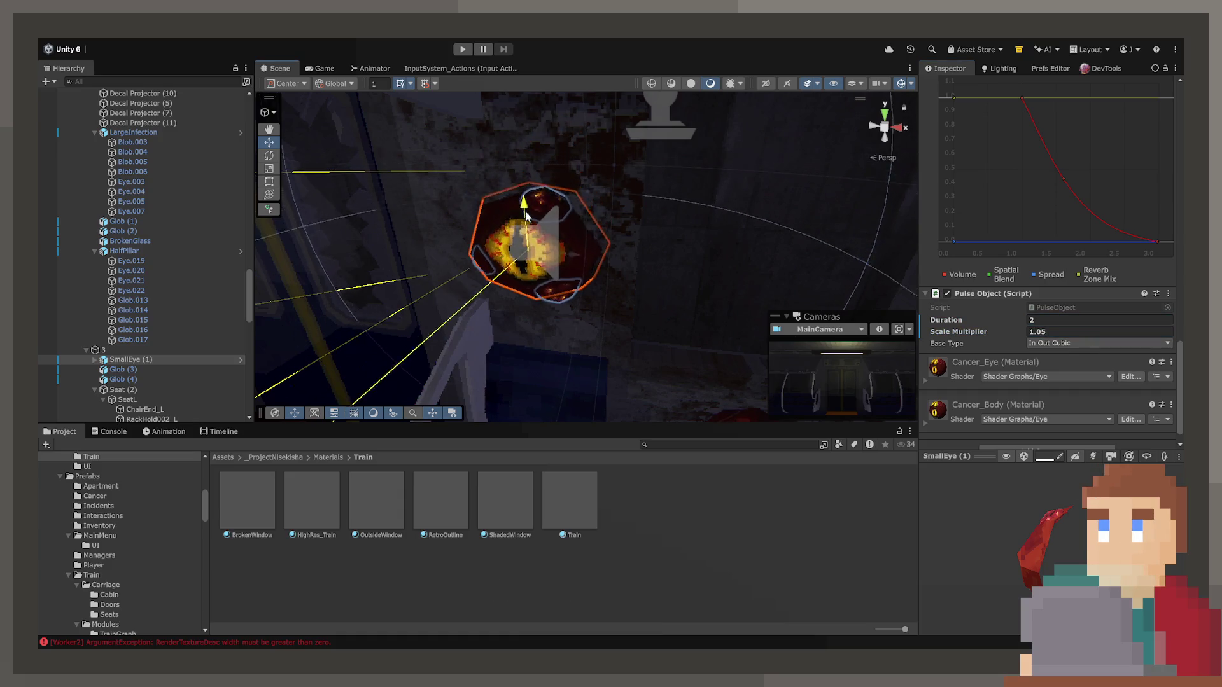
drag(542, 256, 507, 253)
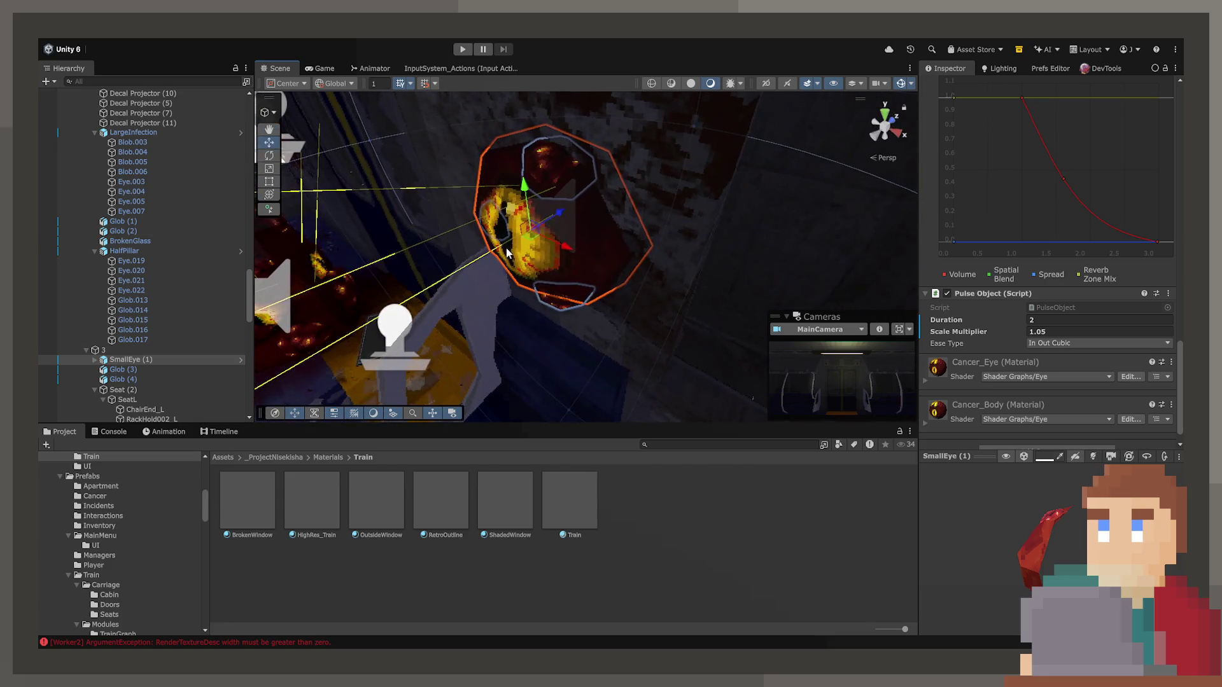
mouse_move(560, 219)
mouse_down()
mouse_move(559, 231)
mouse_move(725, 183)
mouse_move(723, 145)
mouse_move(563, 180)
mouse_move(560, 216)
mouse_move(603, 330)
mouse_move(548, 350)
mouse_move(638, 279)
mouse_move(687, 267)
mouse_up()
Scale SmallEye (1) to 0.4 and tilt it forward to about 8.9 on X
scroll(990, 177, up, 8)
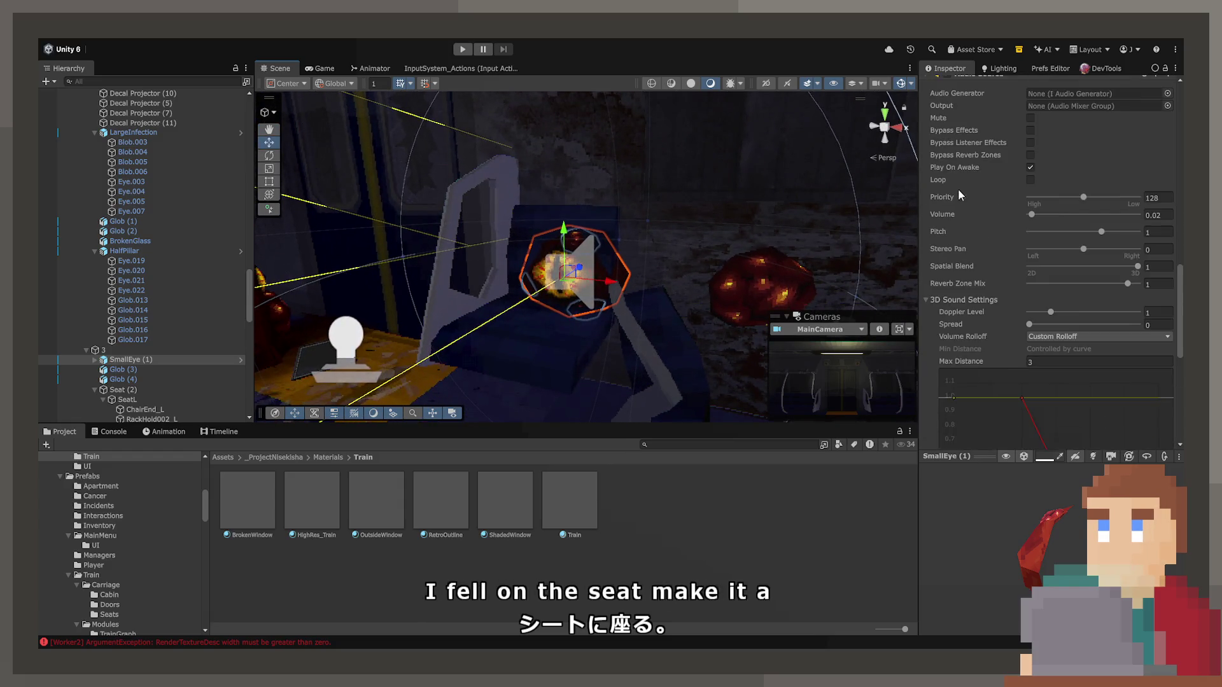
scroll(990, 177, up, 10)
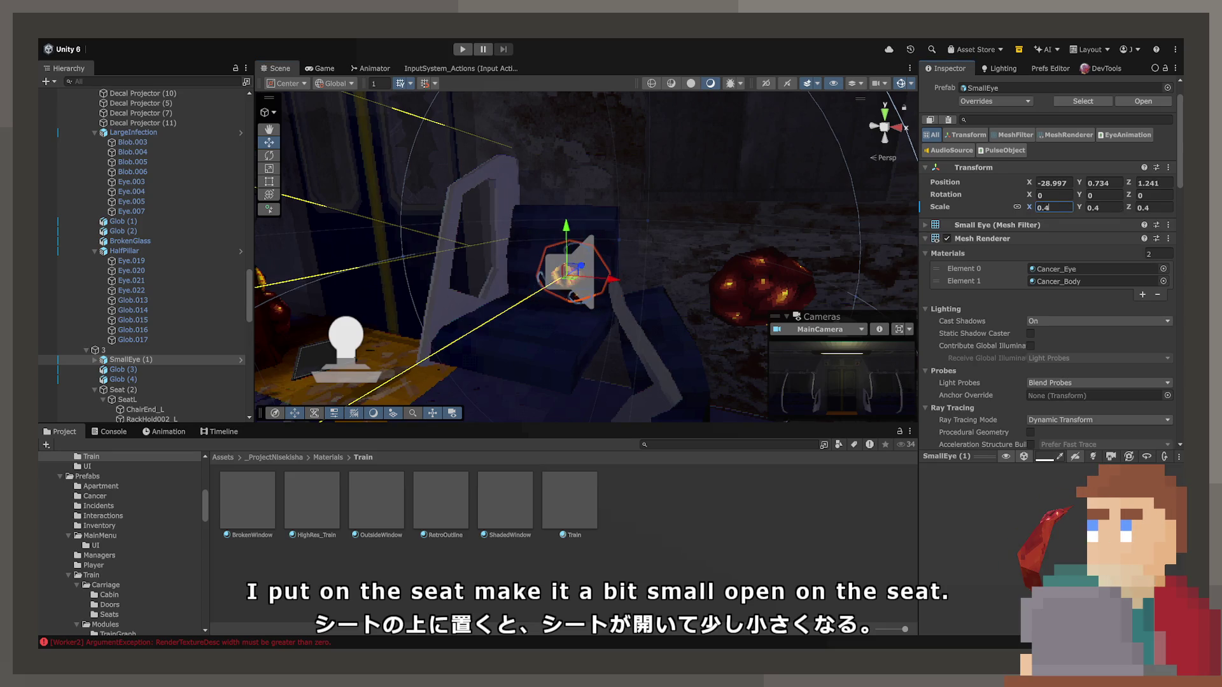
key(Return)
scroll(607, 282, down, 5)
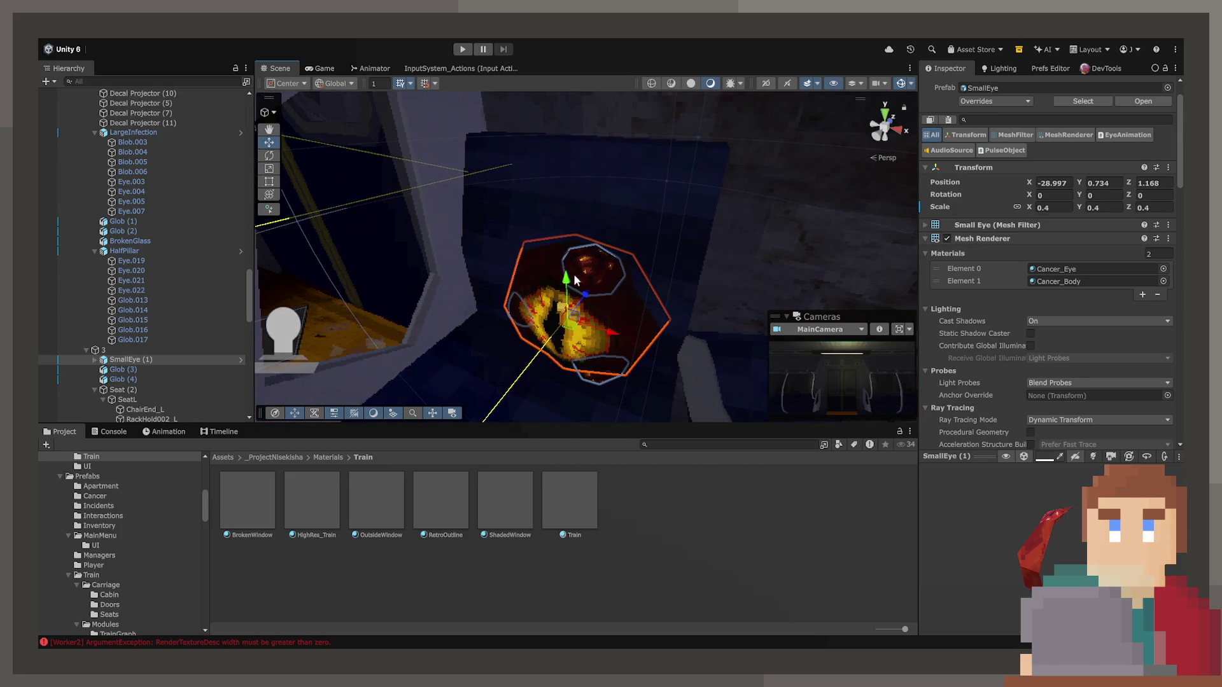
drag(585, 286, 558, 253)
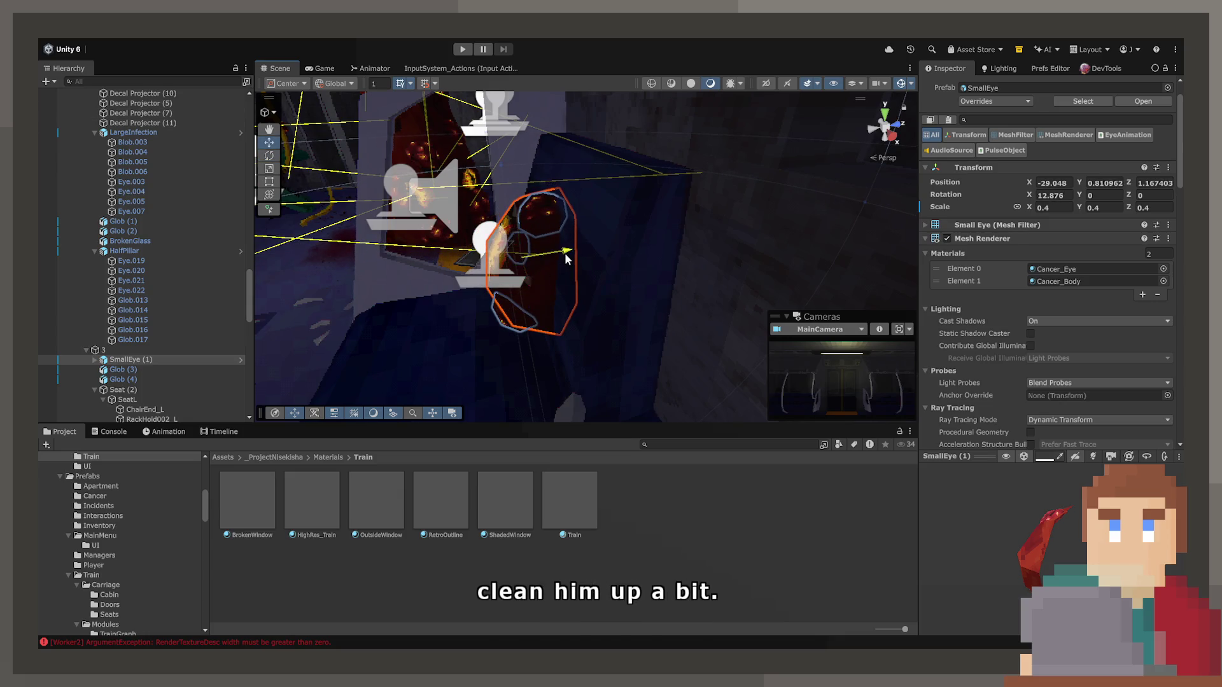
mouse_move(563, 258)
mouse_down()
mouse_move(581, 204)
mouse_move(689, 179)
mouse_move(547, 243)
mouse_up()
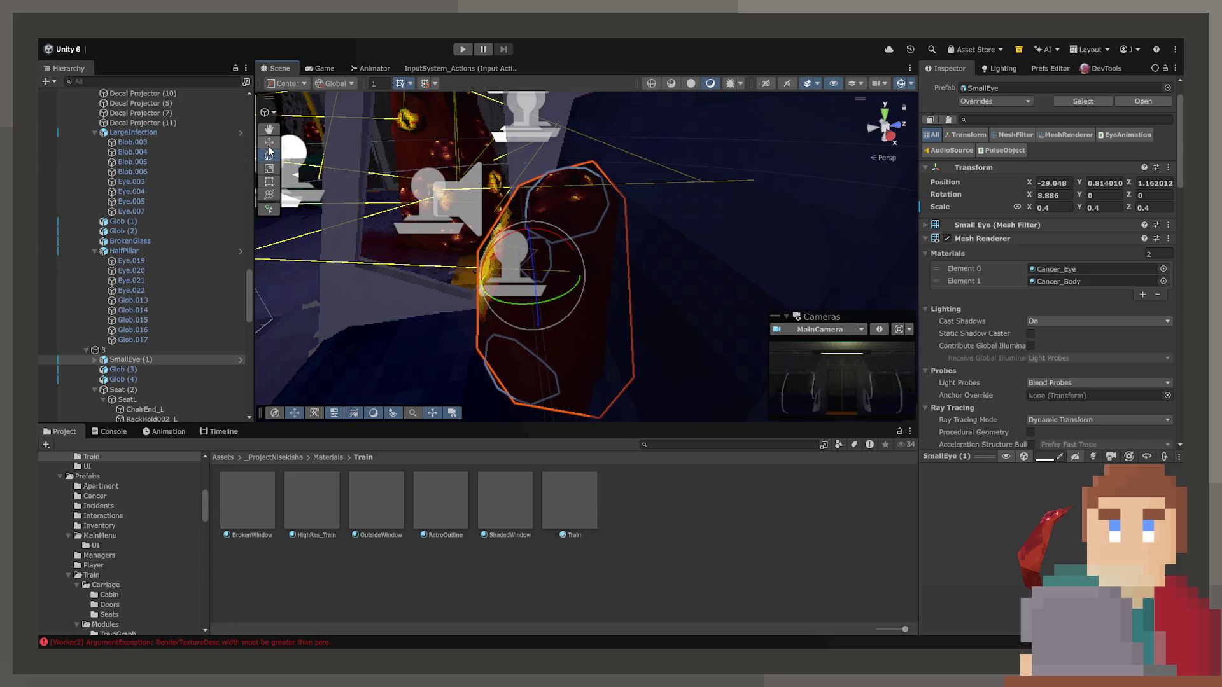
mouse_move(581, 272)
mouse_down()
mouse_move(863, 248)
mouse_move(723, 239)
mouse_move(605, 213)
mouse_move(628, 176)
mouse_move(501, 178)
mouse_move(685, 204)
mouse_move(578, 199)
mouse_move(691, 296)
mouse_move(598, 238)
mouse_move(635, 167)
mouse_move(407, 217)
mouse_move(455, 279)
mouse_up()
Cycle through the overlapping objects near the Carriage_Mid2(2) ceiling
click(722, 240)
click(598, 238)
click(573, 284)
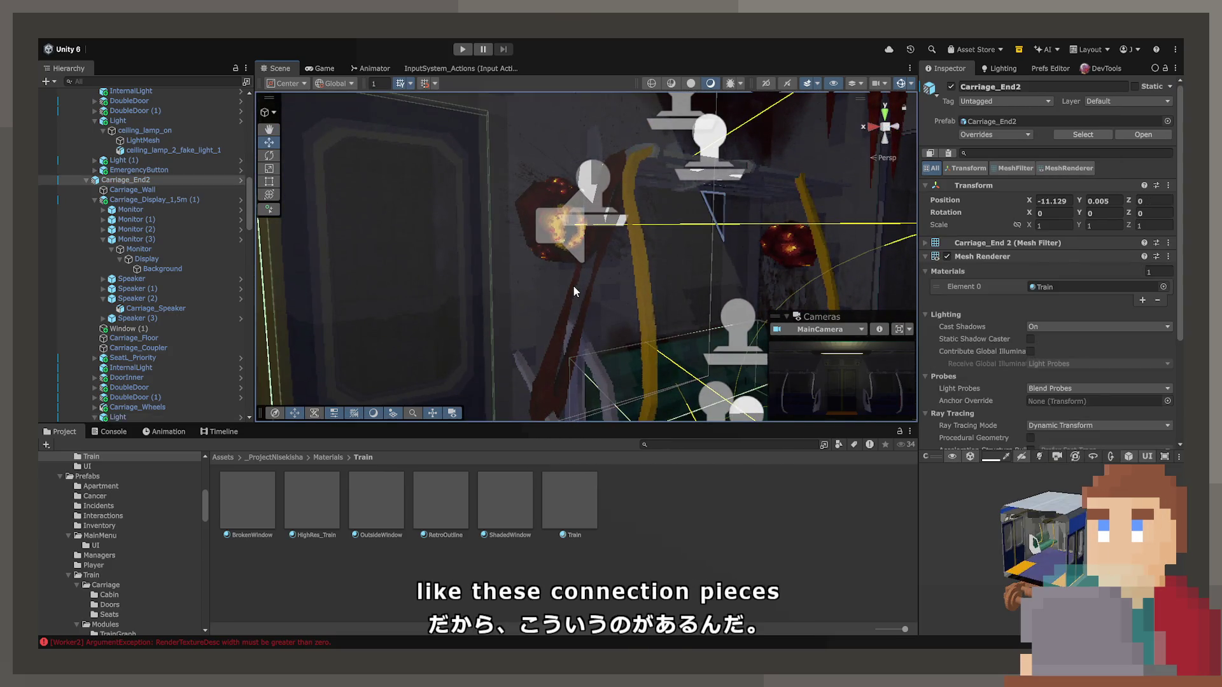
click(573, 280)
click(573, 280)
click(578, 277)
mouse_move(578, 277)
mouse_down()
mouse_move(60, 266)
mouse_move(90, 292)
mouse_move(80, 326)
mouse_move(1119, 382)
mouse_move(1072, 401)
mouse_move(814, 378)
mouse_move(1022, 327)
mouse_move(698, 262)
mouse_move(610, 248)
mouse_move(323, 253)
mouse_move(484, 248)
mouse_up()
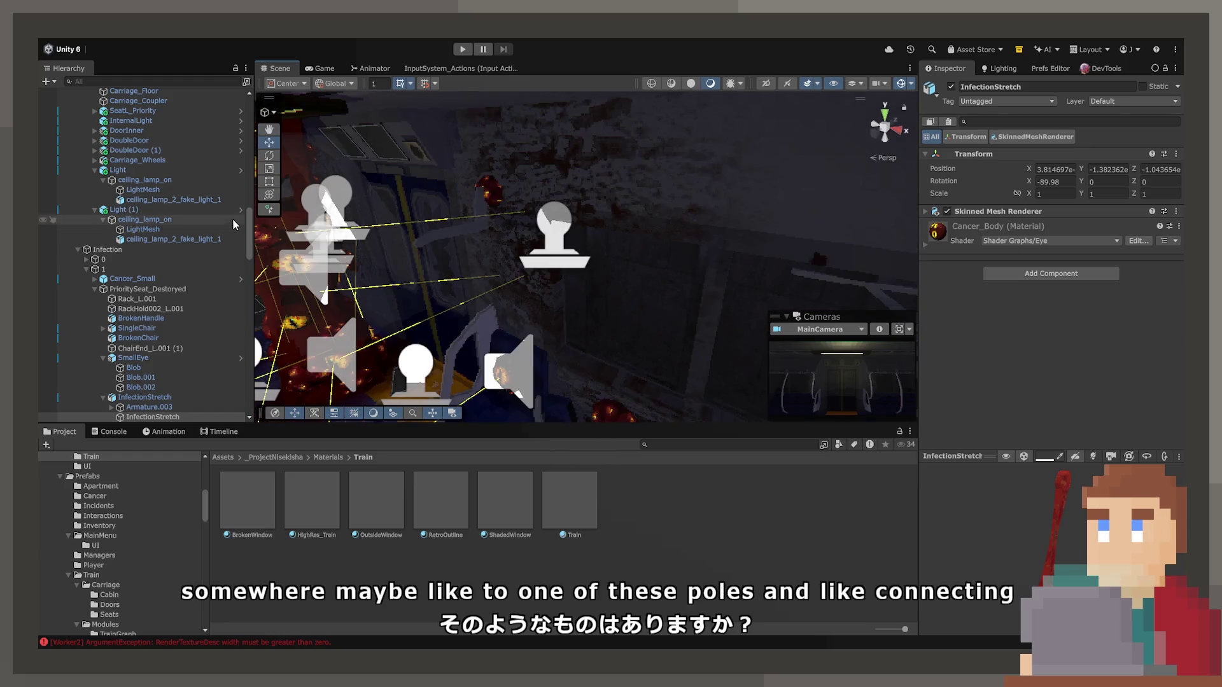
Rotate the RackHold002_L rack hold about 2° on Y
click(481, 231)
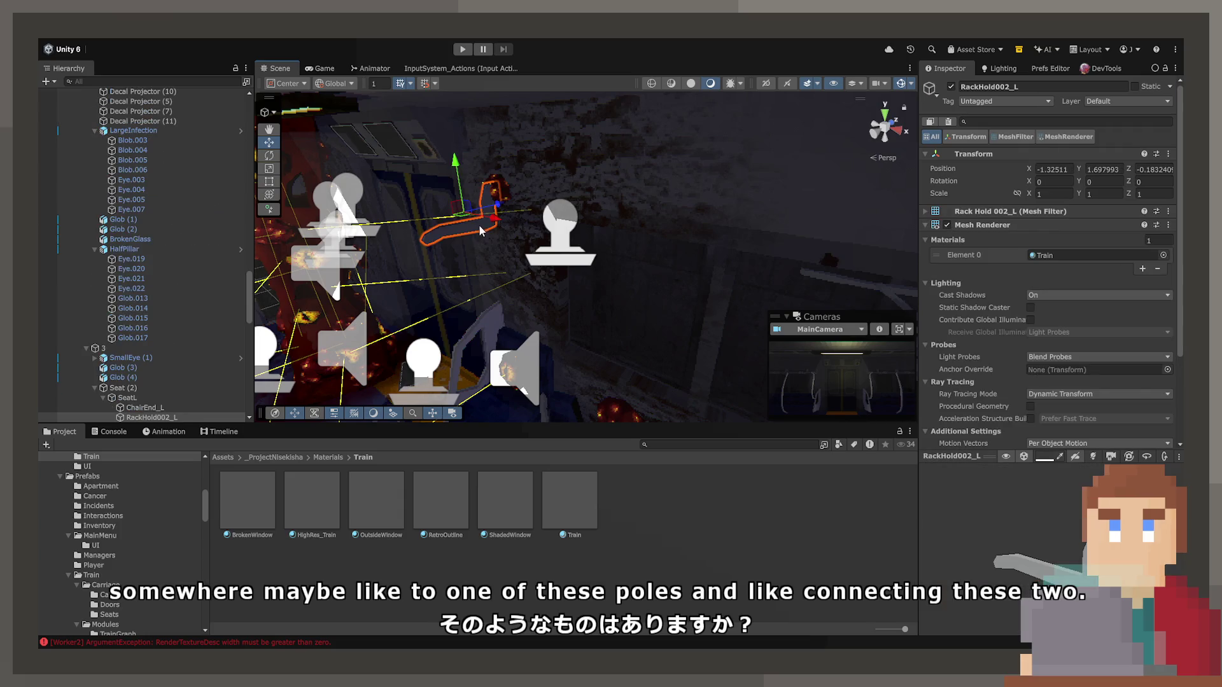
click(269, 156)
drag(468, 237, 472, 238)
mouse_move(472, 238)
mouse_down()
mouse_move(572, 240)
mouse_move(598, 236)
mouse_move(597, 221)
mouse_move(787, 222)
mouse_move(652, 204)
mouse_move(372, 204)
mouse_move(467, 203)
mouse_move(447, 201)
mouse_up()
Locate the InfectionStretch tendril, focus on it and select the whole object
click(521, 209)
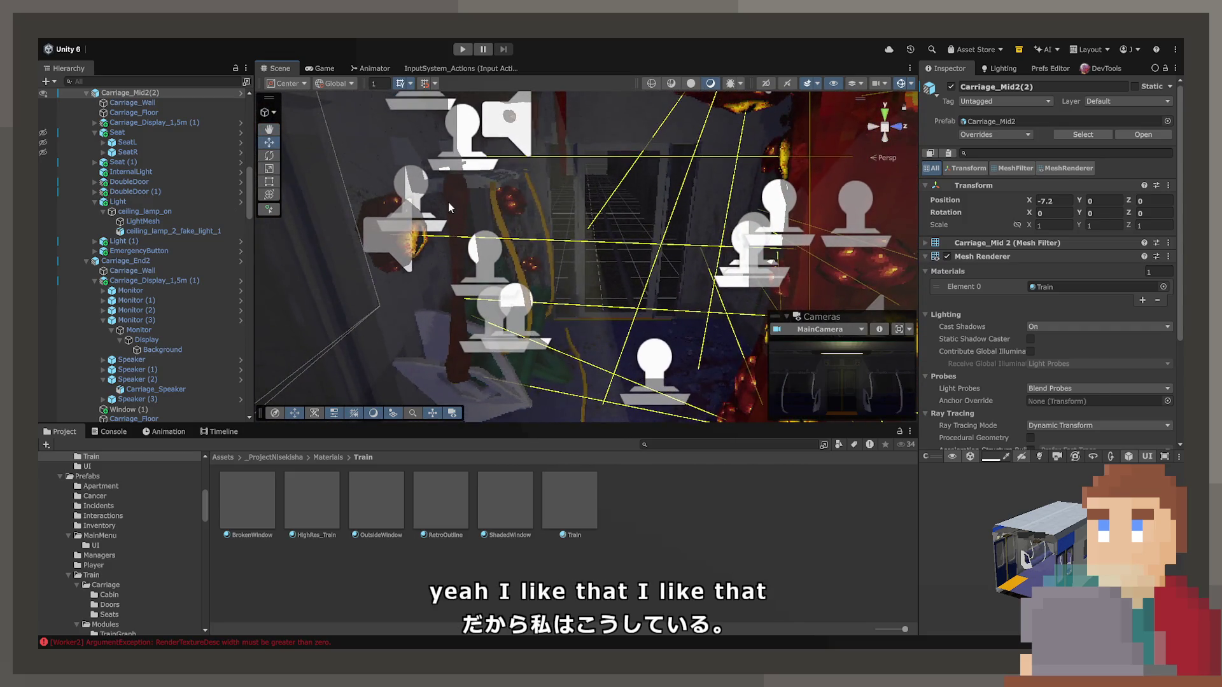
click(453, 198)
click(454, 198)
click(453, 194)
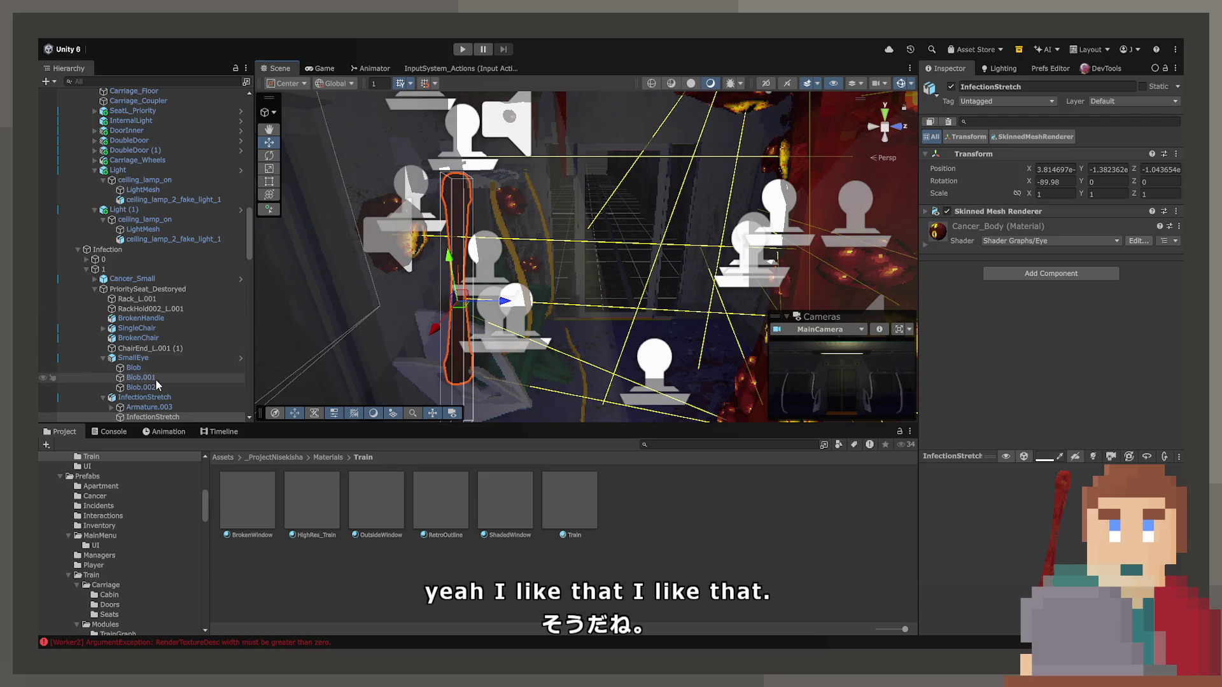
scroll(155, 379, down, 3)
double_click(161, 344)
mouse_move(911, 288)
mouse_down()
mouse_move(592, 255)
mouse_move(954, 311)
mouse_move(286, 307)
mouse_up()
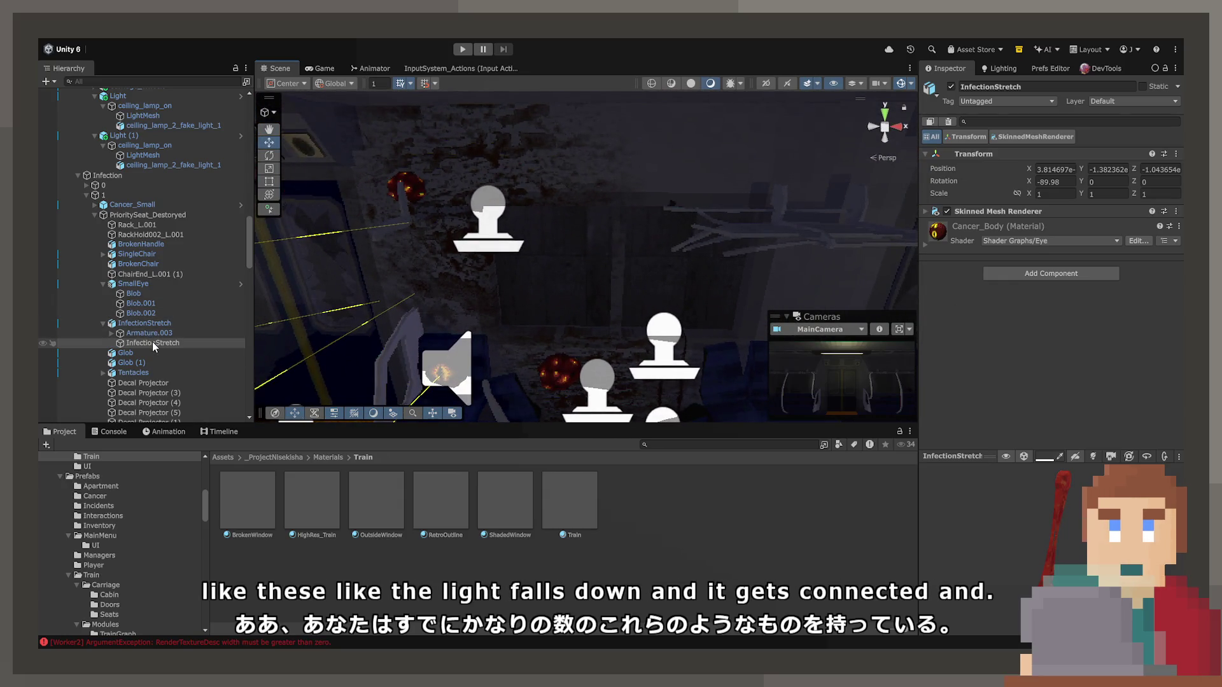
key(ctrl+d)
click(172, 324)
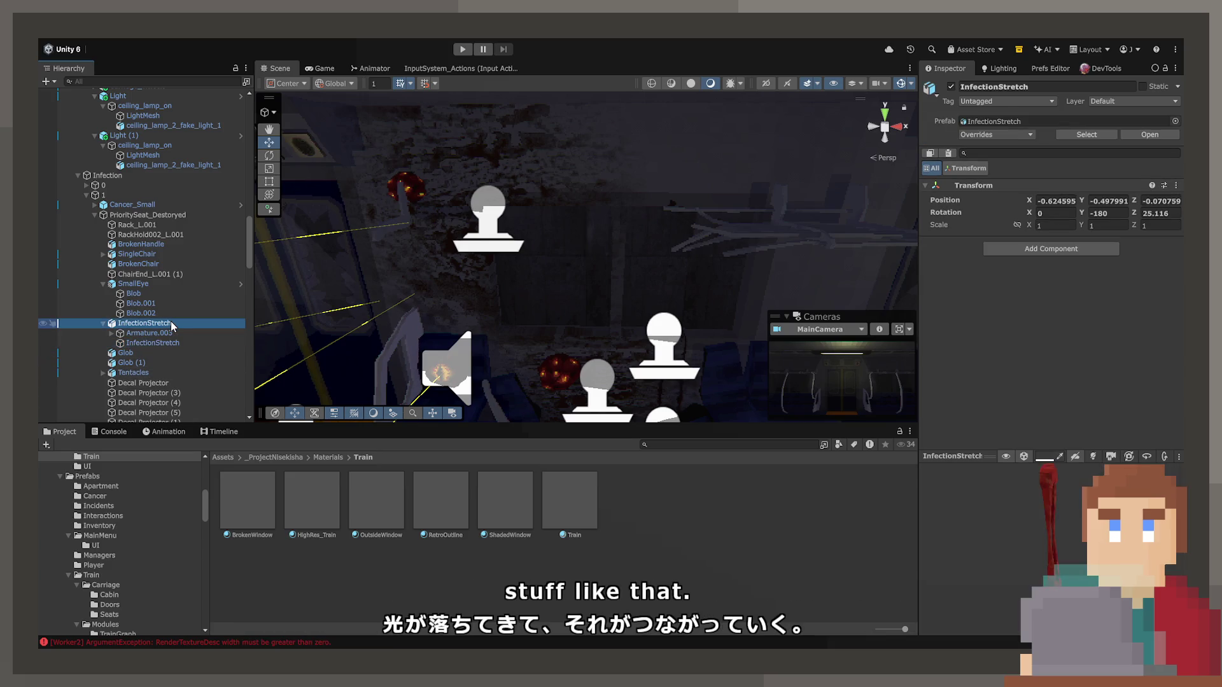
Duplicate InfectionStretch and move the copy under group 3
key(ctrl+d)
mouse_move(152, 396)
mouse_down()
mouse_move(146, 422)
mouse_move(155, 350)
mouse_move(137, 419)
mouse_move(121, 204)
mouse_up()
click(95, 242)
Set InfectionStretch (1)'s Z rotation to 90 and raise it higher
mouse_move(277, 245)
mouse_down()
mouse_move(405, 261)
mouse_move(621, 346)
mouse_move(741, 305)
mouse_up()
key(f)
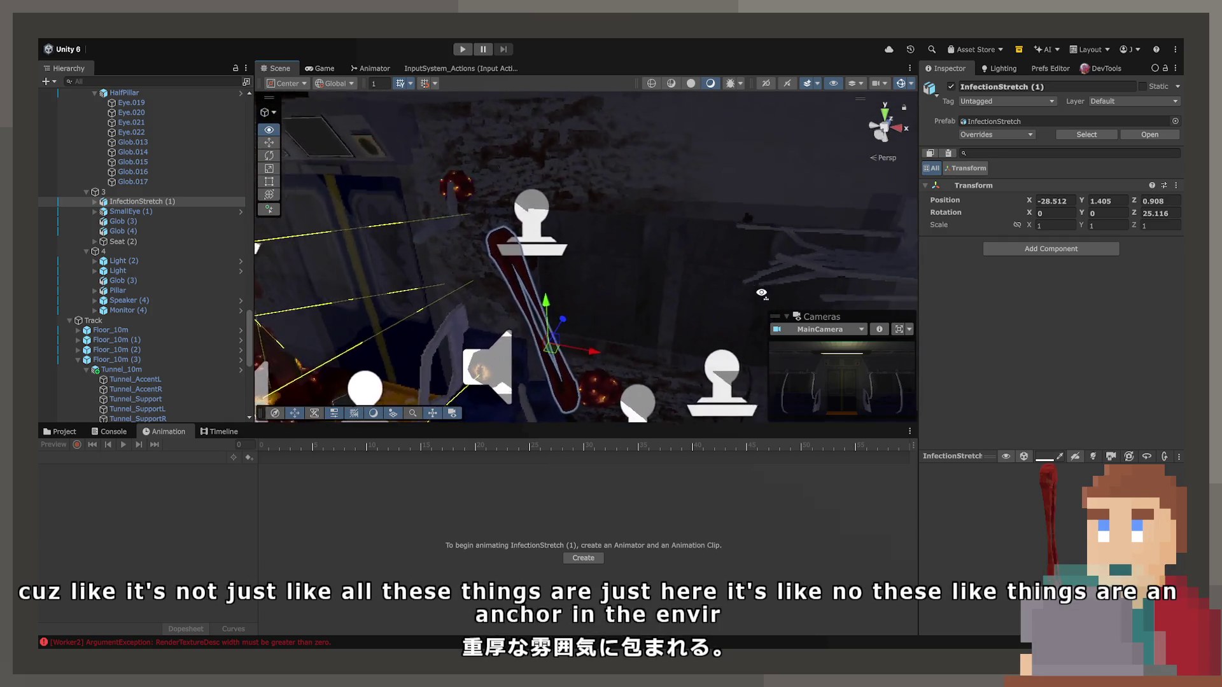
drag(1134, 213, 1177, 226)
click(1173, 215)
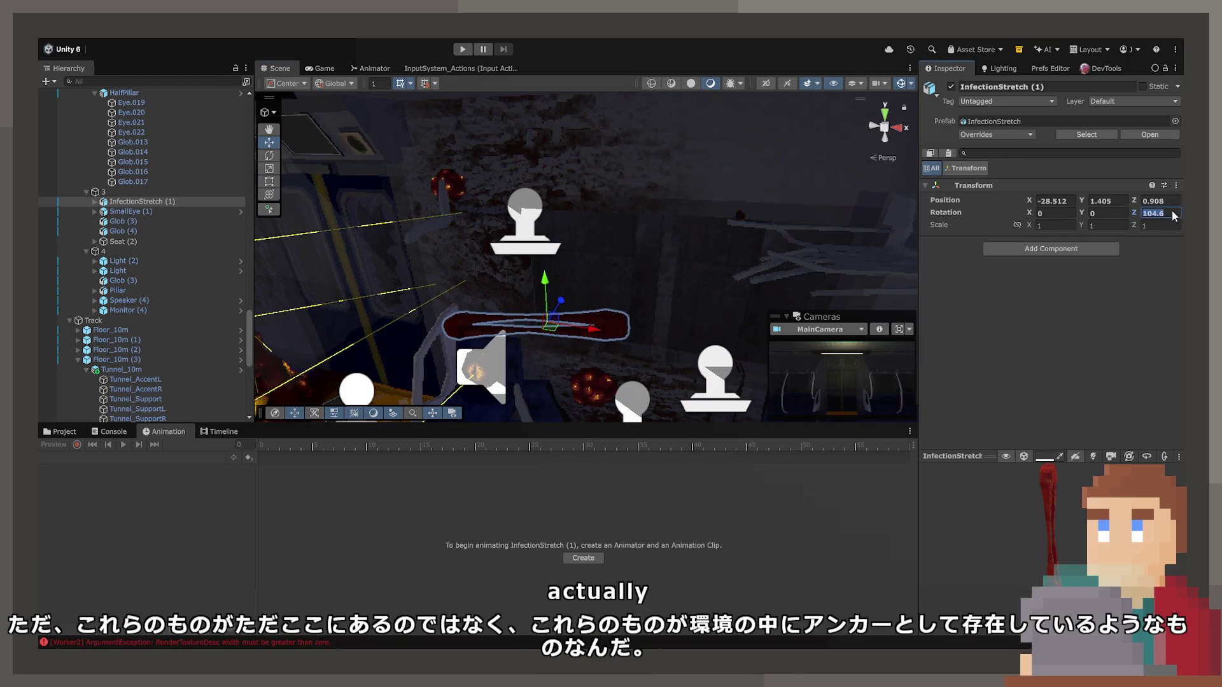
text(90)
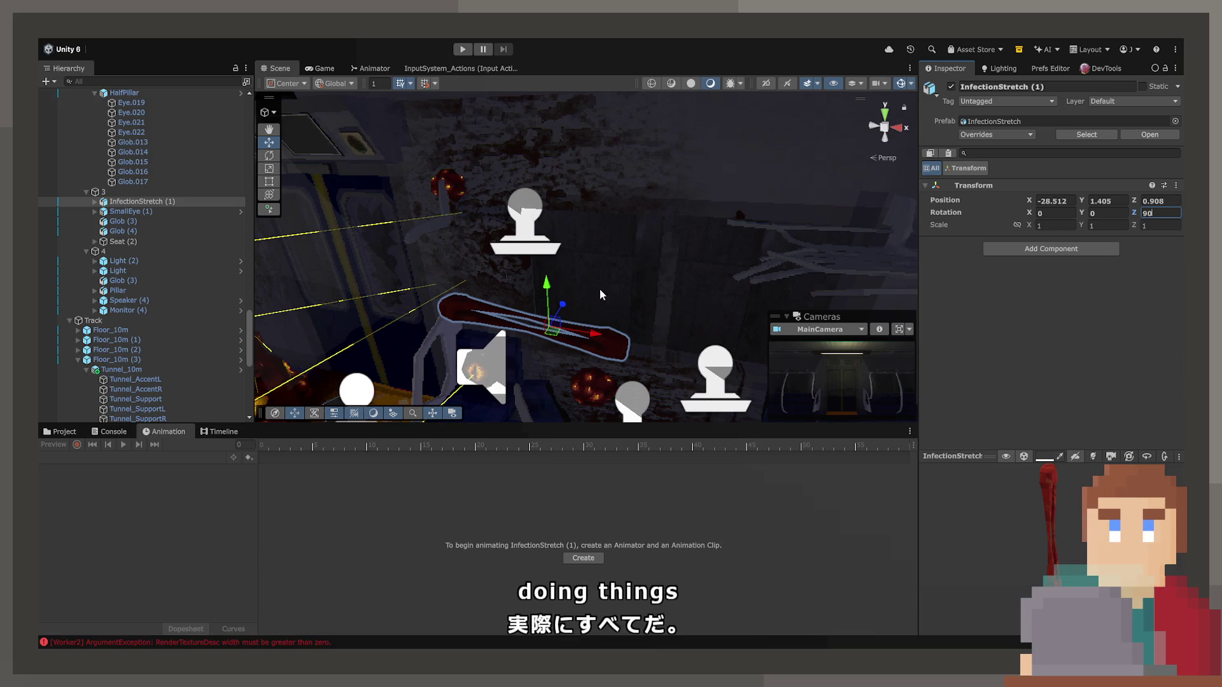
mouse_move(545, 289)
mouse_down()
mouse_move(548, 215)
mouse_move(602, 236)
mouse_move(729, 237)
mouse_move(611, 184)
mouse_move(678, 229)
mouse_move(618, 236)
mouse_move(774, 288)
mouse_move(717, 274)
mouse_up()
mouse_move(645, 287)
alt+mouse_down()
mouse_move(636, 341)
mouse_move(614, 357)
mouse_move(563, 273)
mouse_move(643, 223)
alt+mouse_up()
Expand InfectionStretch (1)'s armature and set BottomConnector's position to 0, -1, 0
click(610, 357)
click(611, 358)
click(152, 204)
key(Right)
key(Down)
key(Right)
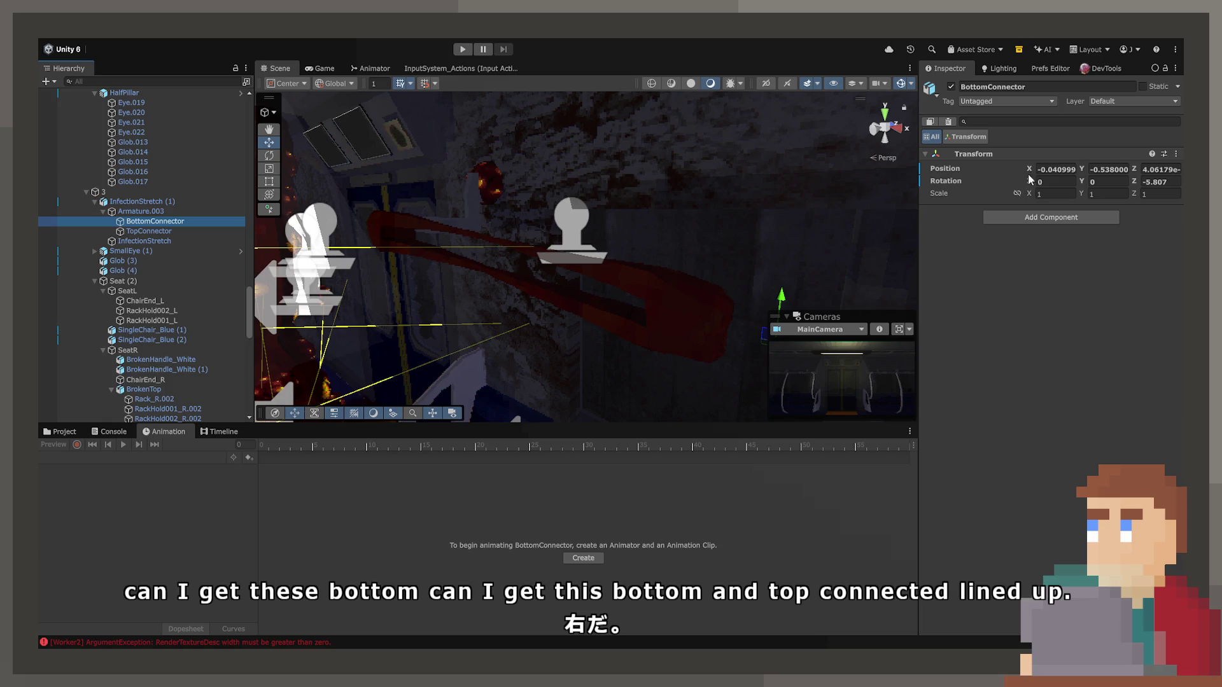
click(1054, 168)
text(0)
click(1157, 170)
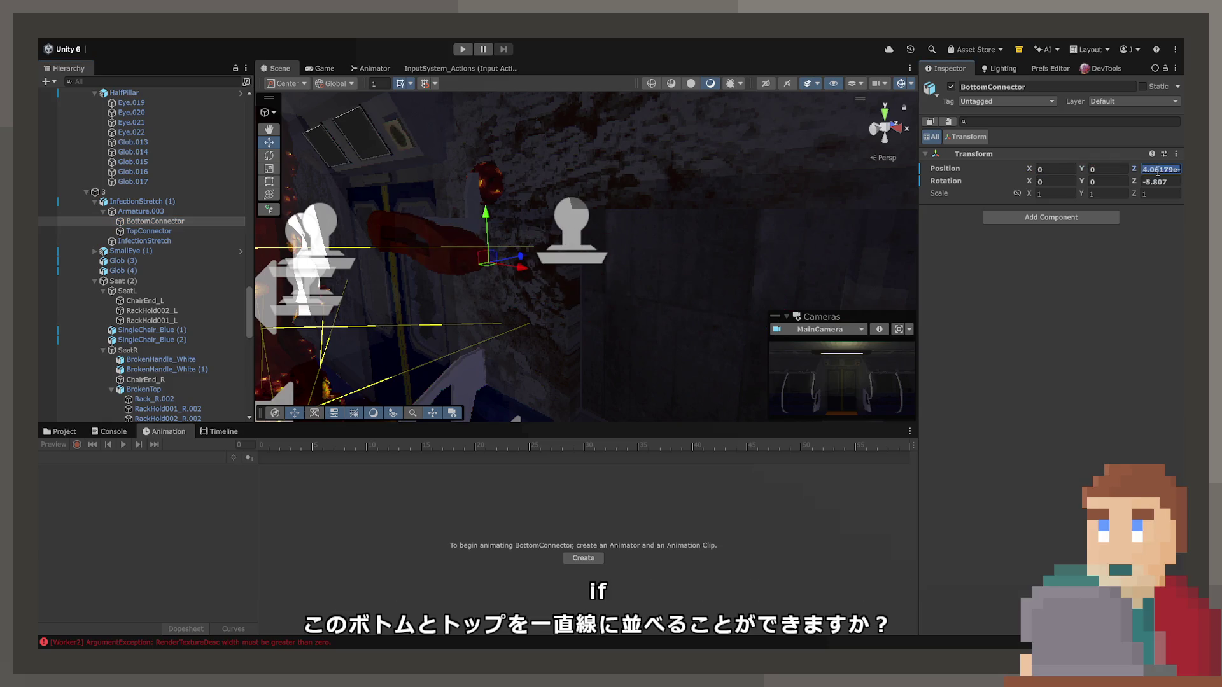
text(0)
Check TopConnector at 0, 0.382, 0 and inspect the stretched tendril
click(174, 230)
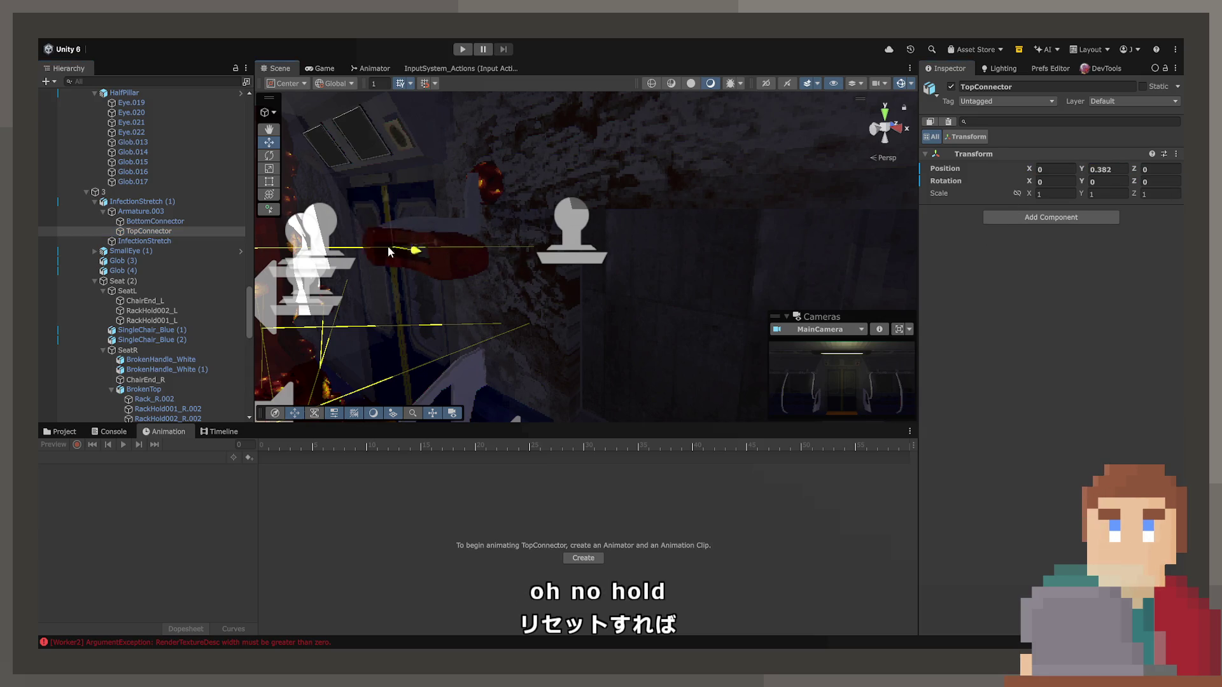
drag(401, 253, 520, 280)
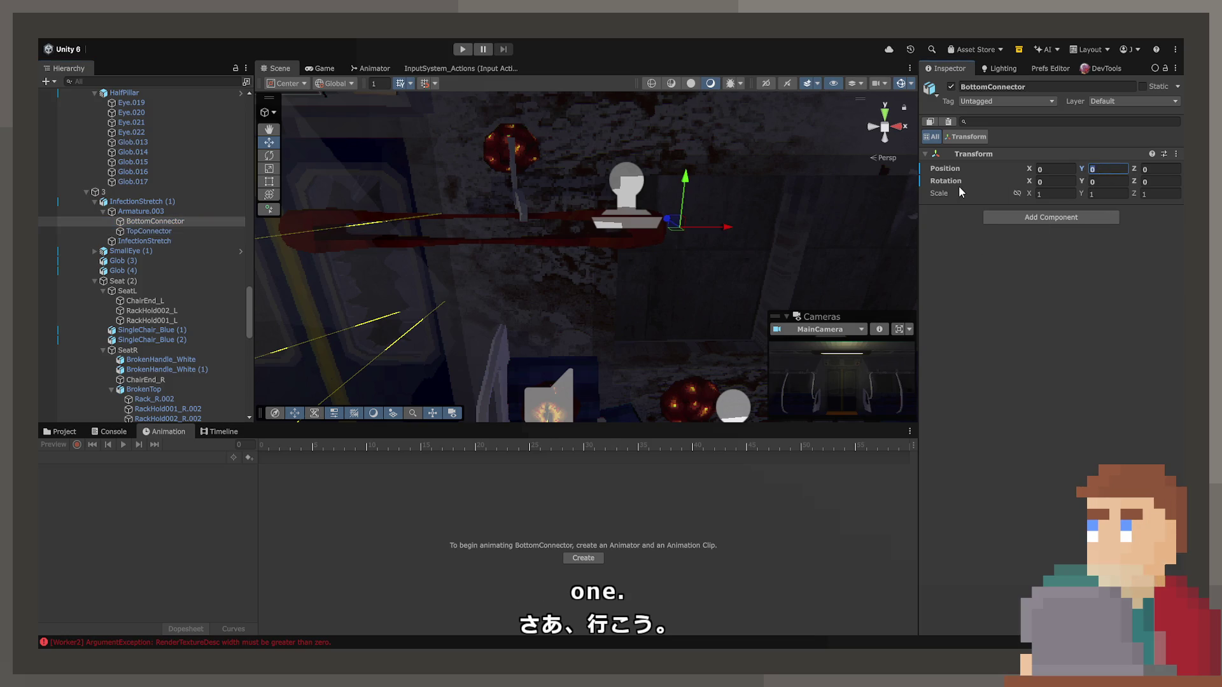
mouse_move(573, 254)
mouse_down()
mouse_move(159, 277)
mouse_move(1126, 291)
mouse_move(255, 296)
mouse_up()
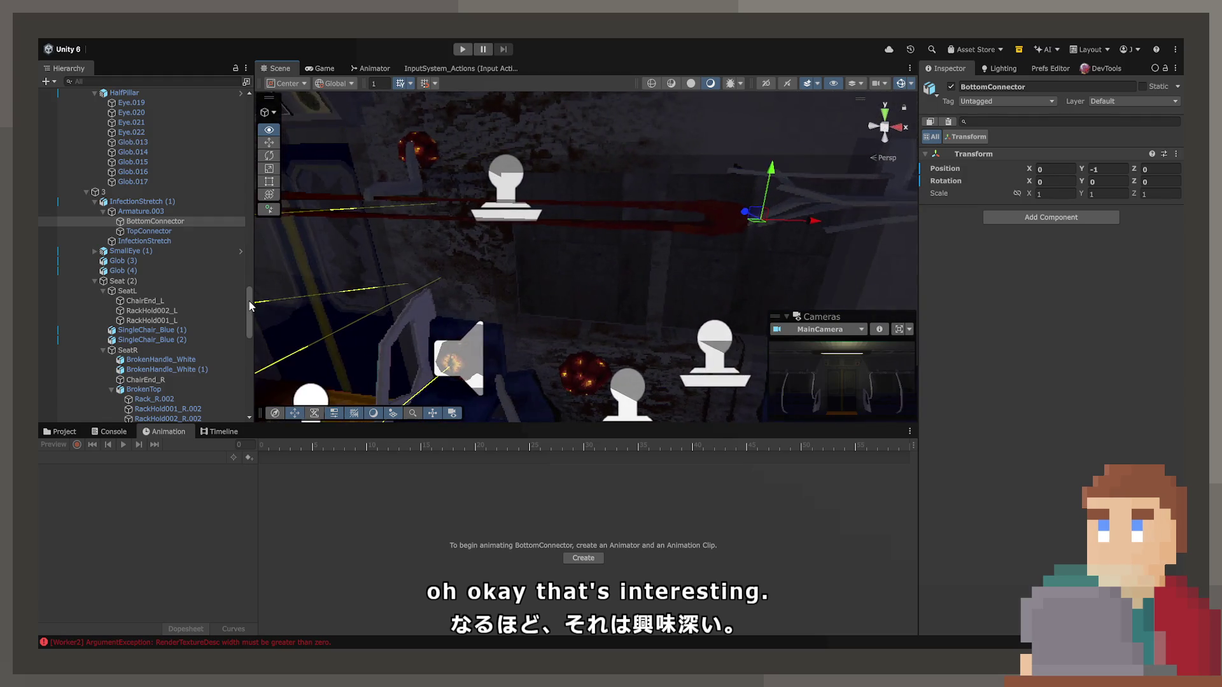
click(156, 202)
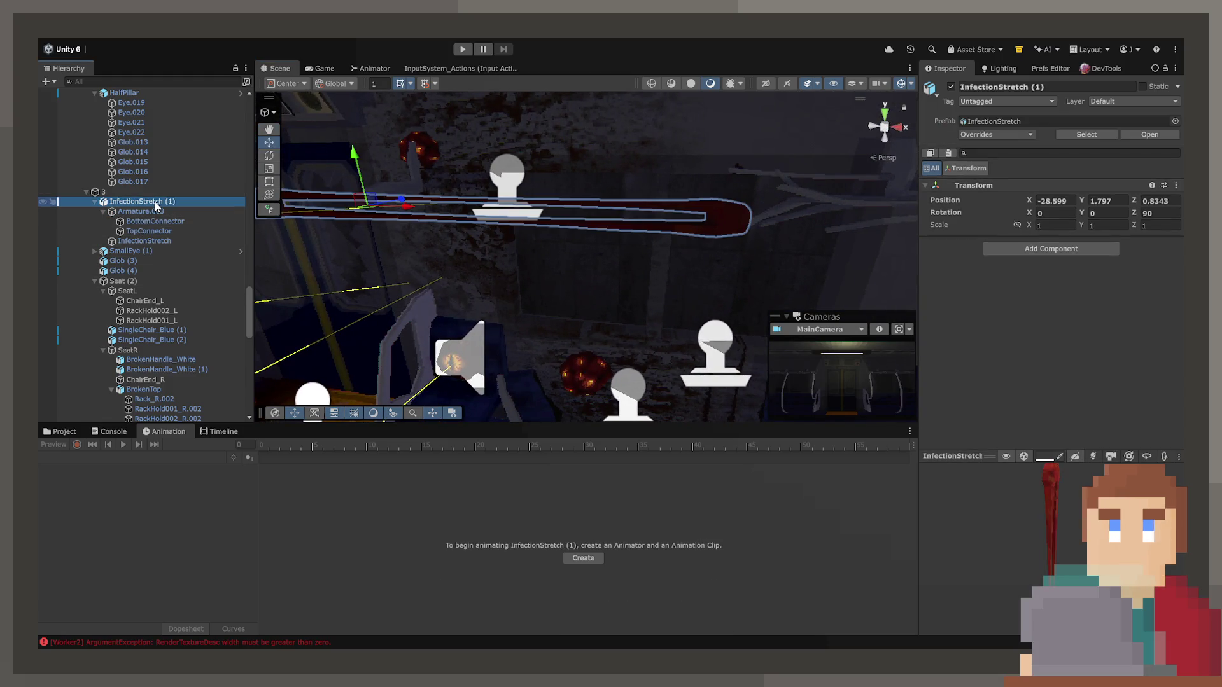
click(160, 220)
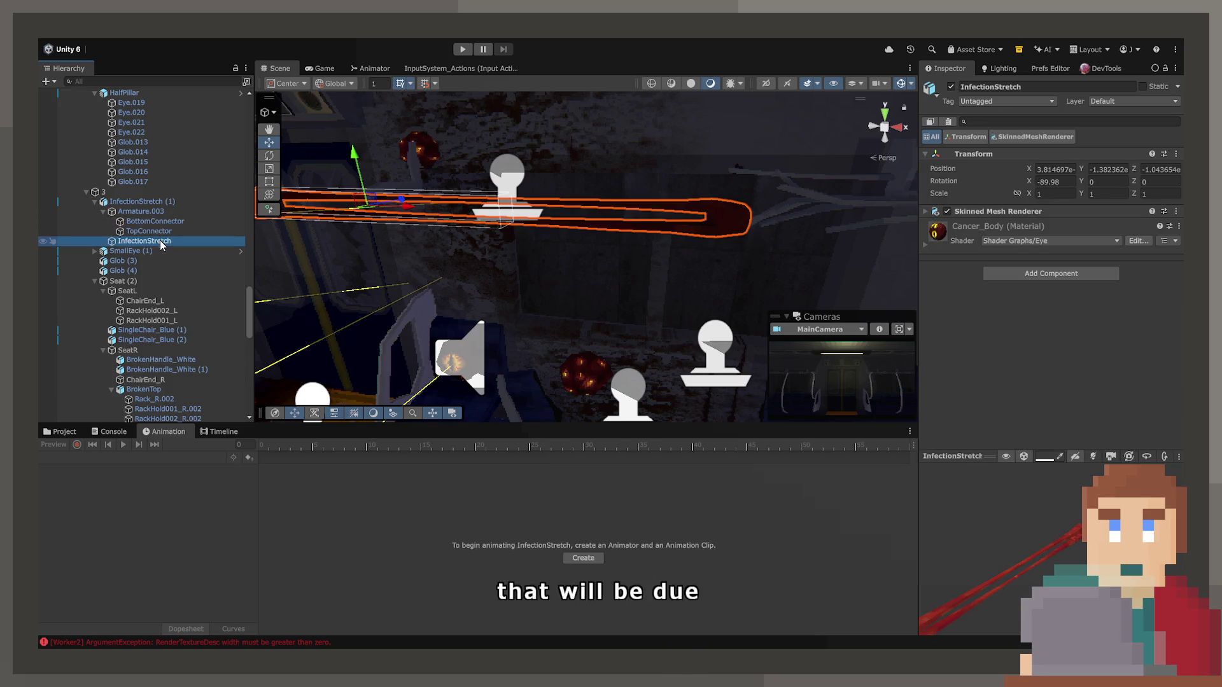
Set the tendril mesh bounds to Center Y -0.91, Extent Y 1.2, and shift the copy to X -28.023
click(926, 212)
mouse_move(647, 250)
mouse_down()
mouse_move(562, 245)
mouse_move(680, 267)
mouse_up()
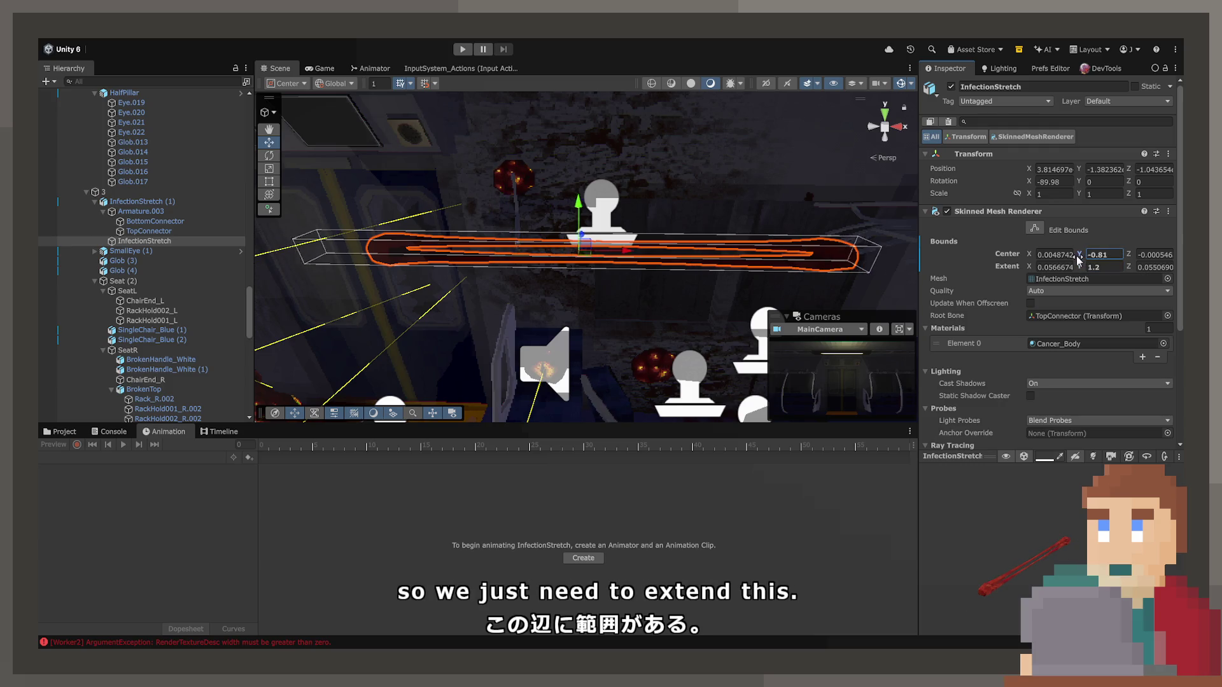
mouse_move(818, 269)
mouse_down()
mouse_move(731, 280)
mouse_move(366, 243)
mouse_up()
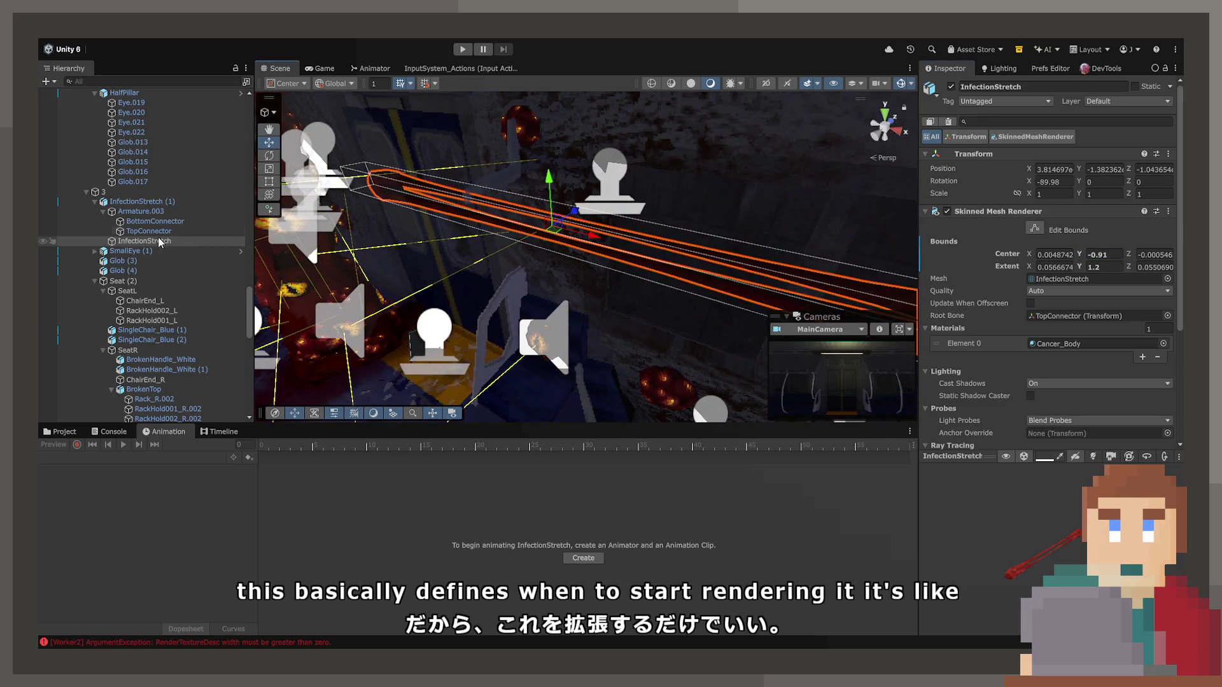
click(131, 201)
mouse_move(563, 241)
mouse_down()
mouse_move(717, 251)
mouse_move(790, 272)
mouse_move(826, 257)
mouse_up()
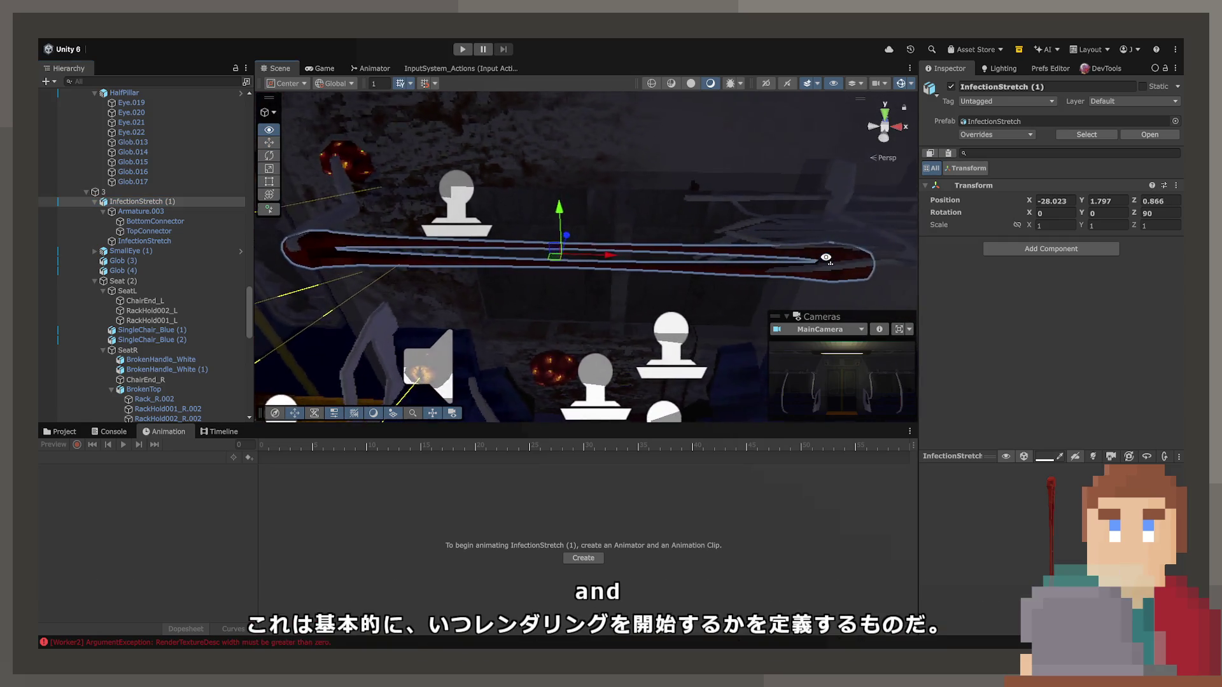
Orbit around InfectionStretch (1) at -27.975, 1.841, 0.816 and select its BottomConnector bone
key(d)
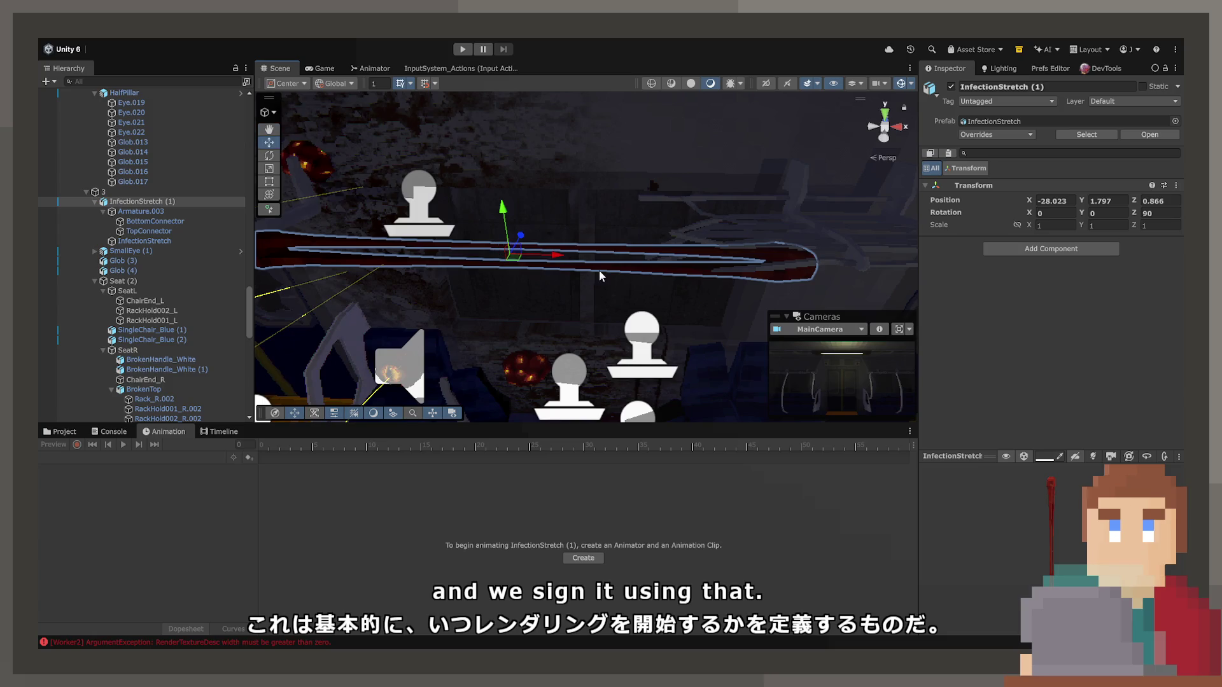
drag(553, 257, 535, 254)
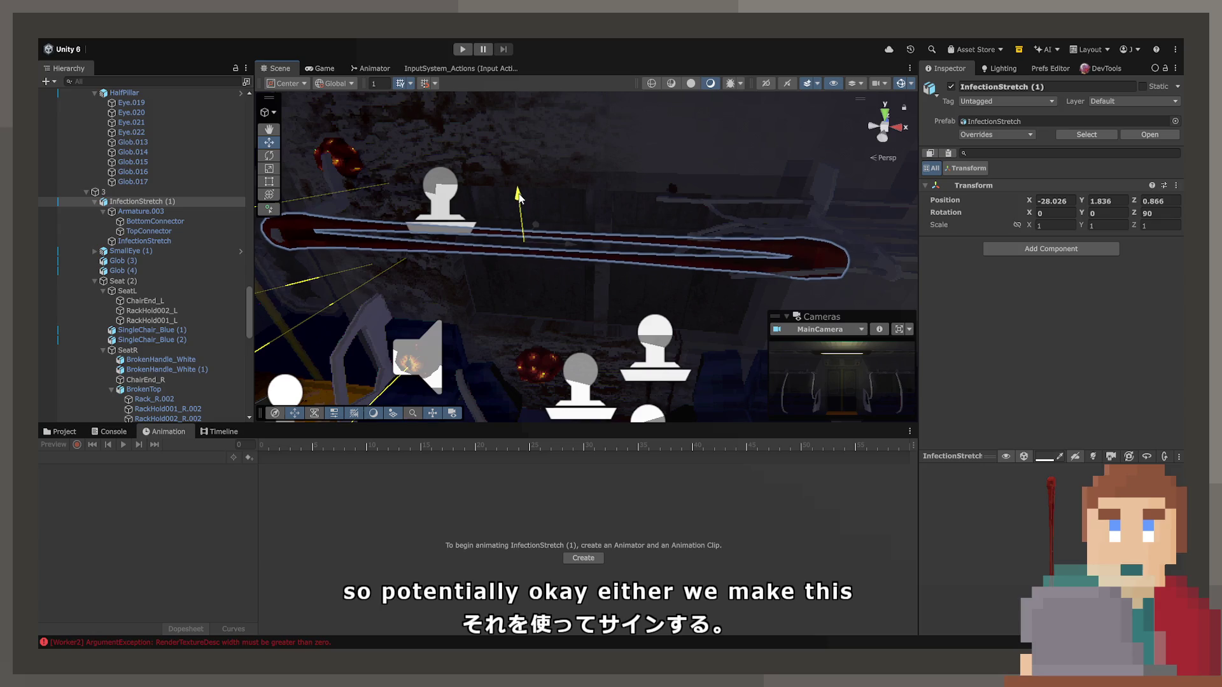
mouse_move(515, 213)
mouse_down()
mouse_move(526, 254)
mouse_move(532, 232)
mouse_move(516, 226)
mouse_move(442, 254)
mouse_move(348, 211)
mouse_move(505, 213)
mouse_move(452, 212)
mouse_up()
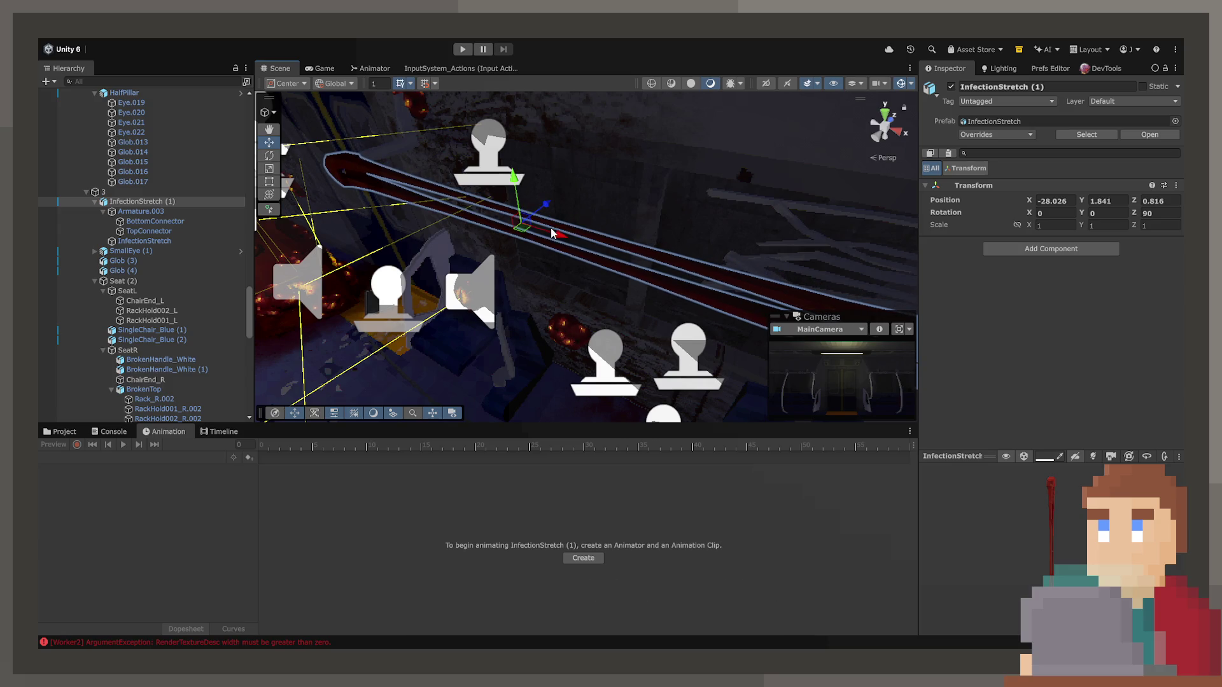
mouse_move(564, 240)
mouse_down()
mouse_move(687, 193)
mouse_move(733, 199)
mouse_move(458, 240)
mouse_move(502, 257)
mouse_move(535, 233)
mouse_move(485, 199)
mouse_move(418, 207)
mouse_move(401, 240)
mouse_move(588, 258)
mouse_move(489, 263)
mouse_up()
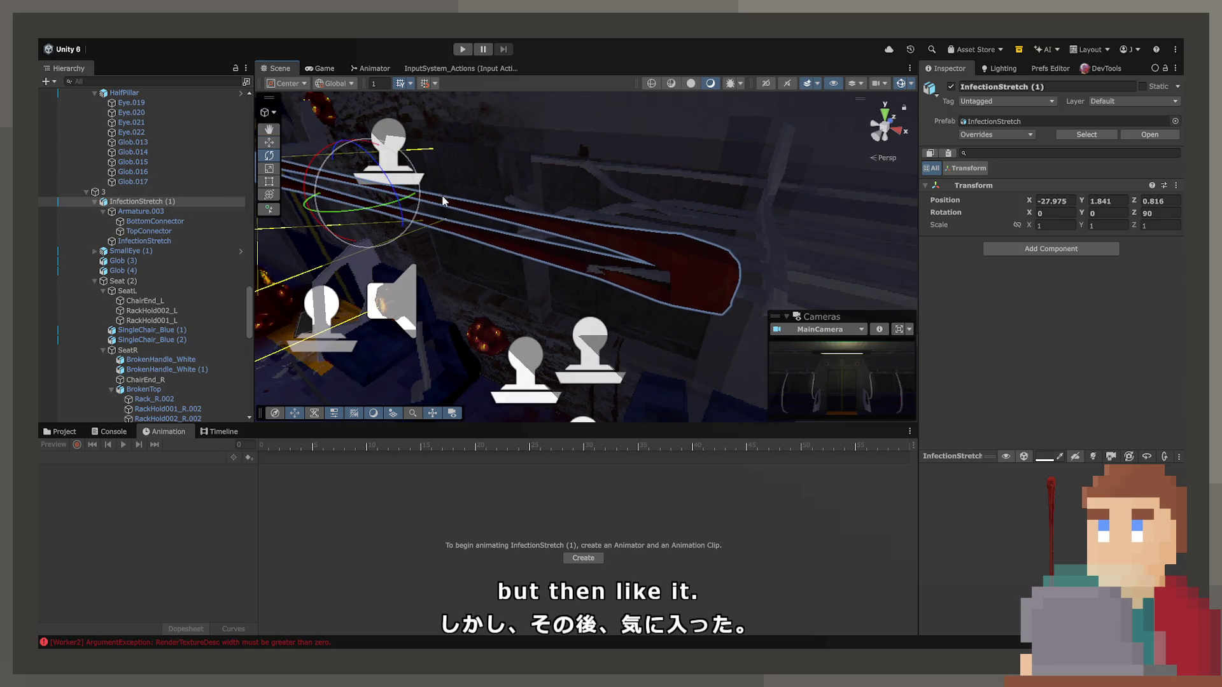
click(189, 221)
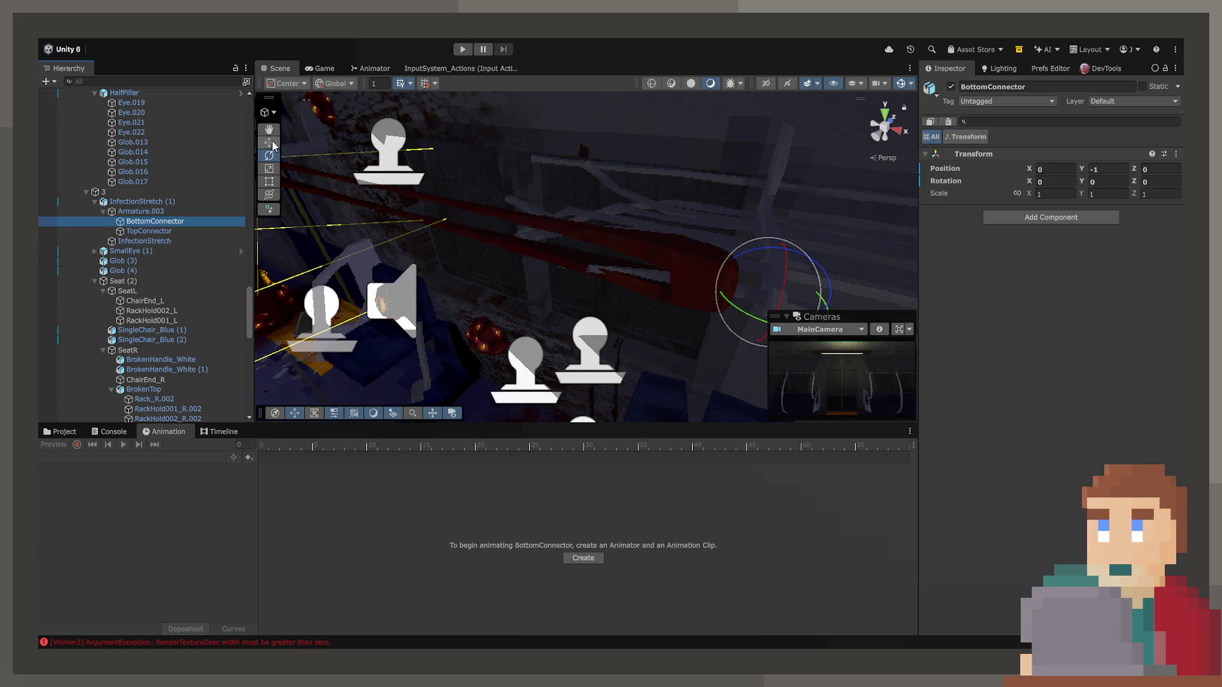
Straighten the BottomConnector bone, zeroing its X/Z offsets and rotation and raising it to Y -0.685
click(274, 146)
key(f)
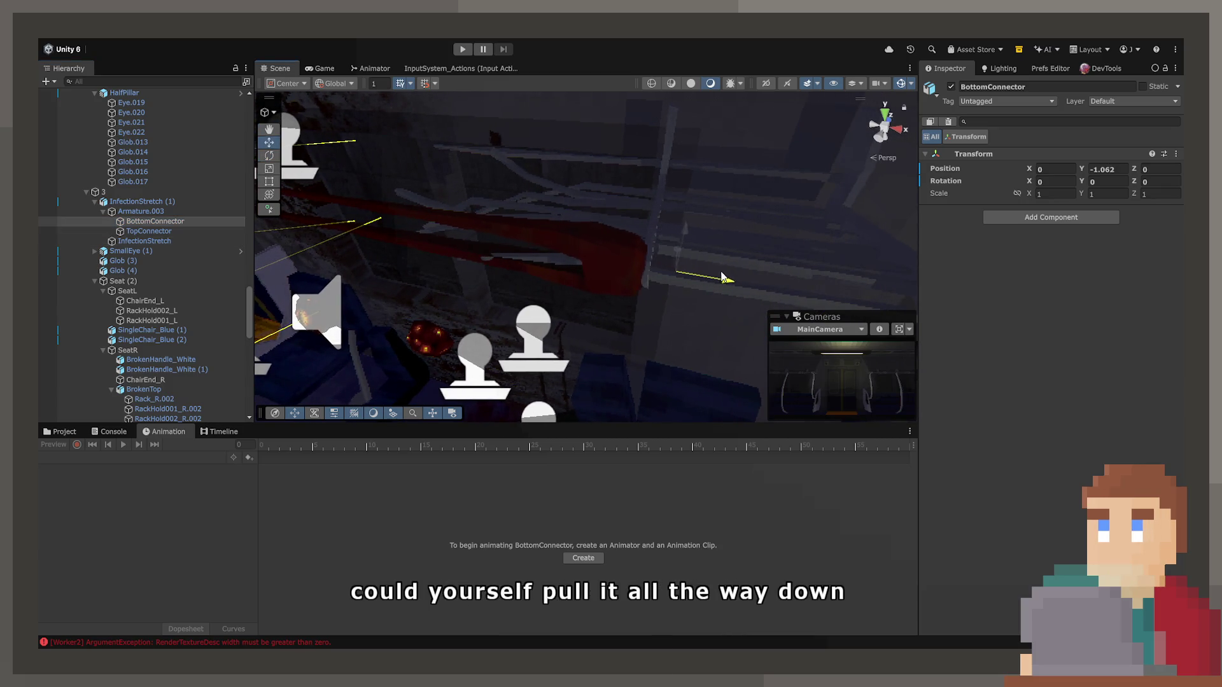
mouse_move(738, 278)
mouse_down()
mouse_move(635, 284)
mouse_move(733, 238)
mouse_move(681, 229)
mouse_move(657, 246)
mouse_up()
click(656, 246)
key(f)
click(154, 221)
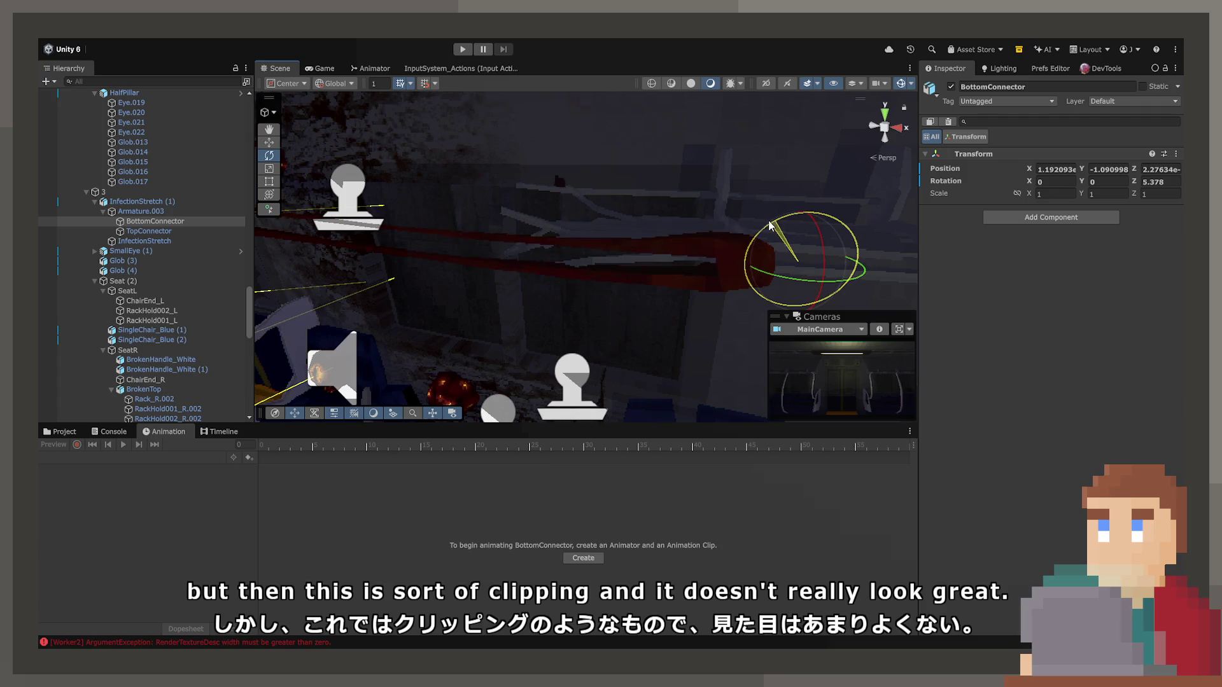
Inspect the shortened tendril from several sides and reselect the red InfectionStretch (1)
drag(703, 231, 626, 229)
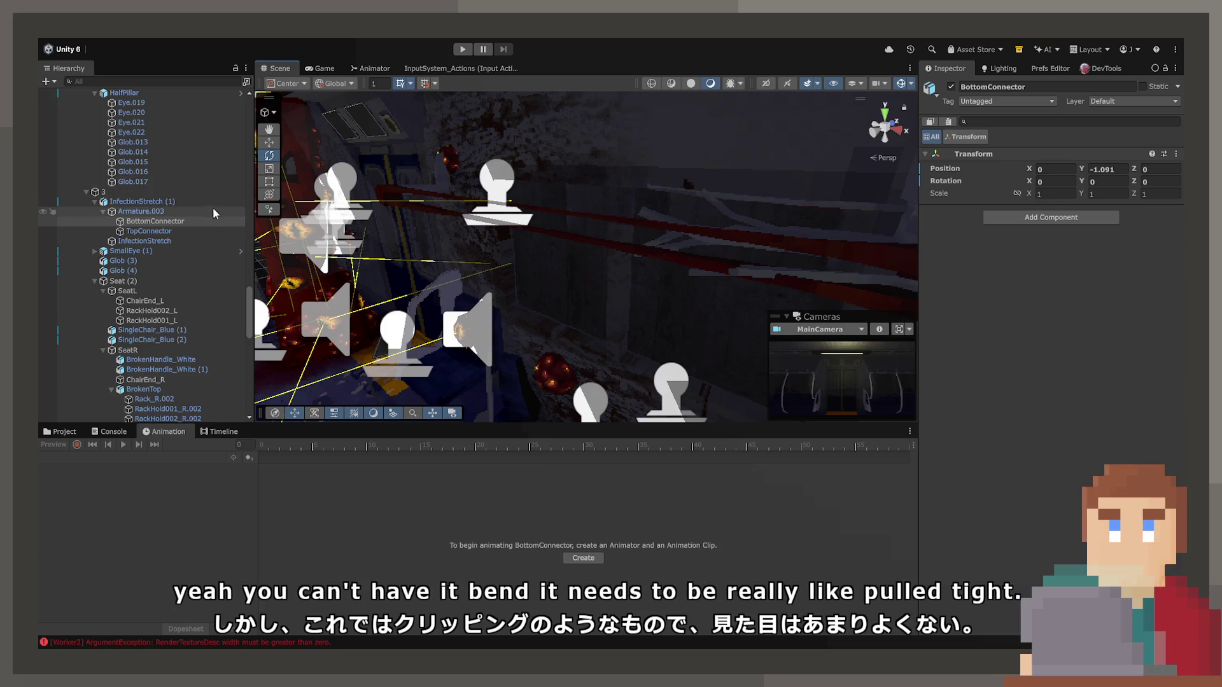
double_click(204, 221)
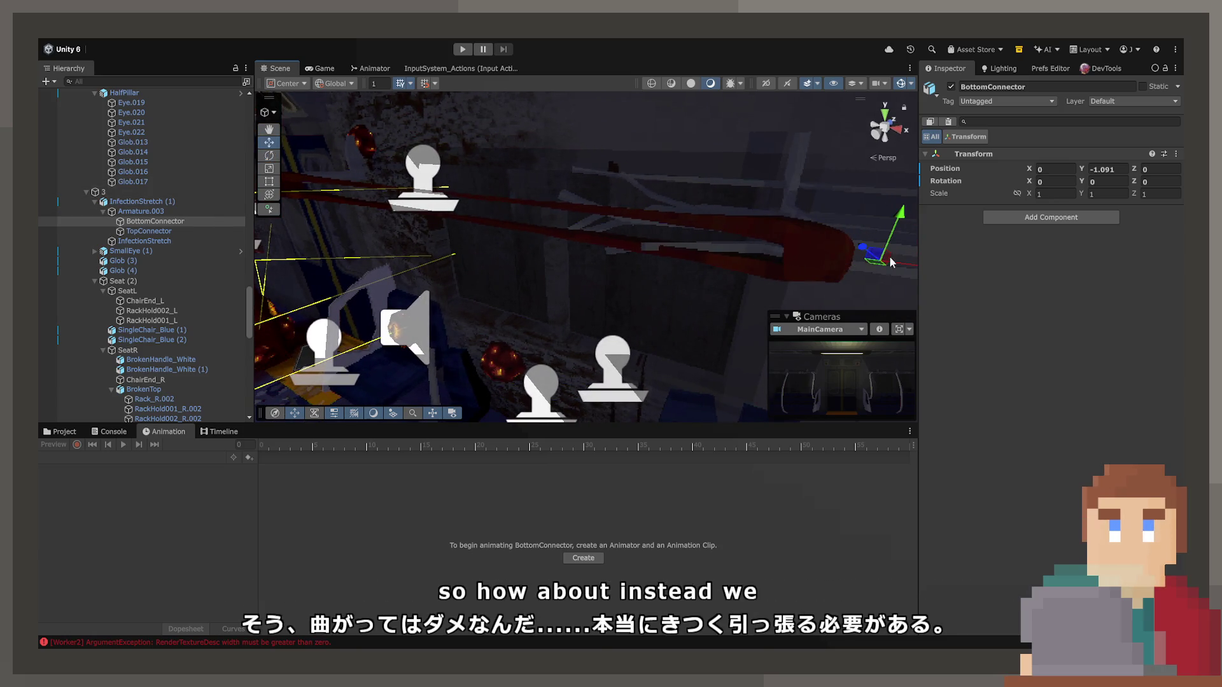
mouse_move(669, 247)
mouse_down()
mouse_move(454, 285)
mouse_move(417, 327)
mouse_move(698, 290)
mouse_move(628, 269)
mouse_up()
click(630, 270)
key(f)
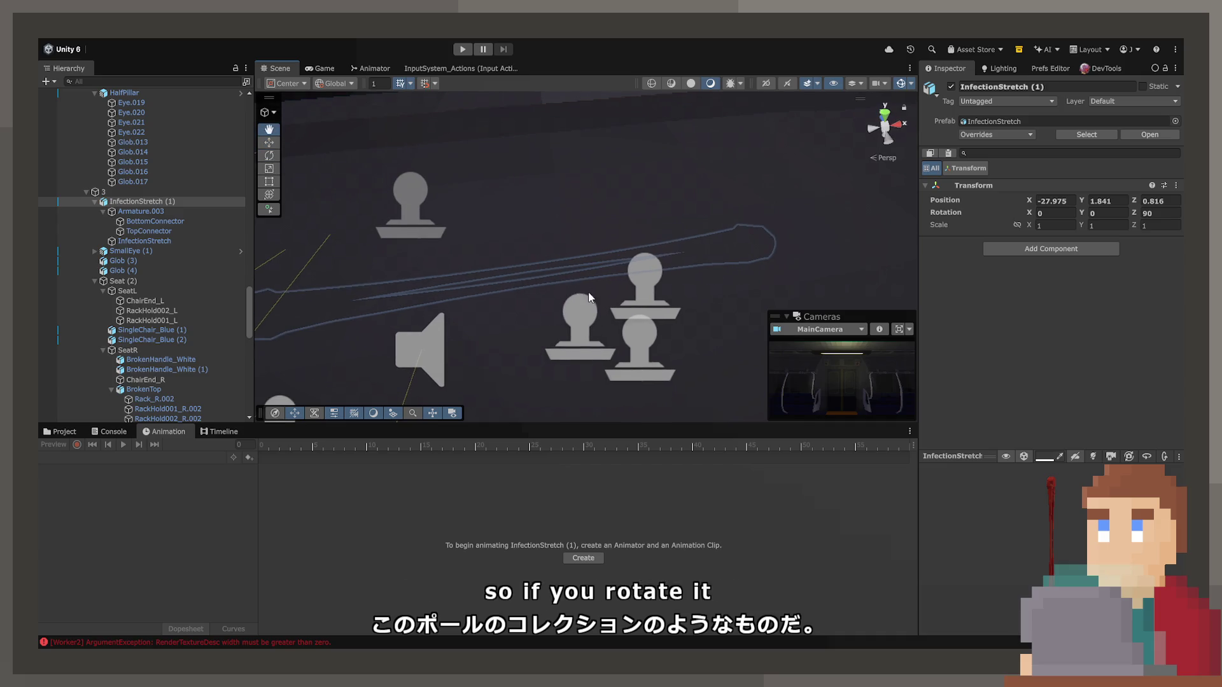
Rotate InfectionStretch (1) around its vertical axis to about Y -3.466 degrees
scroll(293, 152, up, 2)
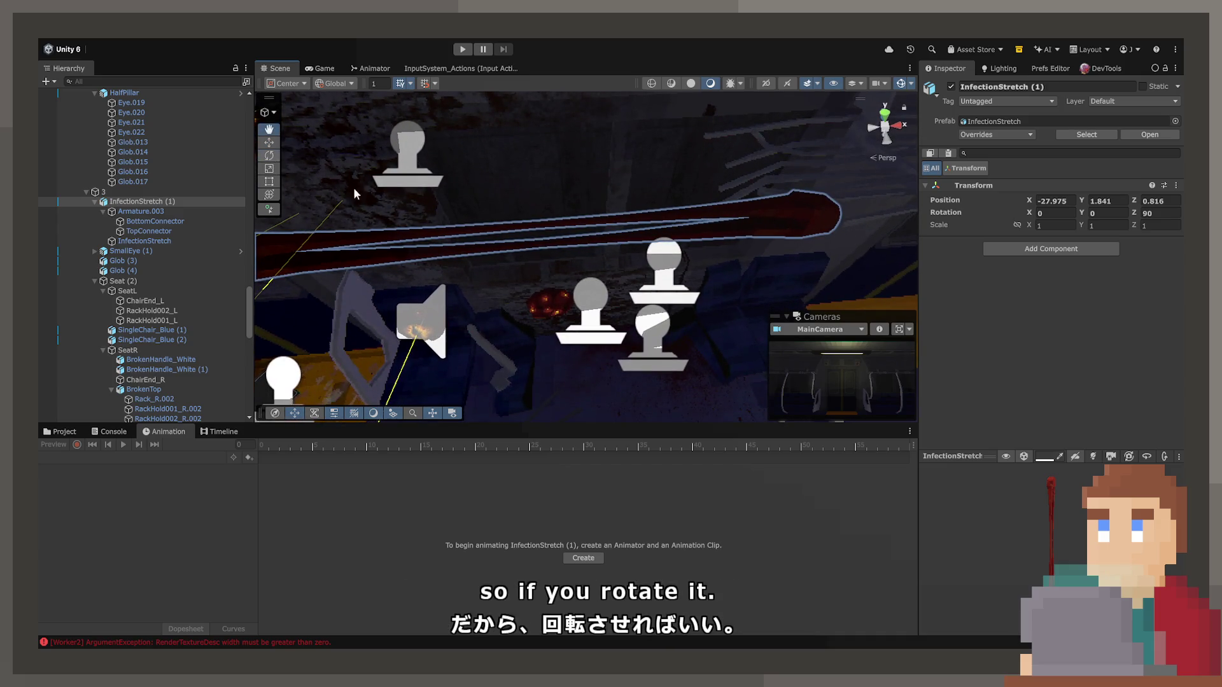
mouse_move(613, 270)
mouse_down()
mouse_move(770, 227)
mouse_move(792, 235)
mouse_move(562, 194)
mouse_move(446, 243)
mouse_up()
click(700, 223)
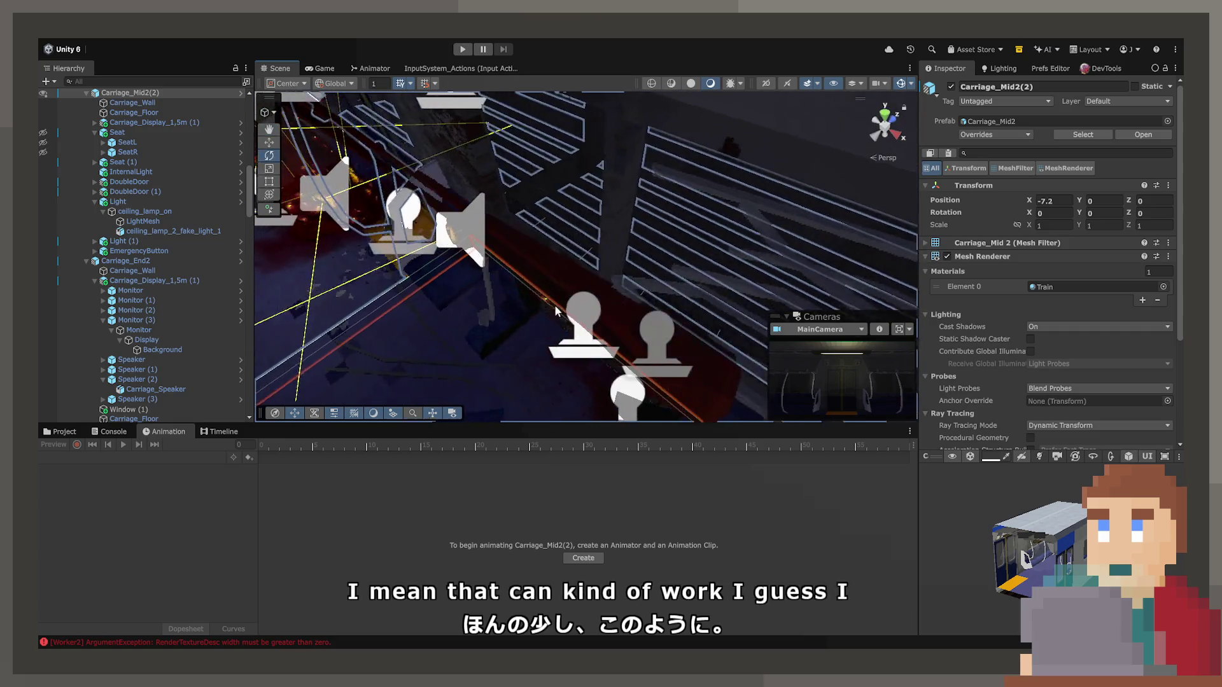
click(439, 246)
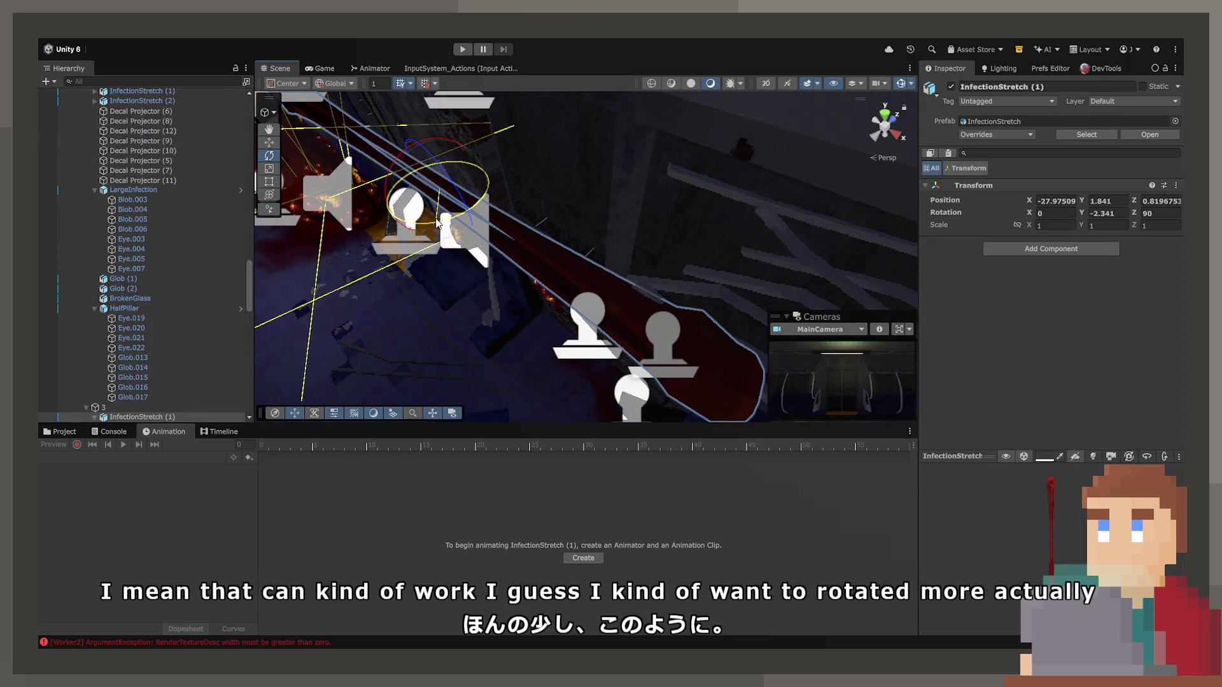
drag(390, 201, 369, 148)
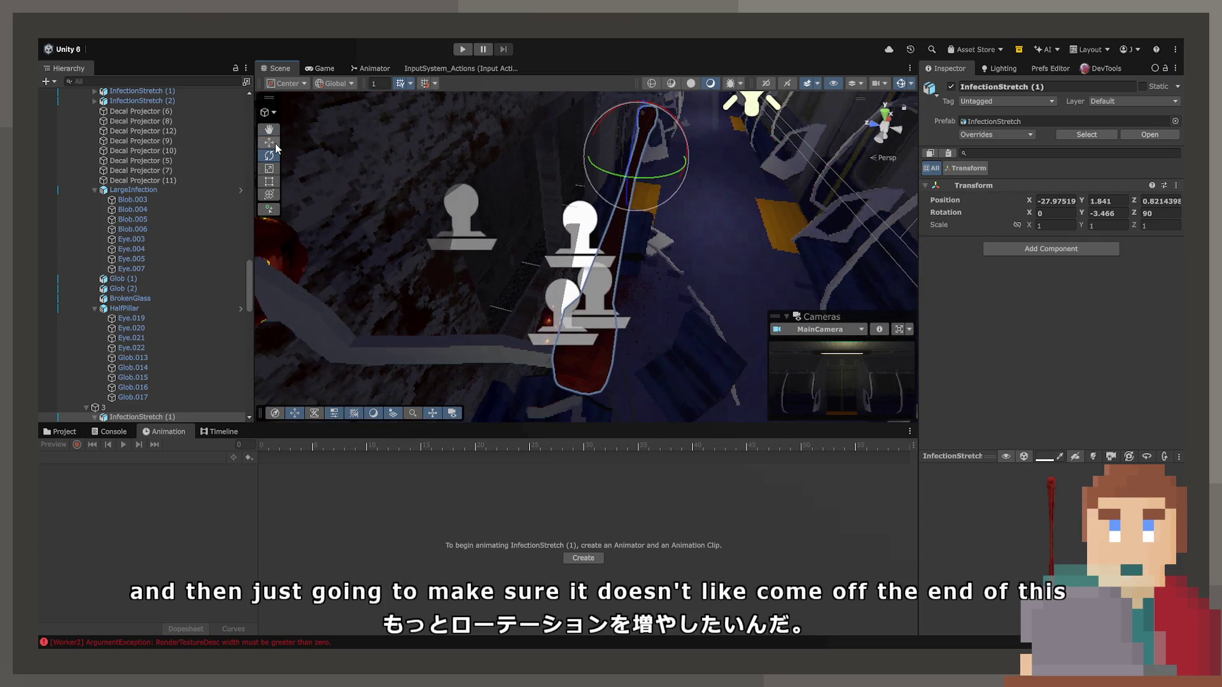
Check the tendril's end against the bent grab rail rod, then reselect the red tendril
mouse_move(655, 163)
mouse_down()
mouse_move(466, 115)
mouse_move(409, 159)
mouse_move(607, 166)
mouse_move(373, 127)
mouse_move(622, 259)
mouse_move(525, 237)
mouse_move(571, 220)
mouse_move(762, 227)
mouse_move(654, 302)
mouse_up()
click(524, 237)
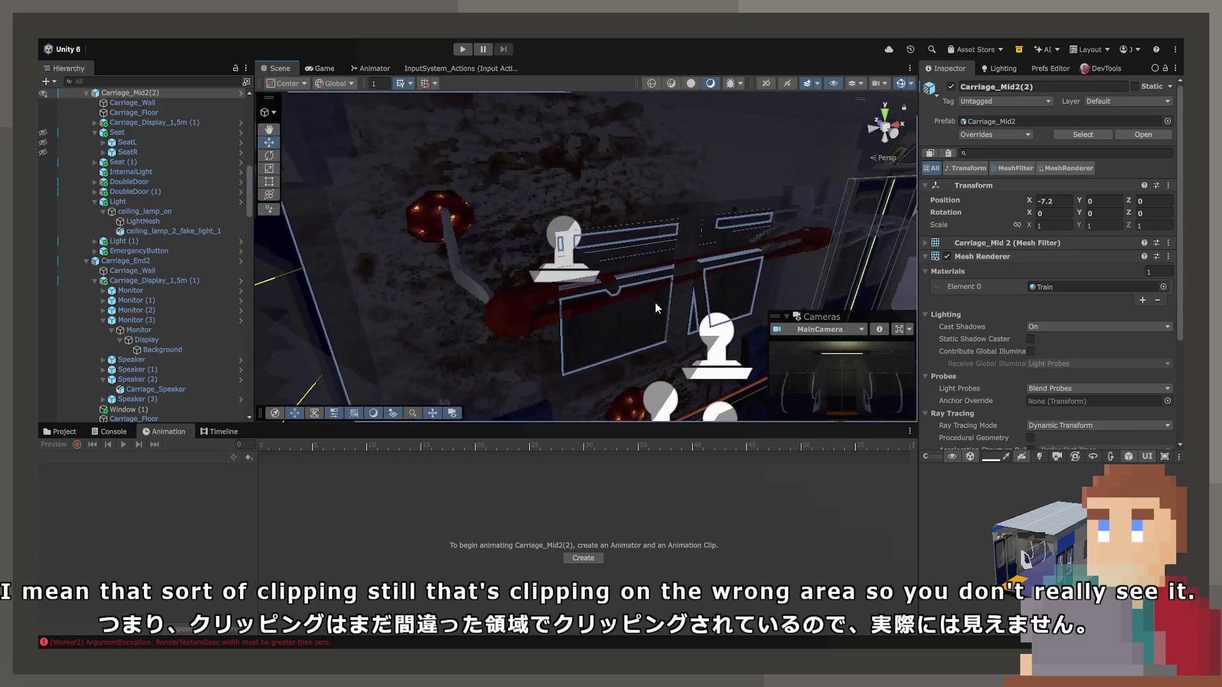
click(487, 293)
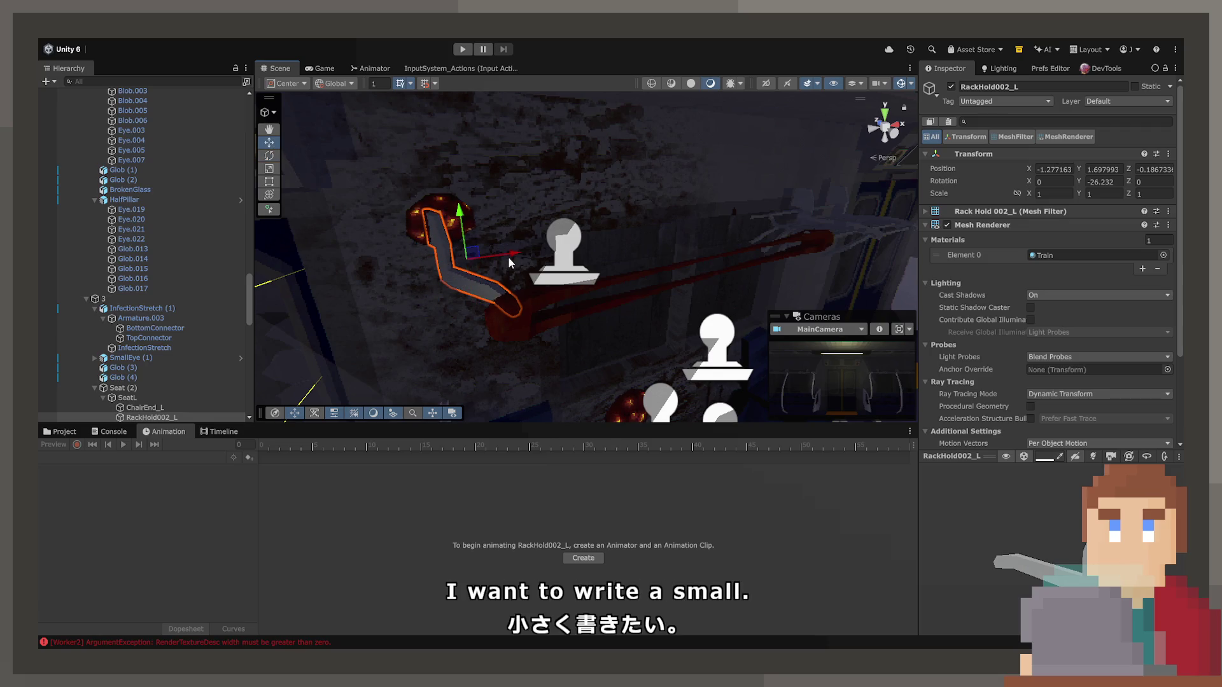
drag(528, 258, 732, 252)
click(732, 253)
Set the red tendril's Rotation Y to -1 and shift it along Z to -27.897, 1.033, 0.847
key(f)
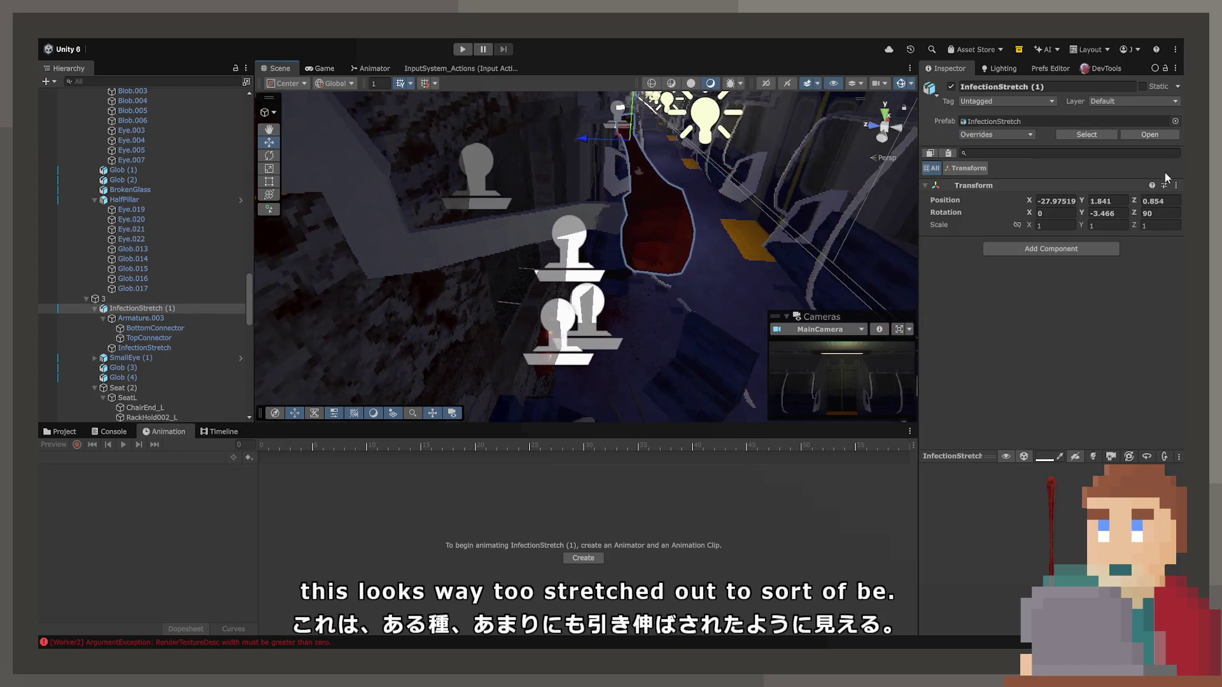
mouse_move(647, 208)
mouse_down()
mouse_move(607, 203)
mouse_move(672, 195)
mouse_move(746, 244)
mouse_up()
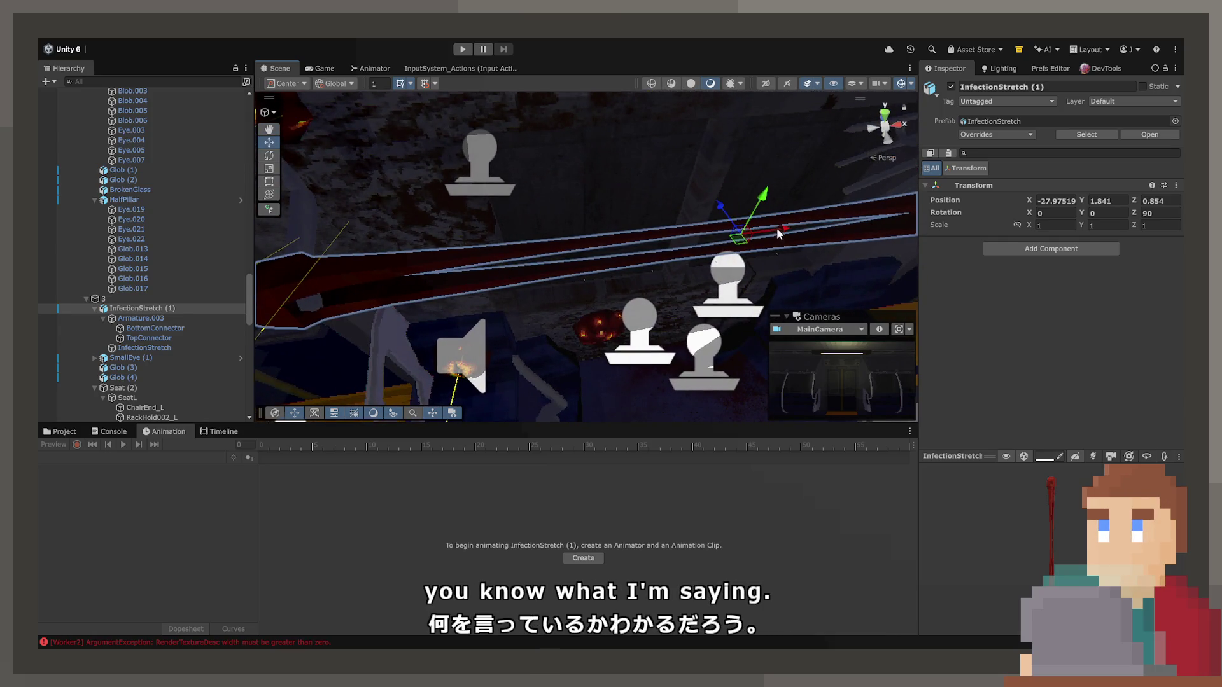
mouse_move(810, 238)
mouse_down()
mouse_move(687, 220)
mouse_move(546, 227)
mouse_up()
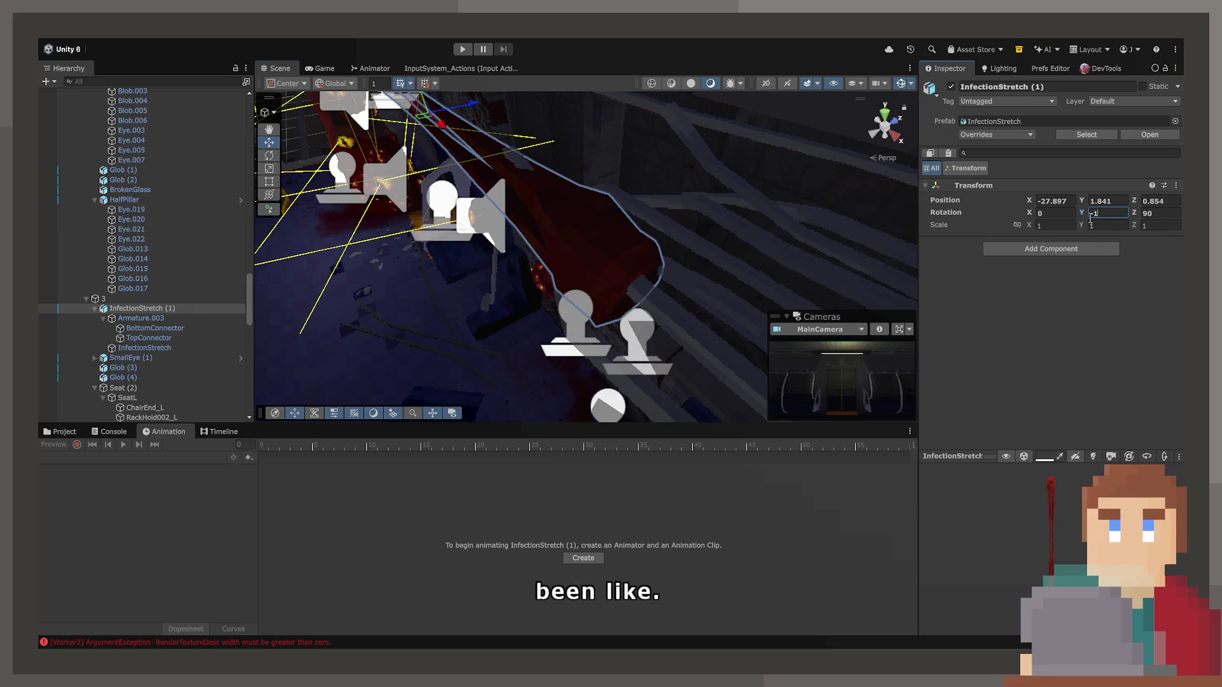
mouse_move(711, 184)
mouse_down()
mouse_move(704, 226)
mouse_move(916, 197)
mouse_up()
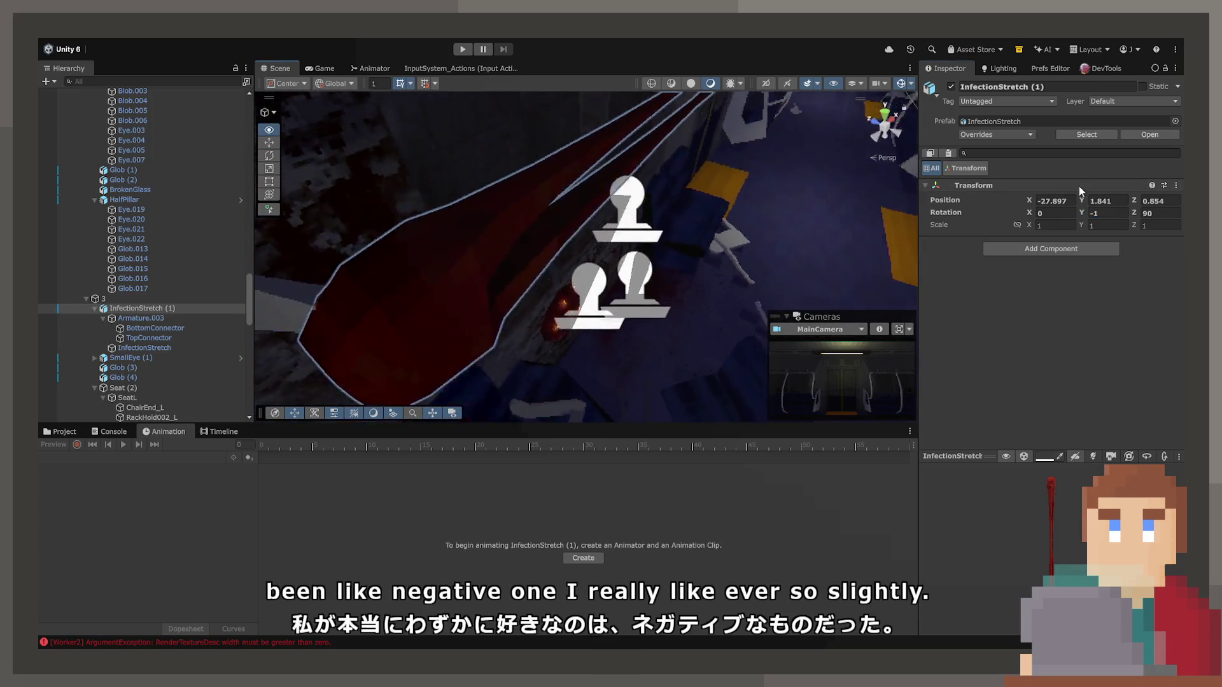
key(f)
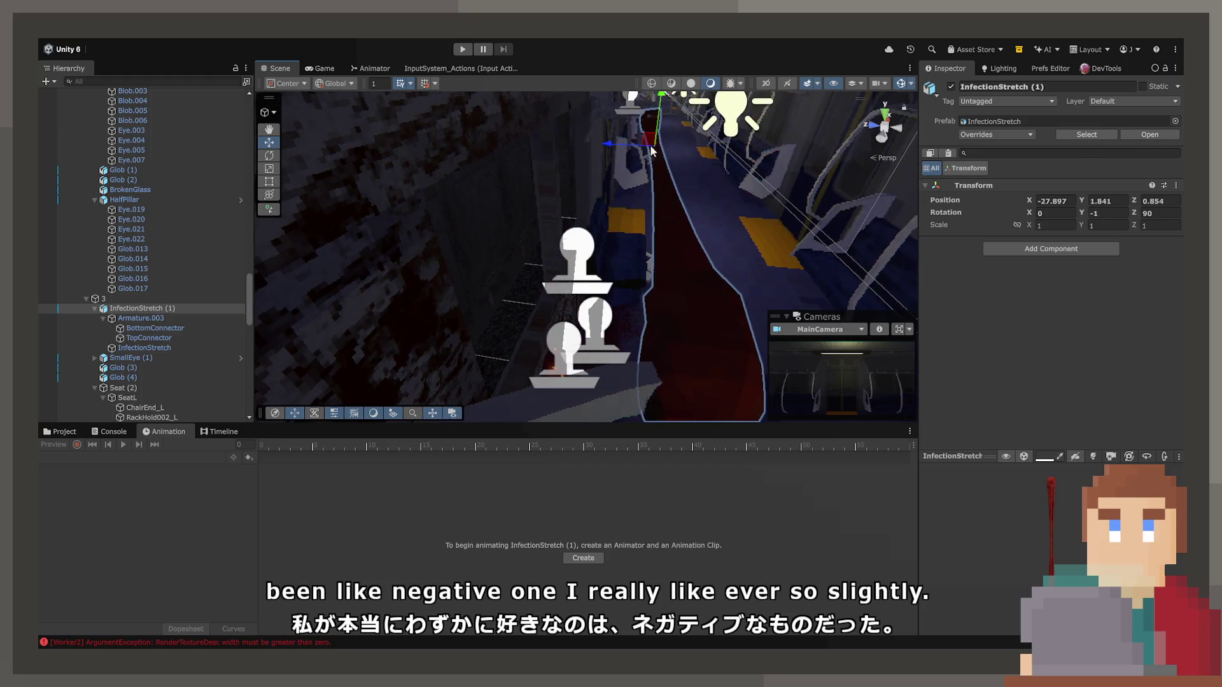
mouse_move(606, 150)
mouse_down()
mouse_move(632, 130)
mouse_move(609, 104)
mouse_move(686, 145)
mouse_move(521, 175)
mouse_move(559, 205)
mouse_move(518, 240)
mouse_move(322, 120)
mouse_move(675, 150)
mouse_up()
click(489, 226)
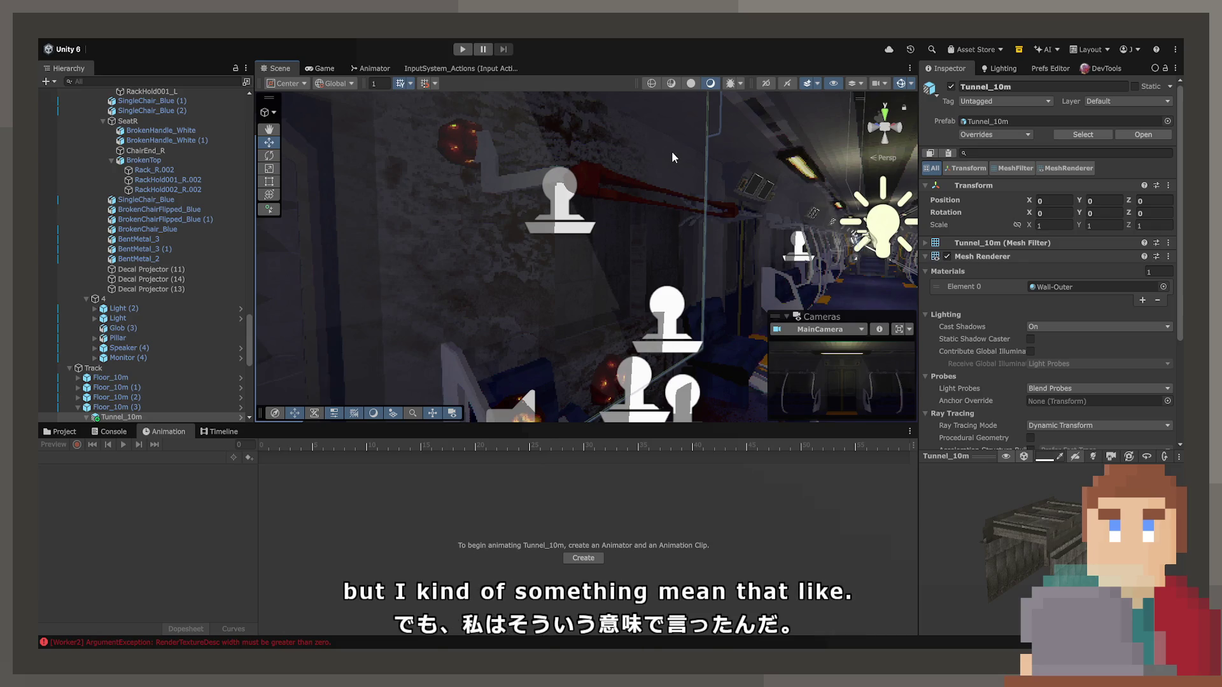
Duplicate the tendril as InfectionStretch (2), tilt it to Z 144.393 and move it to -28.865, 1.92, 0.847
click(583, 174)
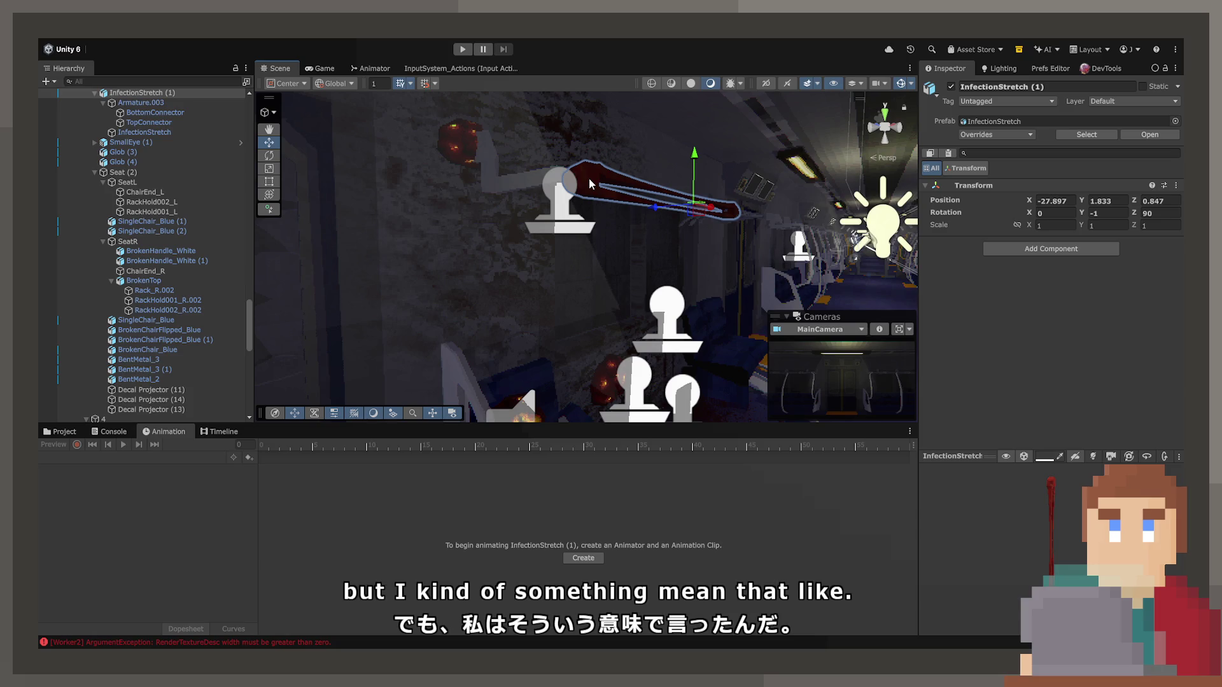
mouse_move(590, 178)
mouse_down()
mouse_move(211, 243)
mouse_move(180, 236)
mouse_move(131, 281)
mouse_move(548, 222)
mouse_move(559, 232)
mouse_move(514, 257)
mouse_move(433, 259)
mouse_move(541, 264)
mouse_move(572, 338)
mouse_move(577, 227)
mouse_up()
click(383, 185)
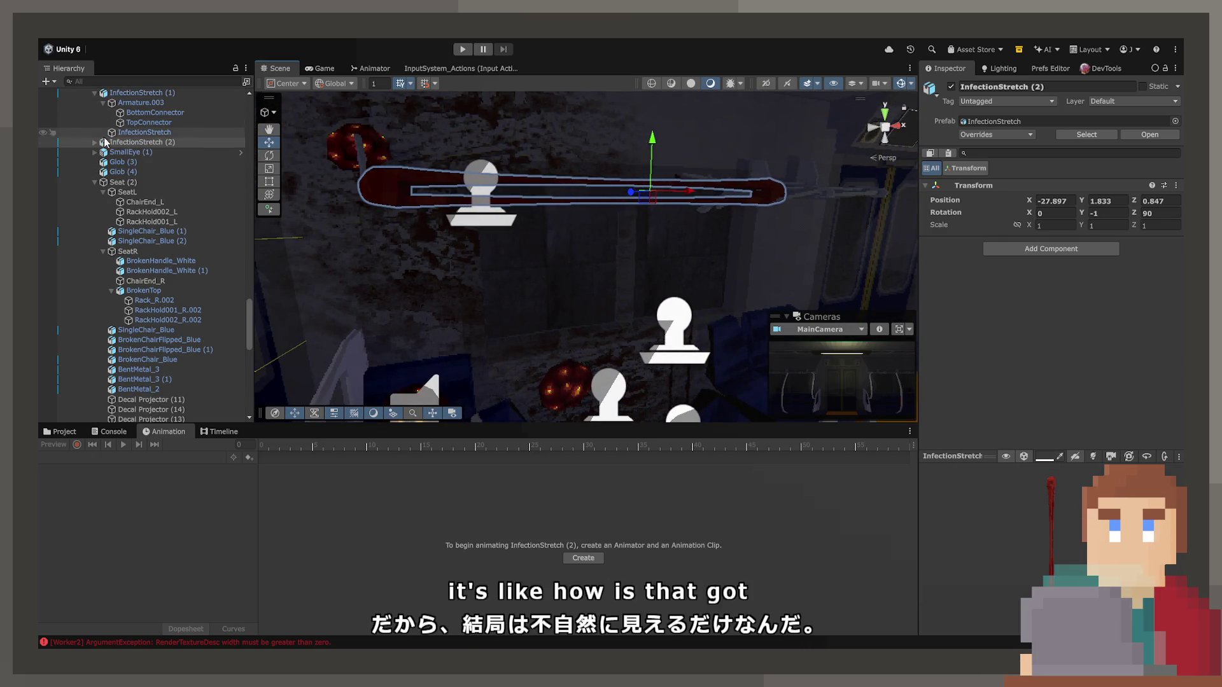
drag(532, 214, 316, 146)
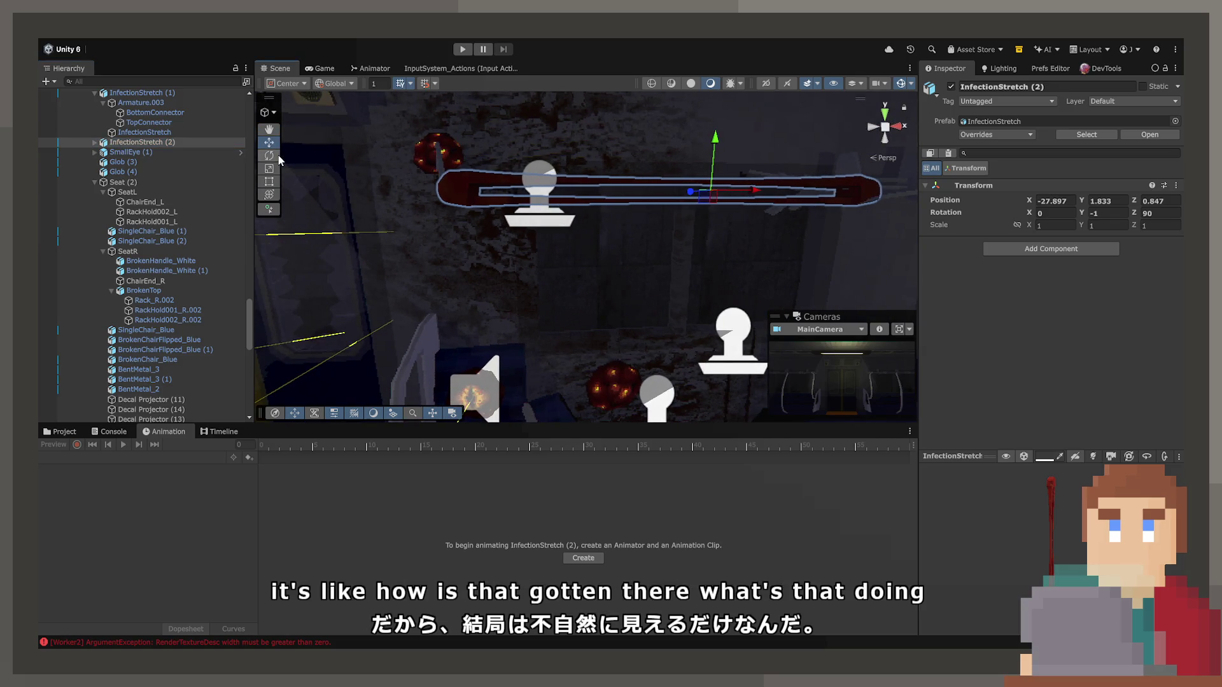
mouse_move(727, 183)
mouse_down()
mouse_move(348, 57)
mouse_move(215, 47)
mouse_move(649, 151)
mouse_move(560, 150)
mouse_move(547, 186)
mouse_up()
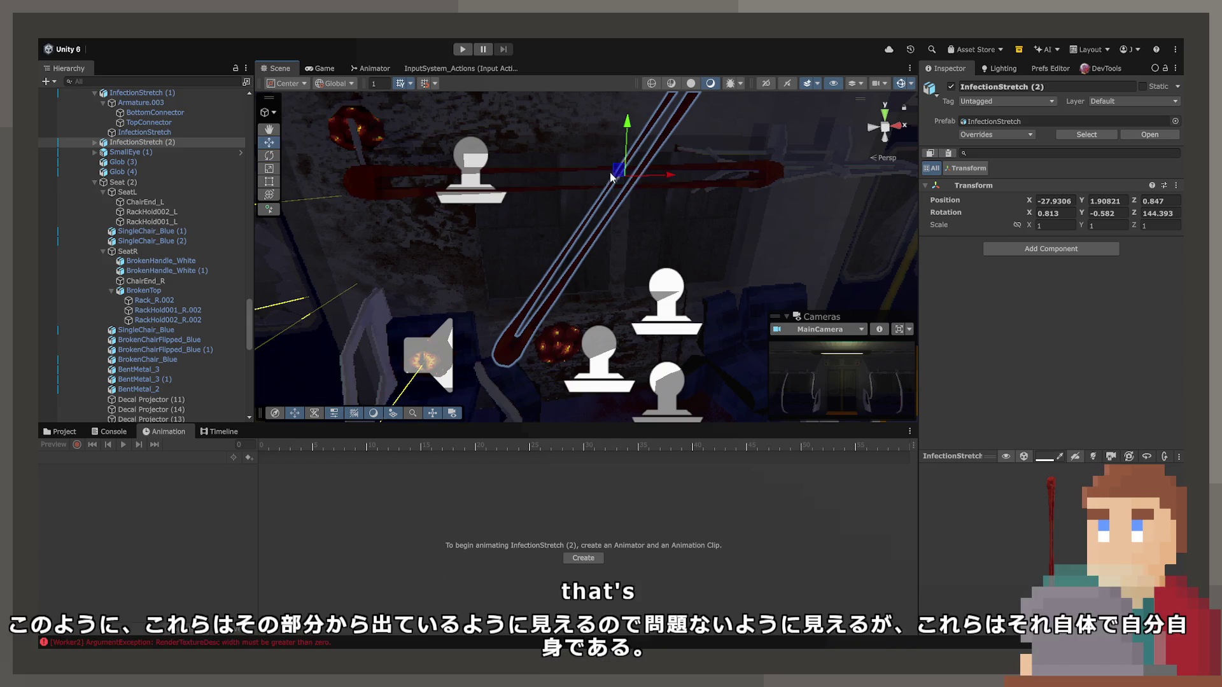
drag(377, 188, 241, 163)
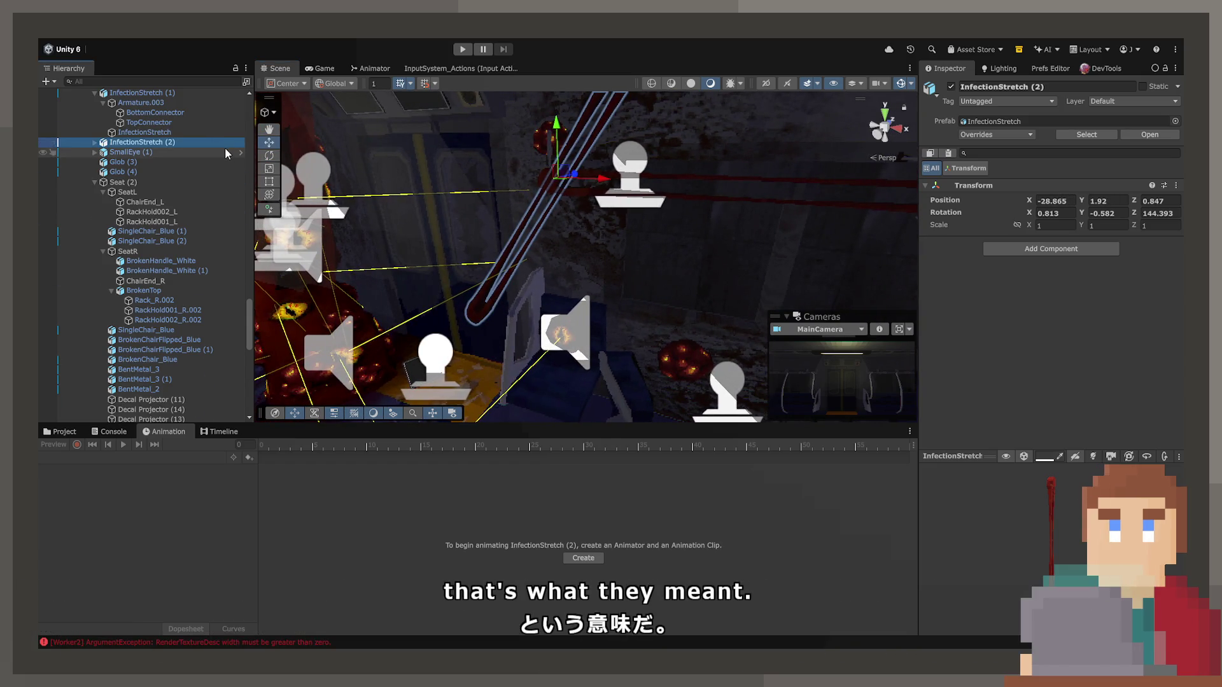
Expand InfectionStretch (2)'s armature in the Hierarchy and select its BottomConnector bone
scroll(224, 147, up, 5)
key(Right)
key(Down)
key(Down)
key(Up)
key(Right)
key(Down)
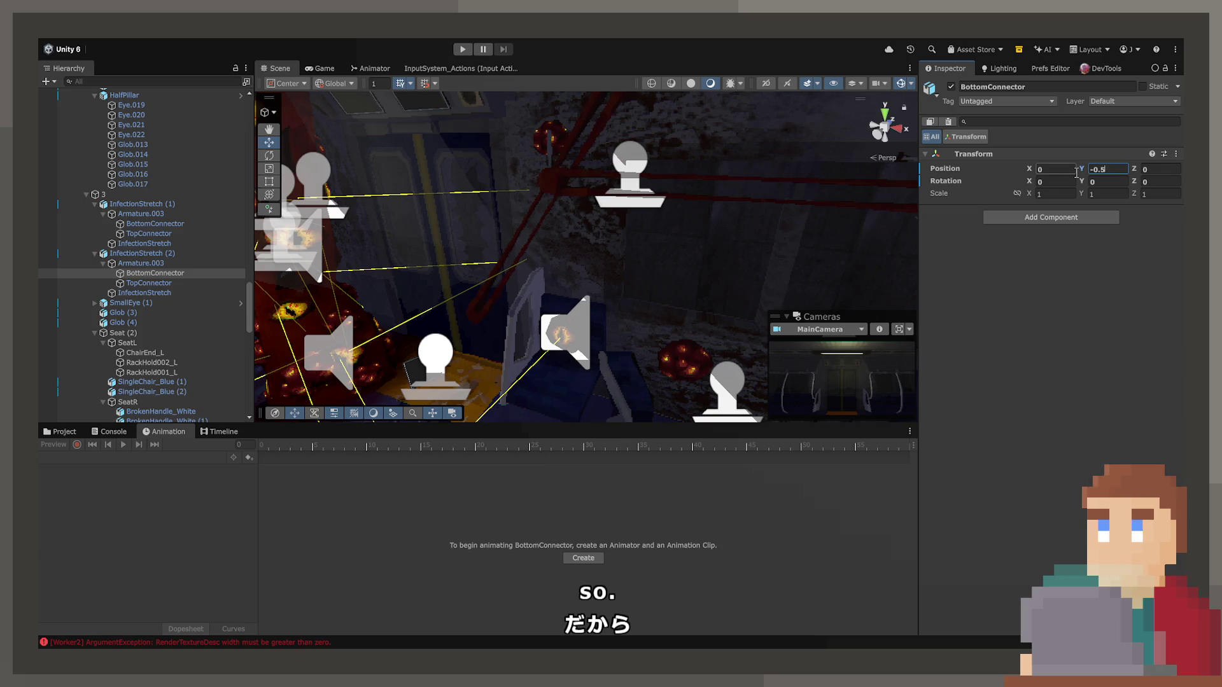
Change the copy's BottomConnector Y value to -0.4 and inspect the result
key(BackSpace)
text(.4)
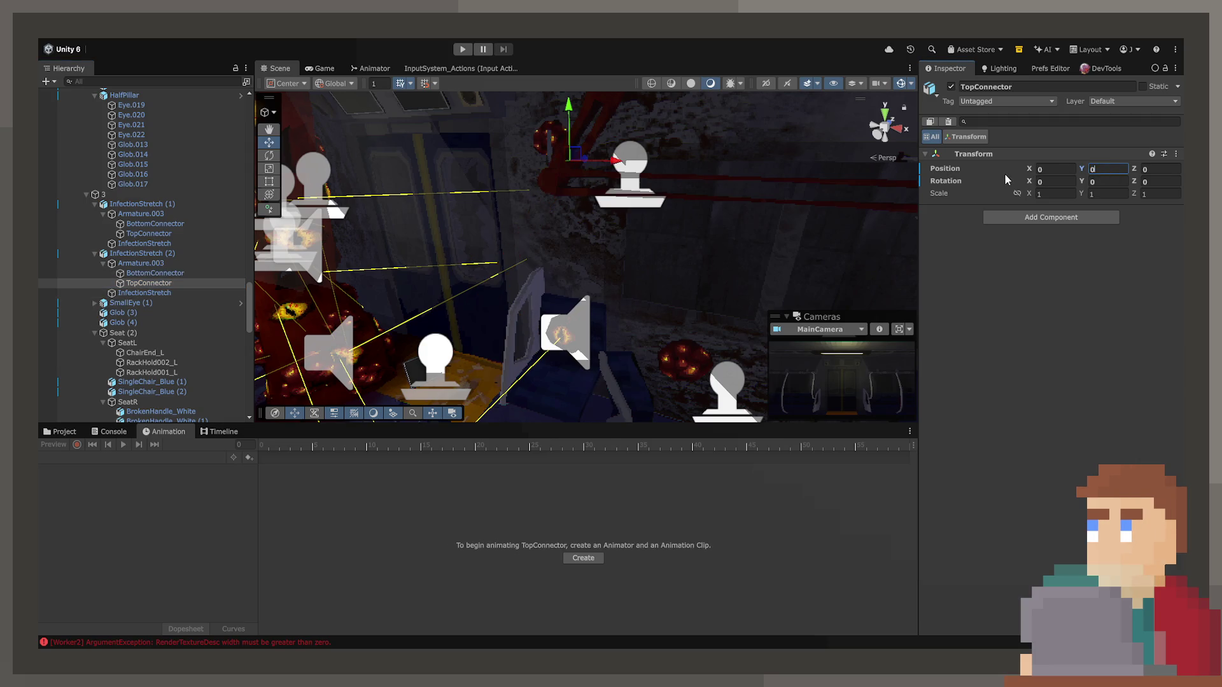
mouse_move(691, 185)
mouse_down()
mouse_move(712, 125)
mouse_move(821, 156)
mouse_move(743, 158)
mouse_move(719, 117)
mouse_move(726, 130)
mouse_up()
Delete the diagonal InfectionStretch (2) copy and select the grey bent grab rail
click(676, 139)
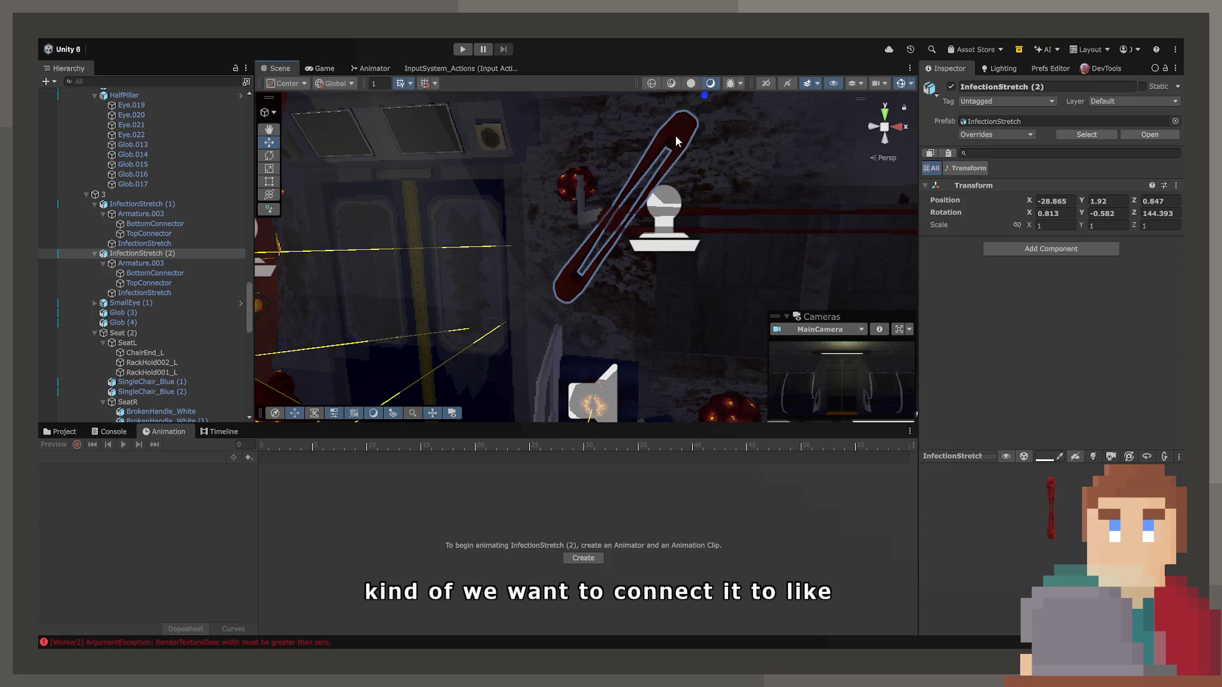
key(Delete)
mouse_move(437, 240)
mouse_down()
mouse_move(547, 224)
mouse_move(581, 290)
mouse_move(538, 292)
mouse_up()
click(576, 287)
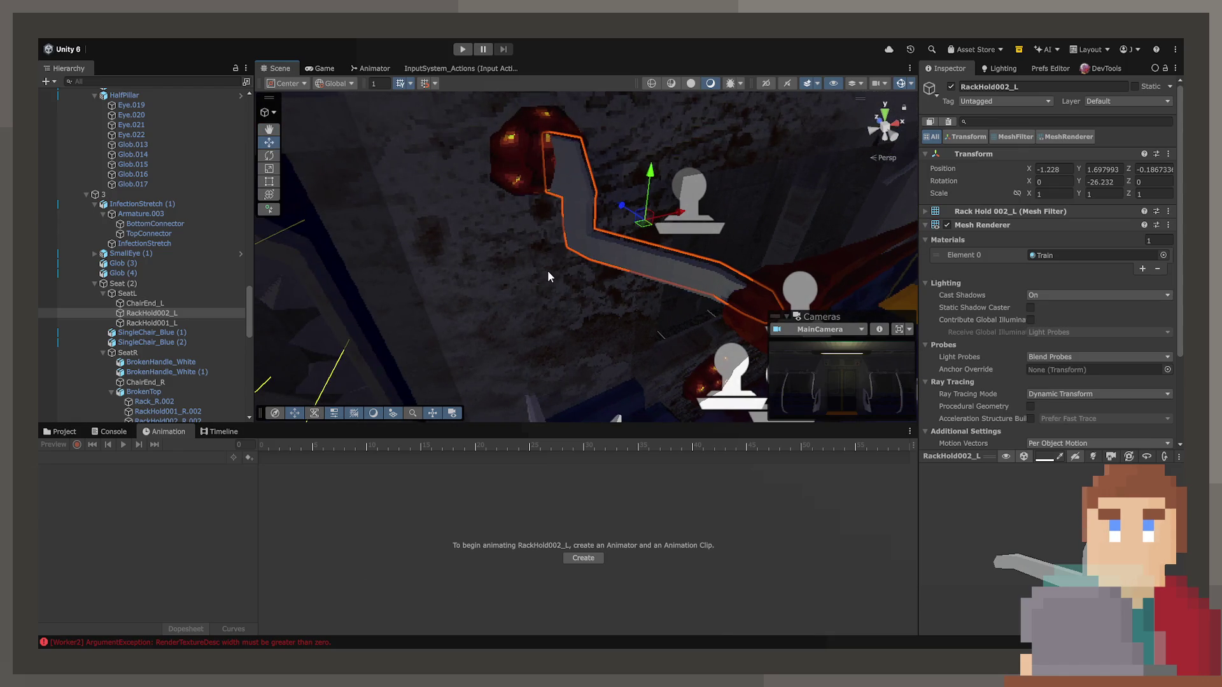
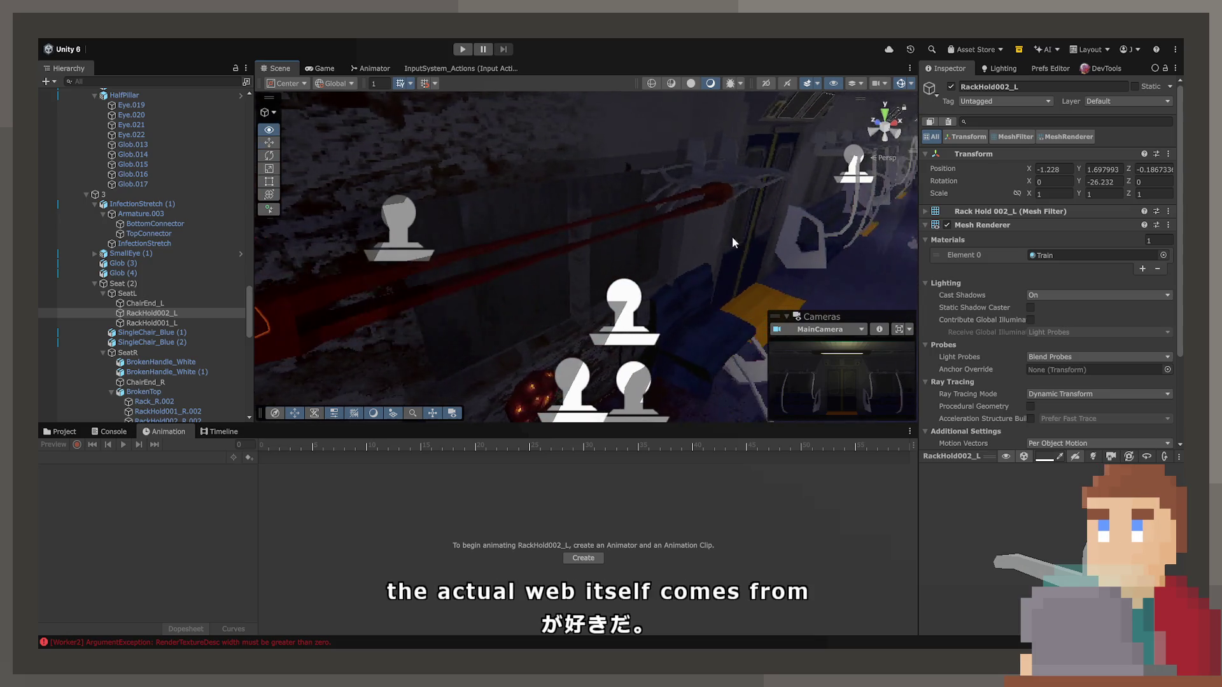
Select the blood splatter Decal Projector (14) on the carriage floor
click(732, 237)
mouse_move(732, 237)
mouse_down()
mouse_move(530, 199)
mouse_move(463, 247)
mouse_move(526, 204)
mouse_move(612, 177)
mouse_move(543, 200)
mouse_move(605, 183)
mouse_move(586, 169)
mouse_move(605, 182)
mouse_move(576, 235)
mouse_move(585, 255)
mouse_up()
click(588, 260)
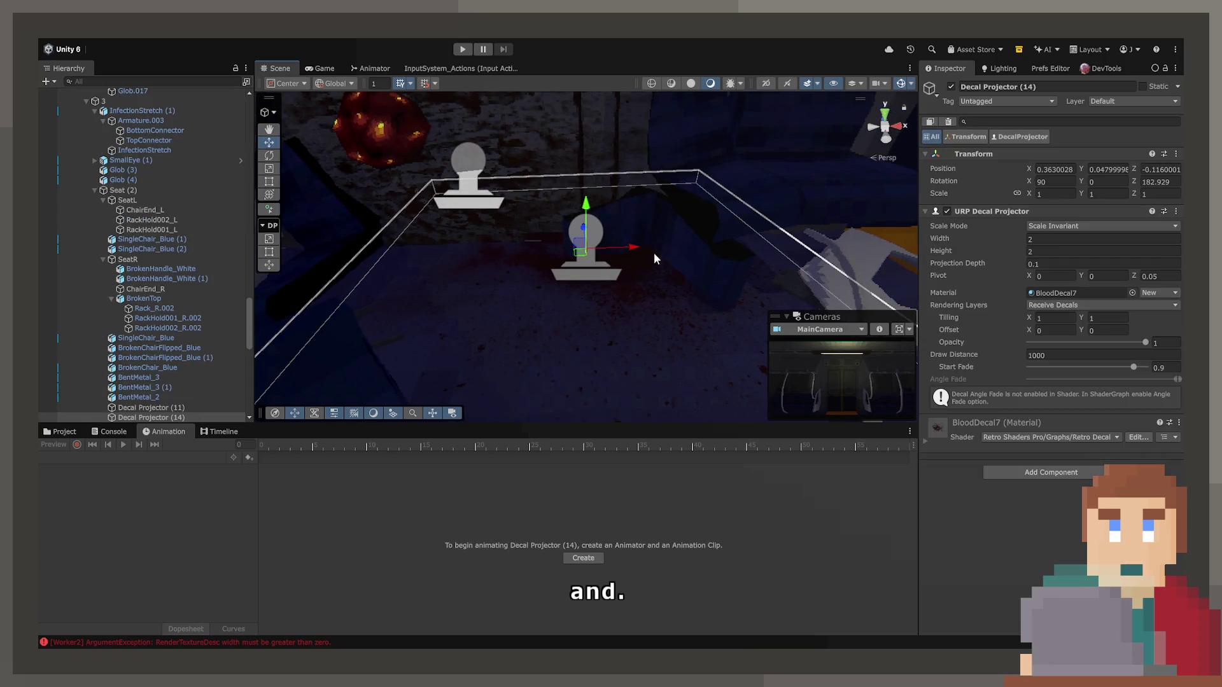
Duplicate Decal Projector (14) and move the copy across the floor, setting Position Y to 0.014
mouse_move(703, 266)
mouse_down()
mouse_move(630, 289)
mouse_move(621, 305)
mouse_move(707, 321)
mouse_move(376, 306)
mouse_move(533, 296)
mouse_move(491, 318)
mouse_move(447, 316)
mouse_up()
key(ctrl+d)
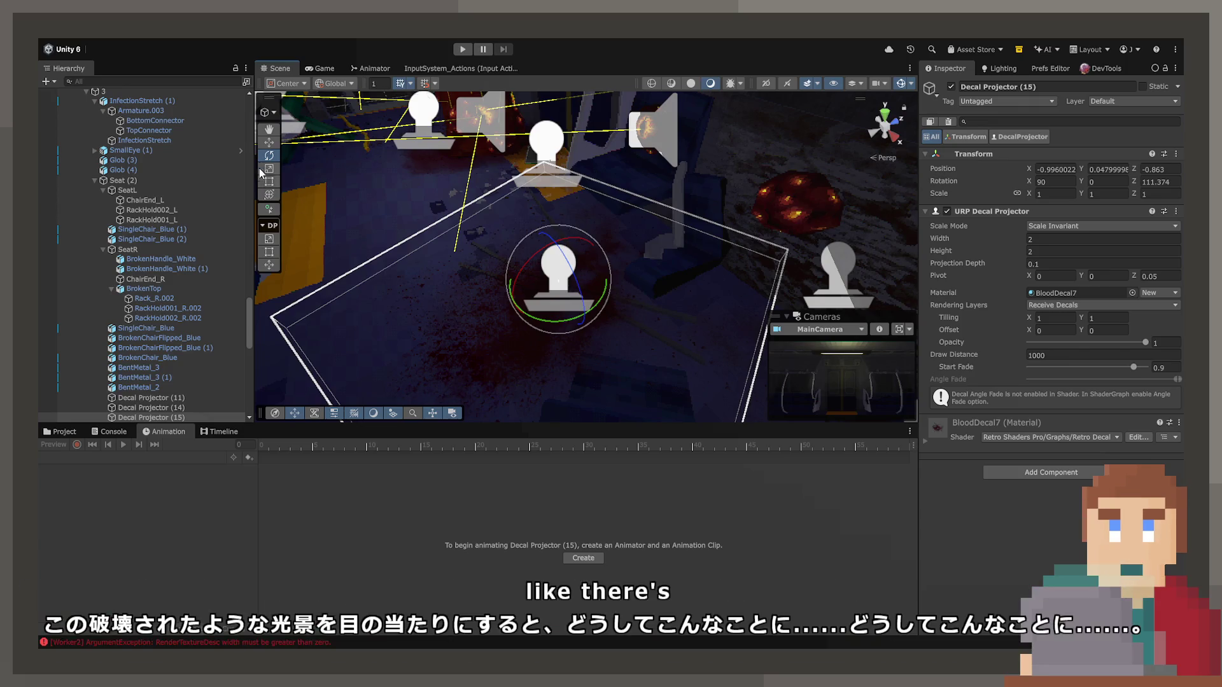
click(269, 143)
drag(557, 288, 587, 241)
drag(587, 196, 588, 201)
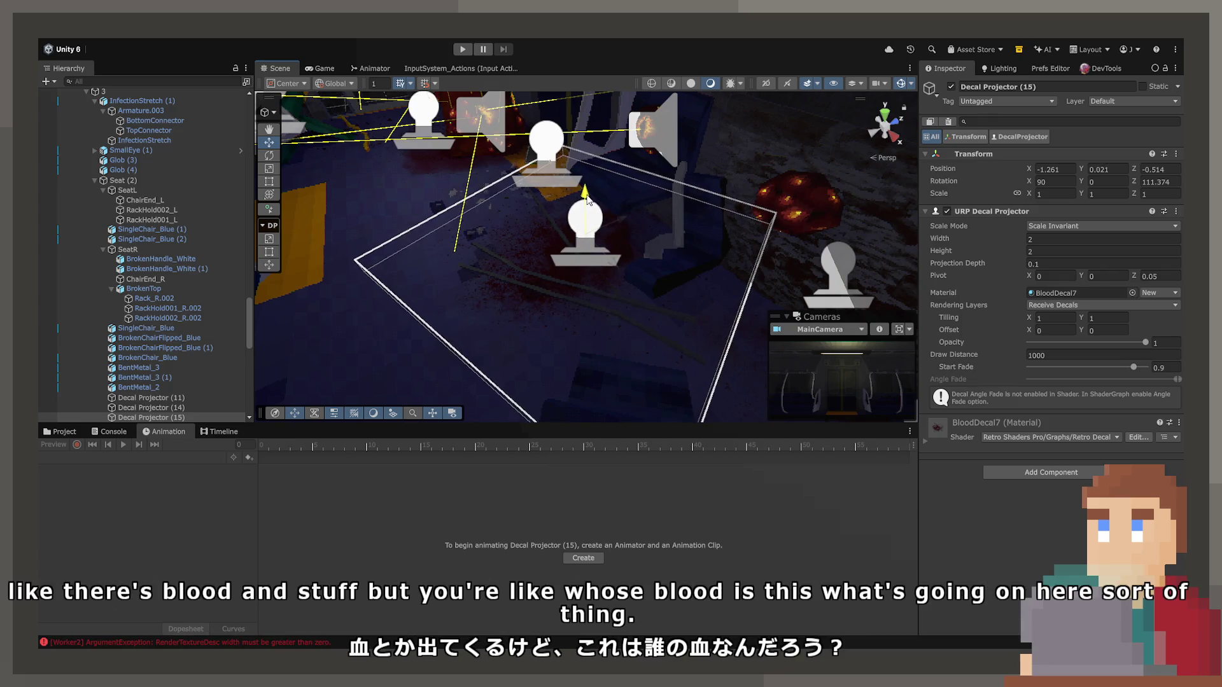
scroll(586, 204, up, 5)
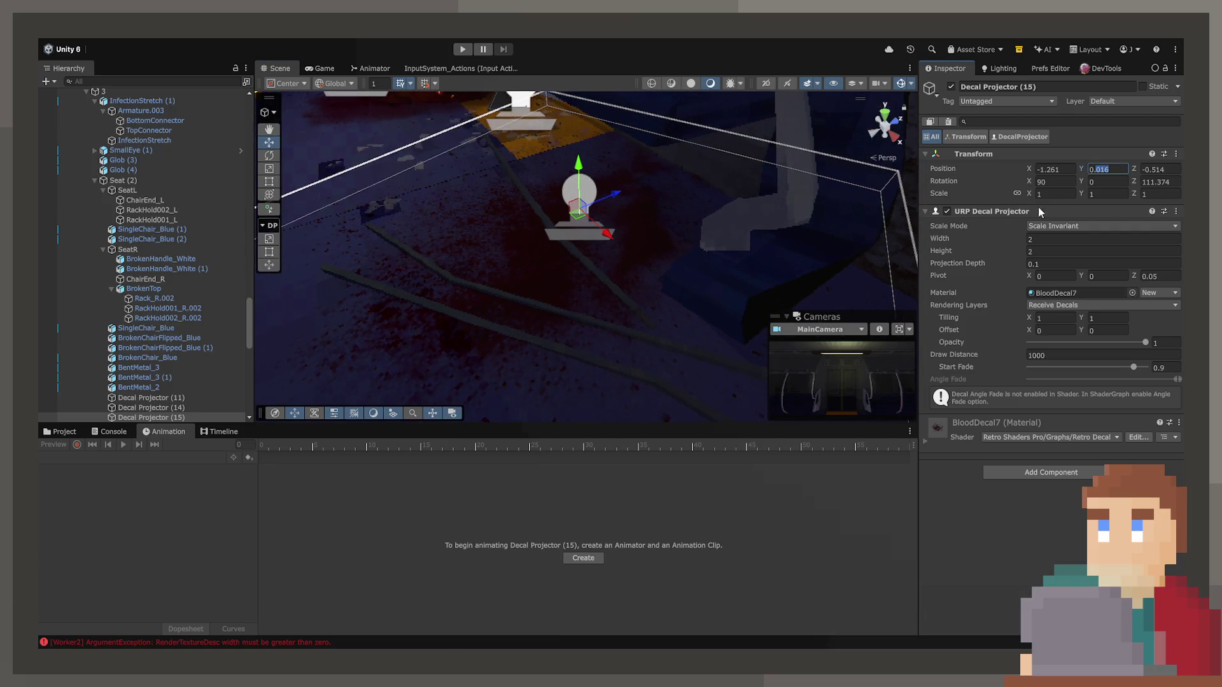
text(0.01)
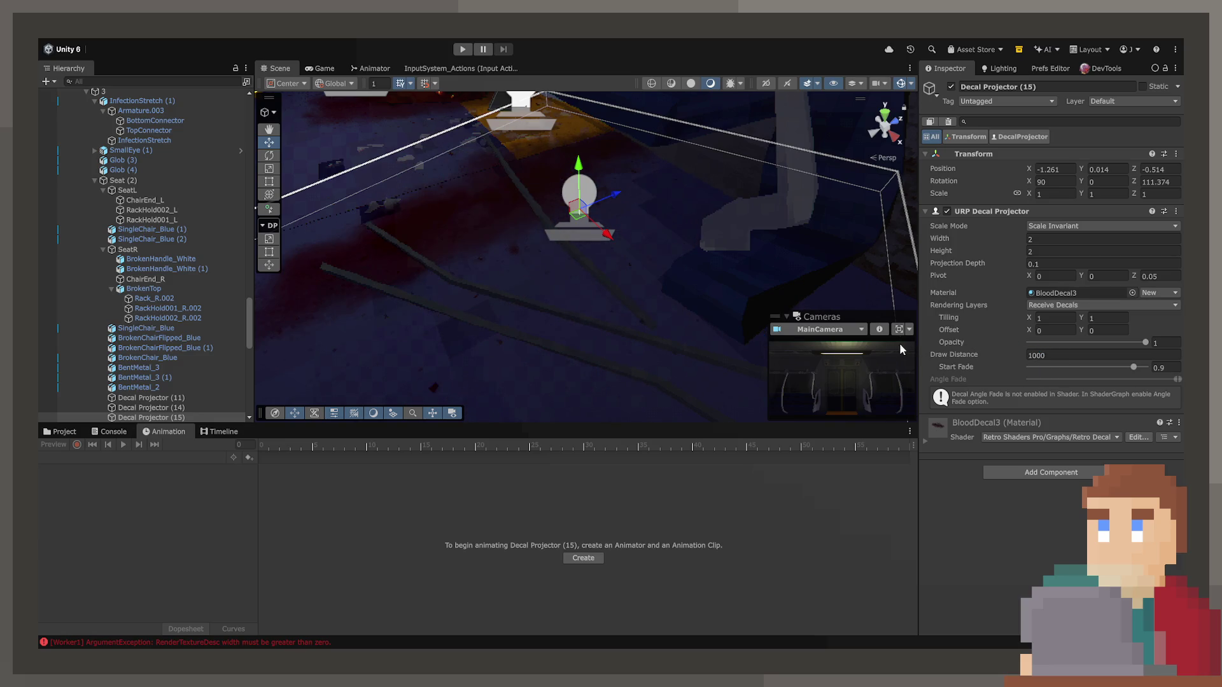
Shift the duplicated blood decal along the X and Z axes across the carriage floor
key(f)
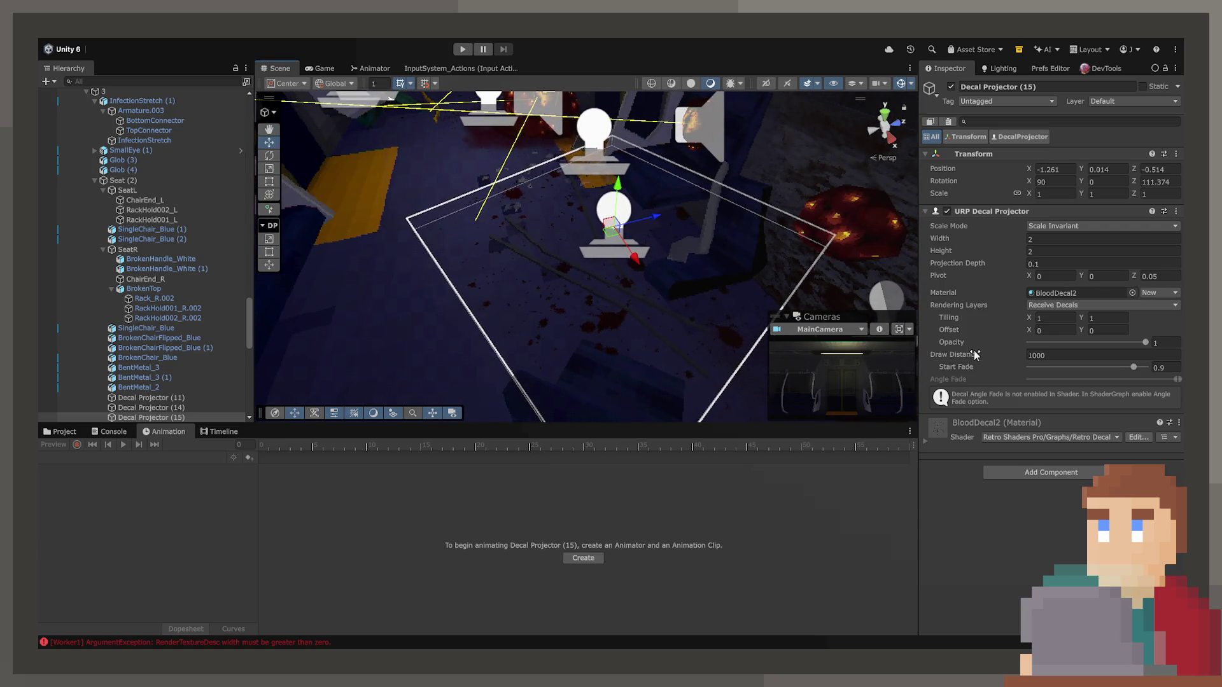
mouse_move(653, 324)
mouse_down()
mouse_move(773, 365)
mouse_move(732, 353)
mouse_up()
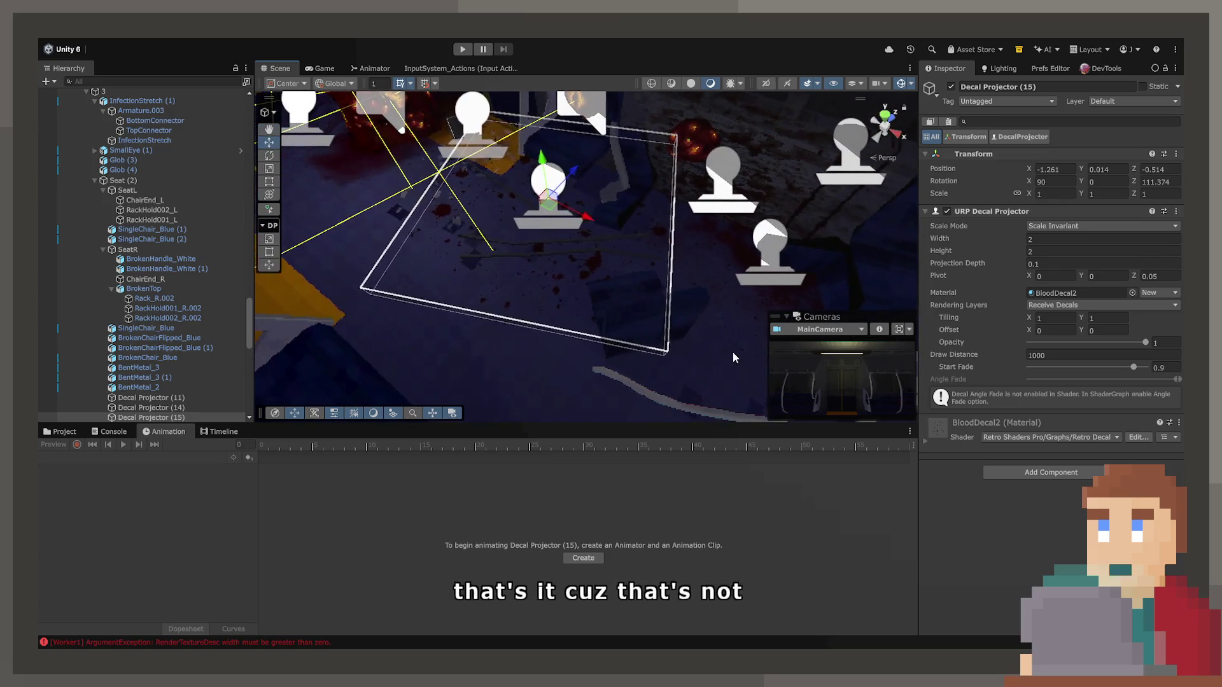
click(732, 352)
drag(634, 346, 545, 337)
click(655, 260)
key(f)
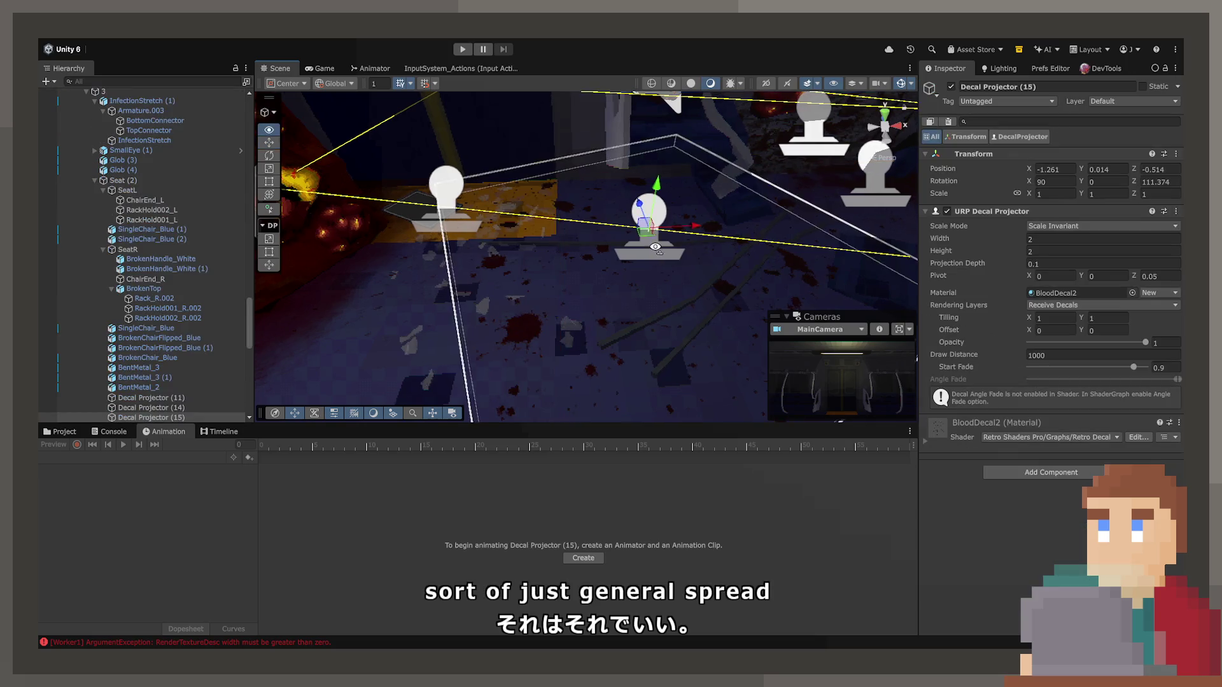
drag(758, 216, 696, 224)
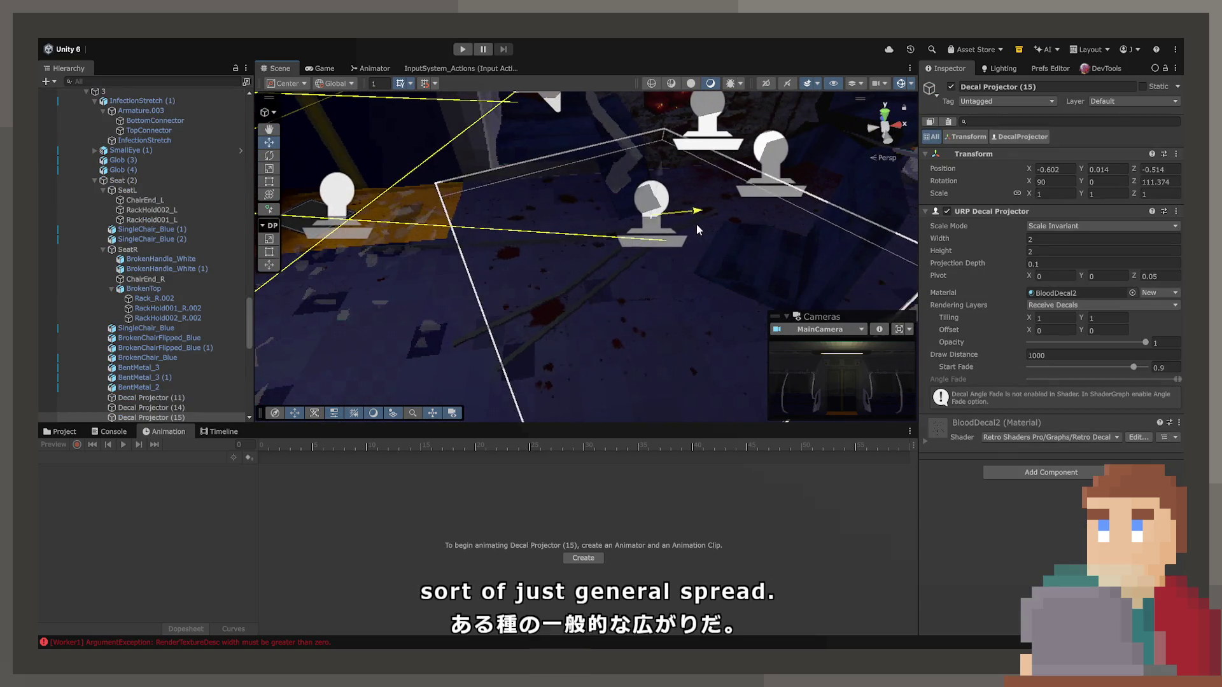
key(f)
mouse_move(579, 227)
mouse_down()
mouse_move(552, 201)
mouse_move(668, 250)
mouse_move(658, 240)
mouse_move(572, 309)
mouse_up()
Undo an accidental carriage selection and select group 3 in the Hierarchy
click(663, 246)
key(ctrl+z)
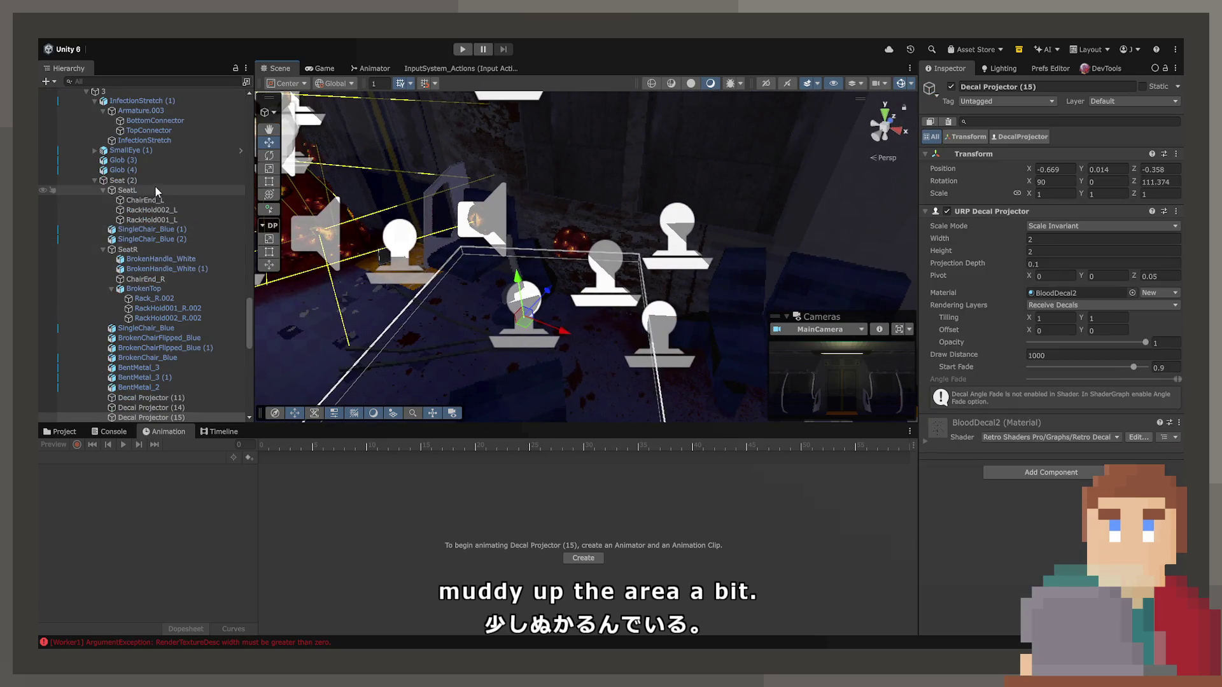
scroll(142, 150, up, 3)
double_click(121, 128)
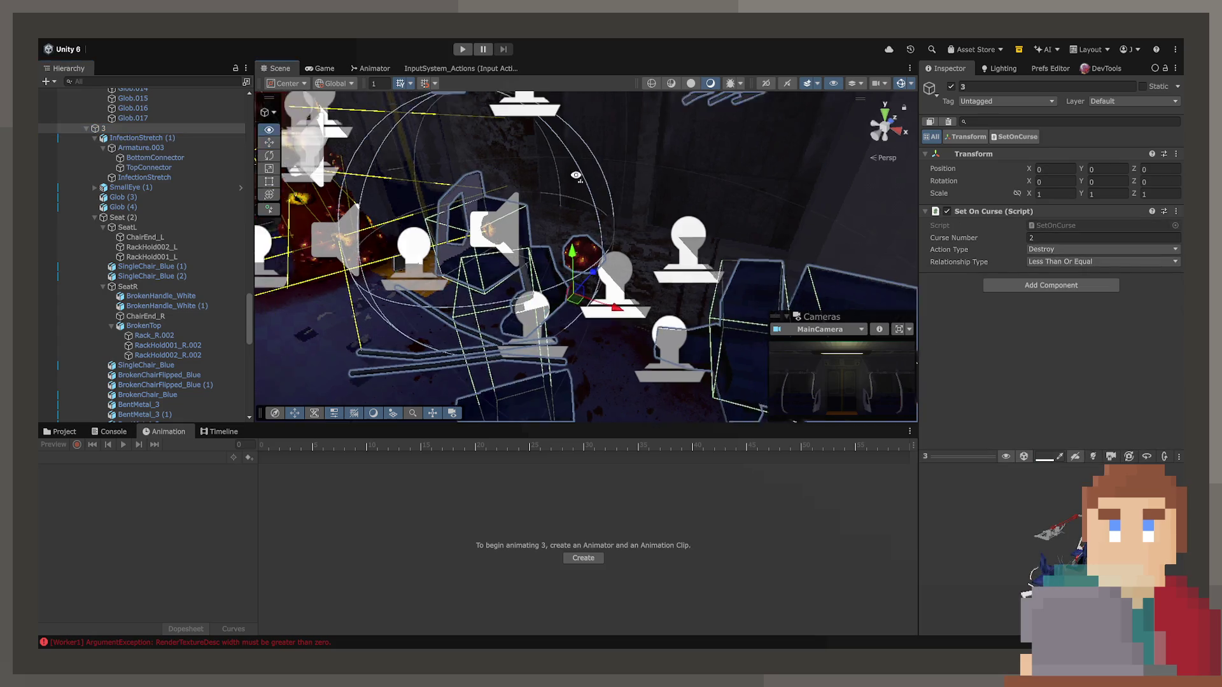
click(951, 86)
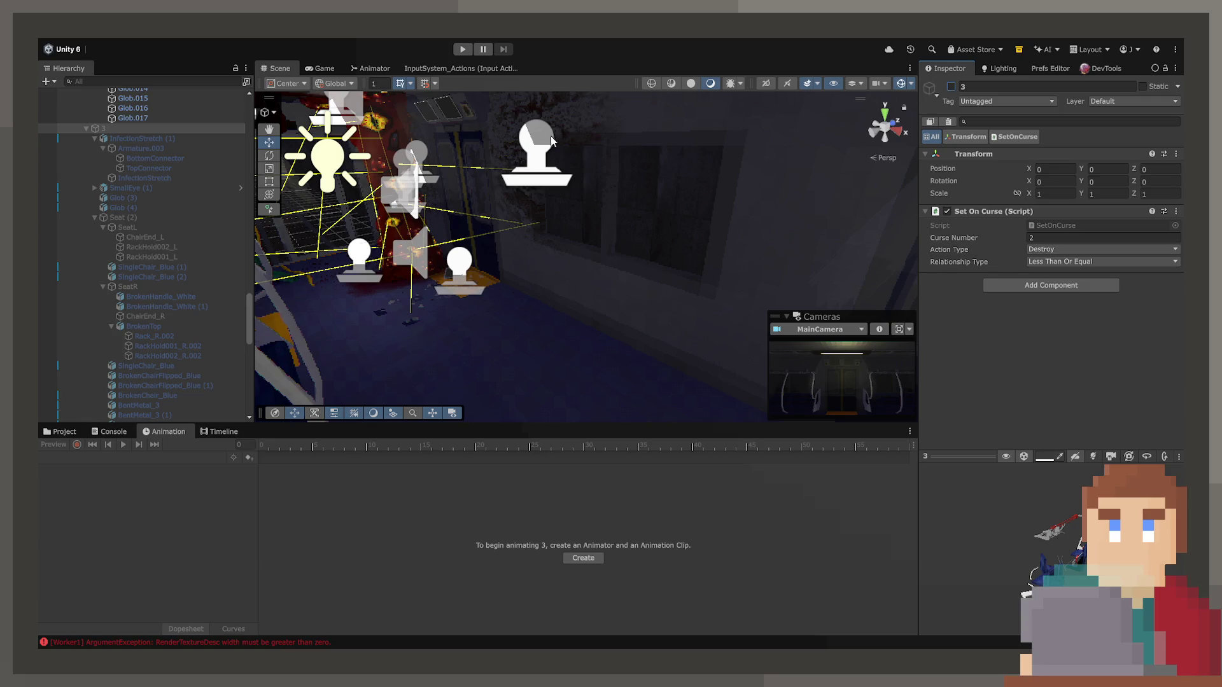
click(533, 150)
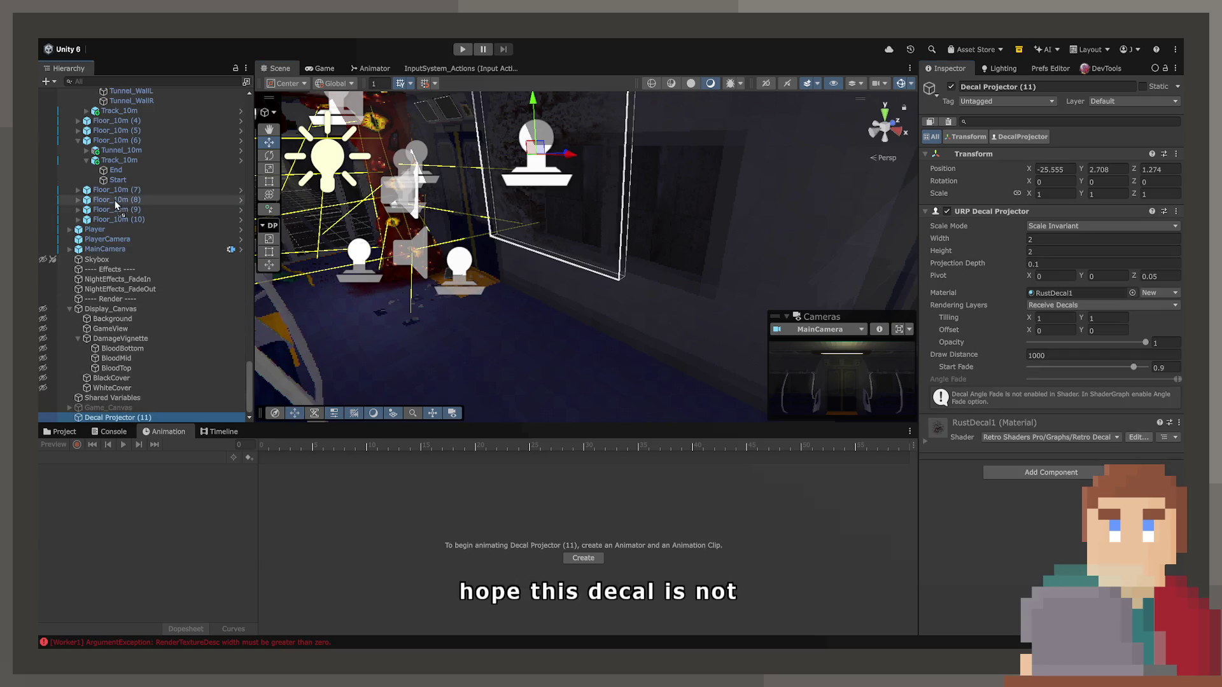
scroll(140, 159, up, 10)
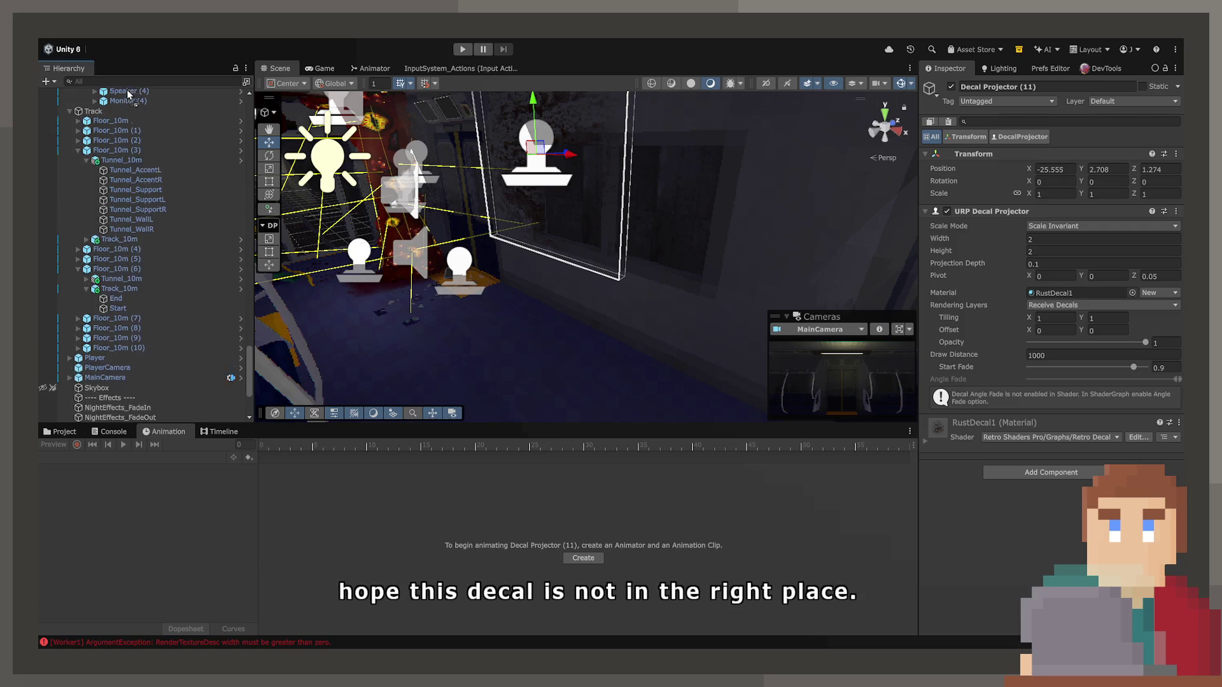
scroll(128, 190, up, 10)
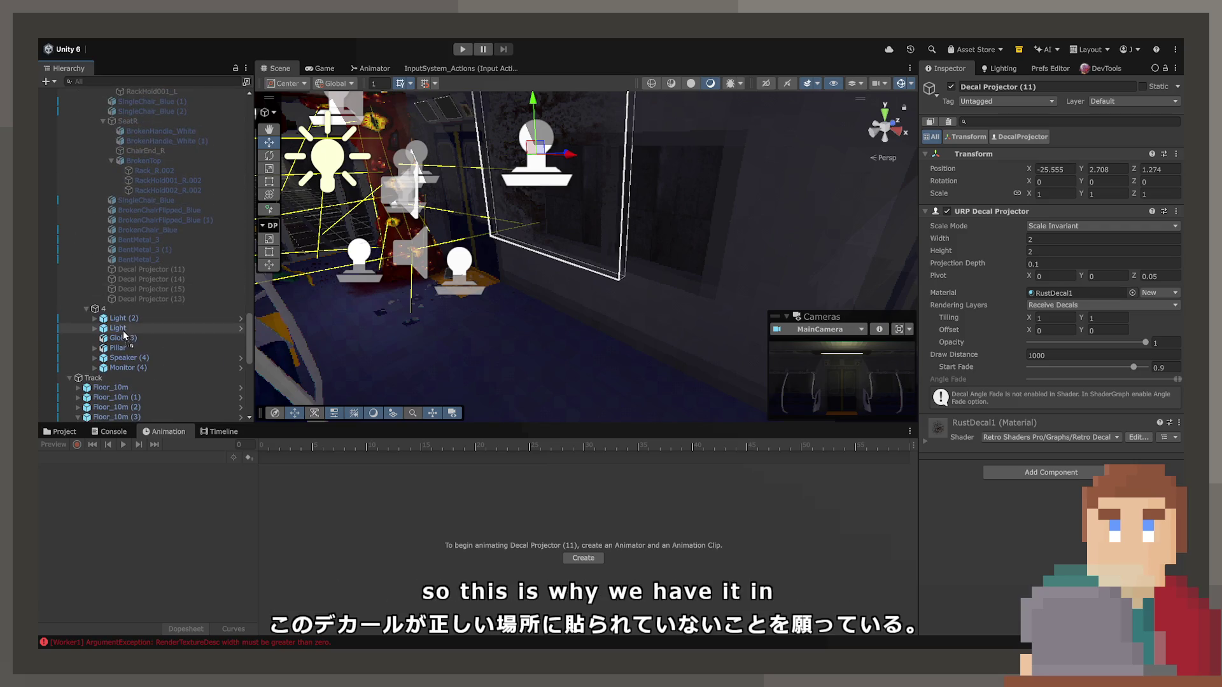
scroll(128, 304, up, 8)
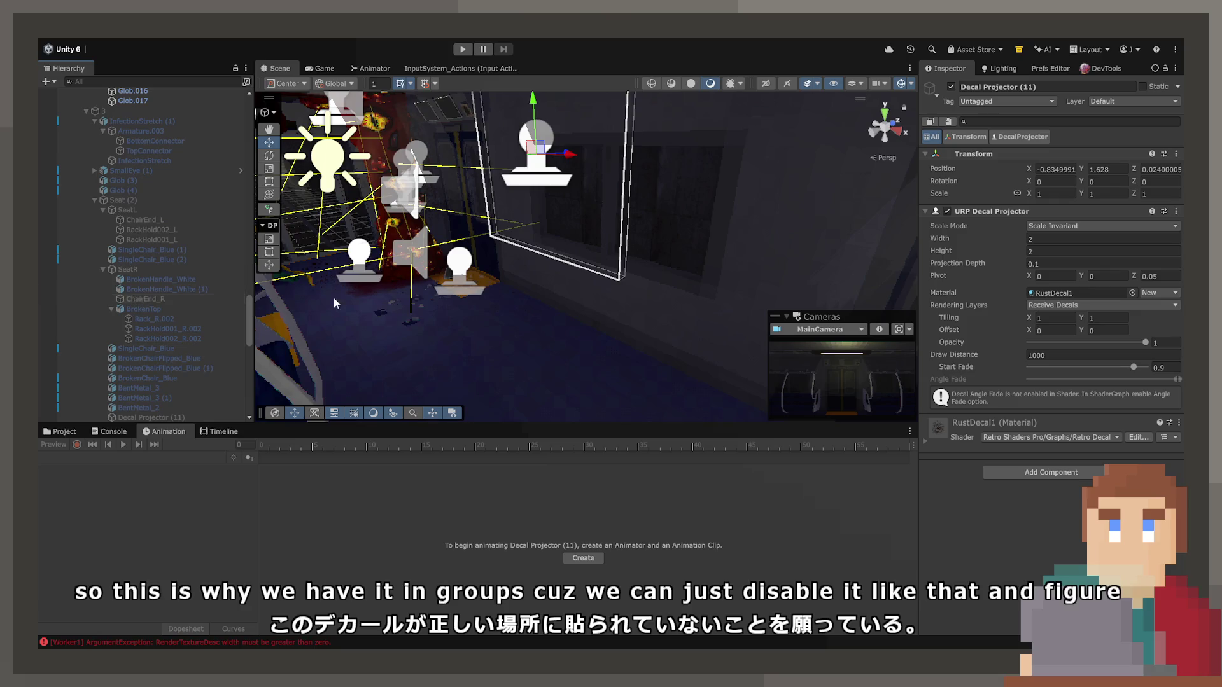
click(135, 109)
mouse_move(634, 264)
mouse_down()
mouse_move(619, 200)
mouse_move(584, 218)
mouse_up()
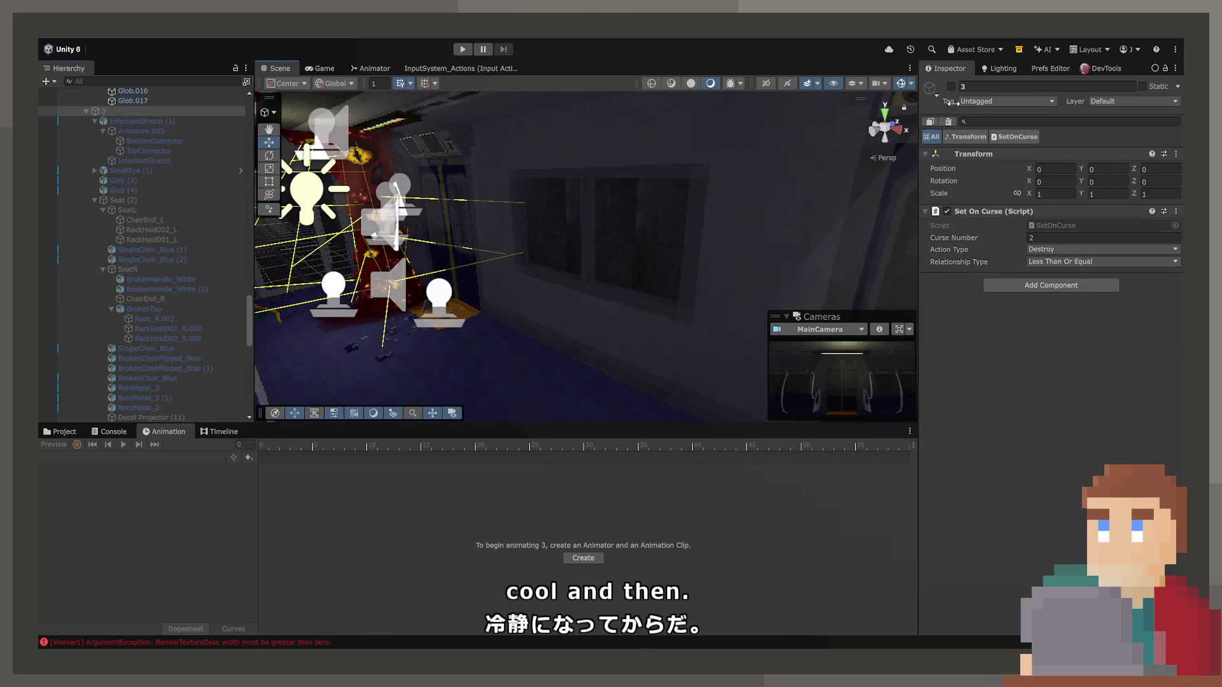
click(952, 87)
mouse_move(696, 212)
alt+mouse_down()
mouse_move(747, 236)
mouse_move(774, 276)
mouse_move(673, 214)
mouse_move(516, 198)
mouse_move(553, 282)
mouse_move(584, 235)
mouse_move(553, 298)
mouse_move(637, 268)
mouse_move(722, 265)
mouse_move(749, 215)
mouse_move(665, 128)
alt+mouse_up()
click(747, 235)
click(553, 283)
Rotate Glob (5) to 90 degrees and move it across the carriage floor
key(e)
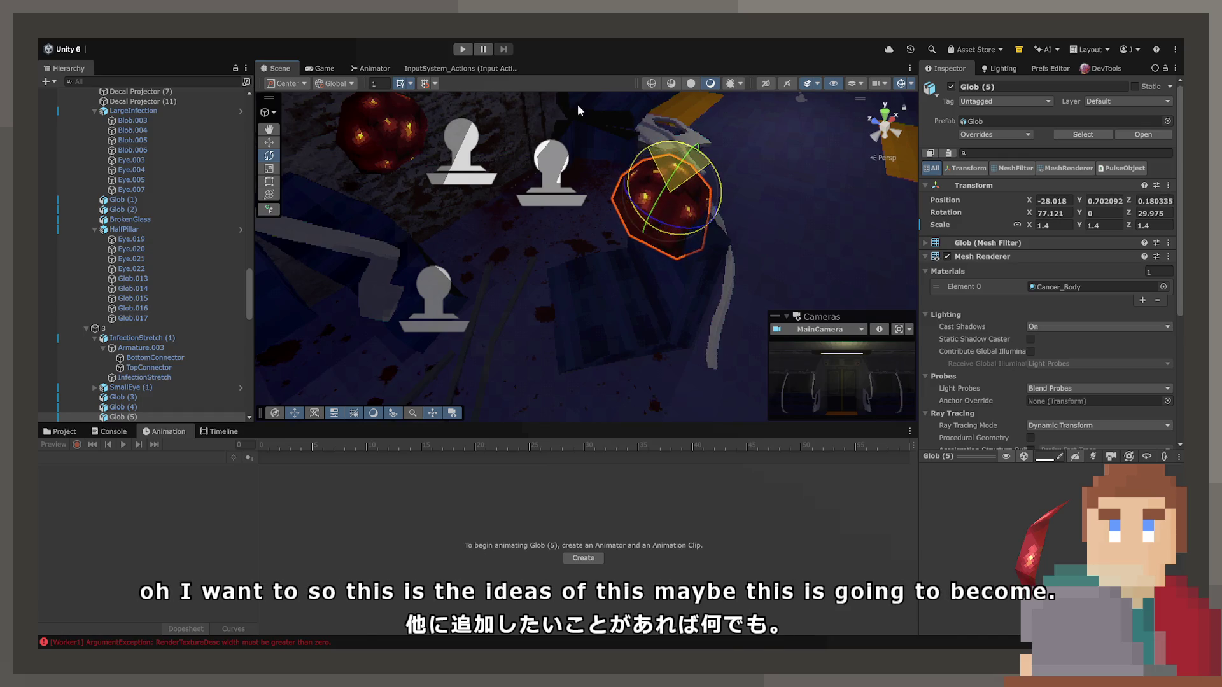
drag(578, 104, 636, 128)
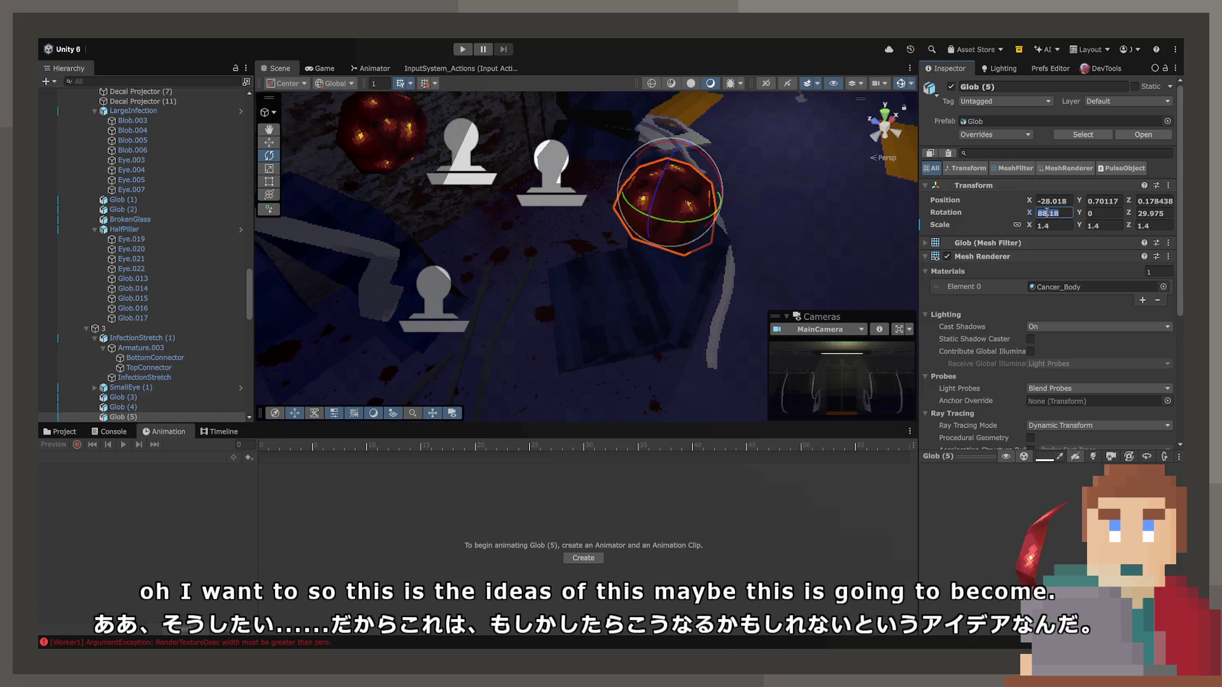
text(90)
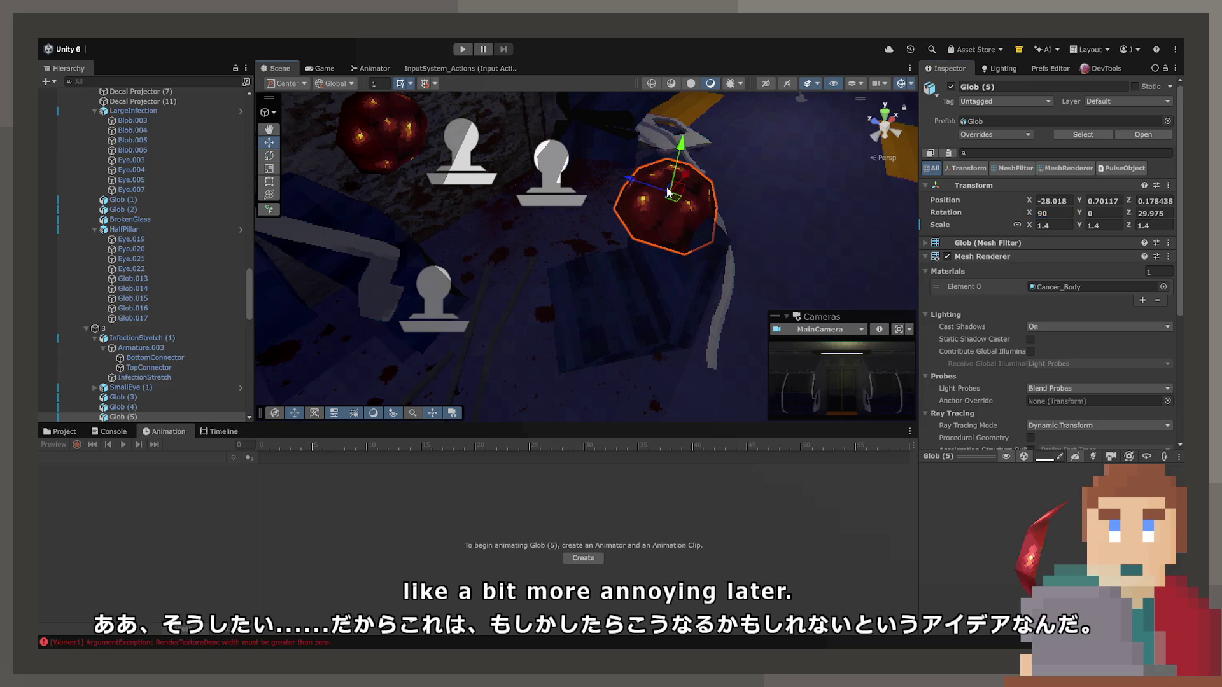
mouse_move(680, 207)
mouse_down()
mouse_move(604, 208)
mouse_move(611, 304)
mouse_up()
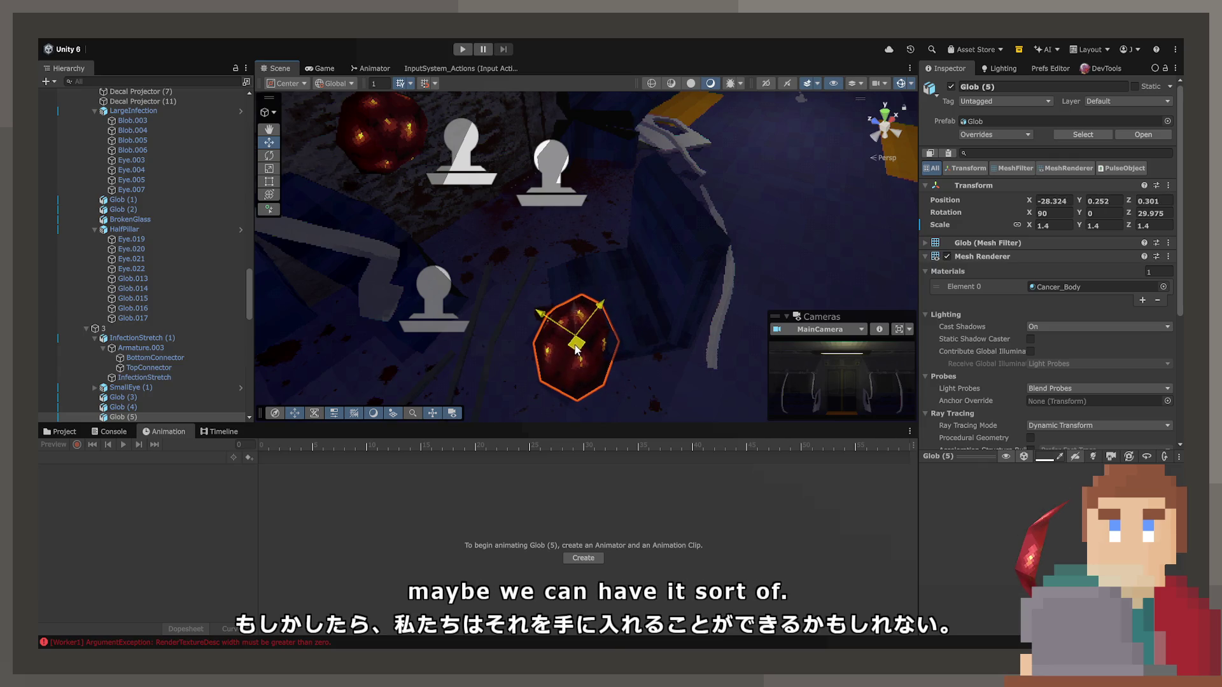
key(f)
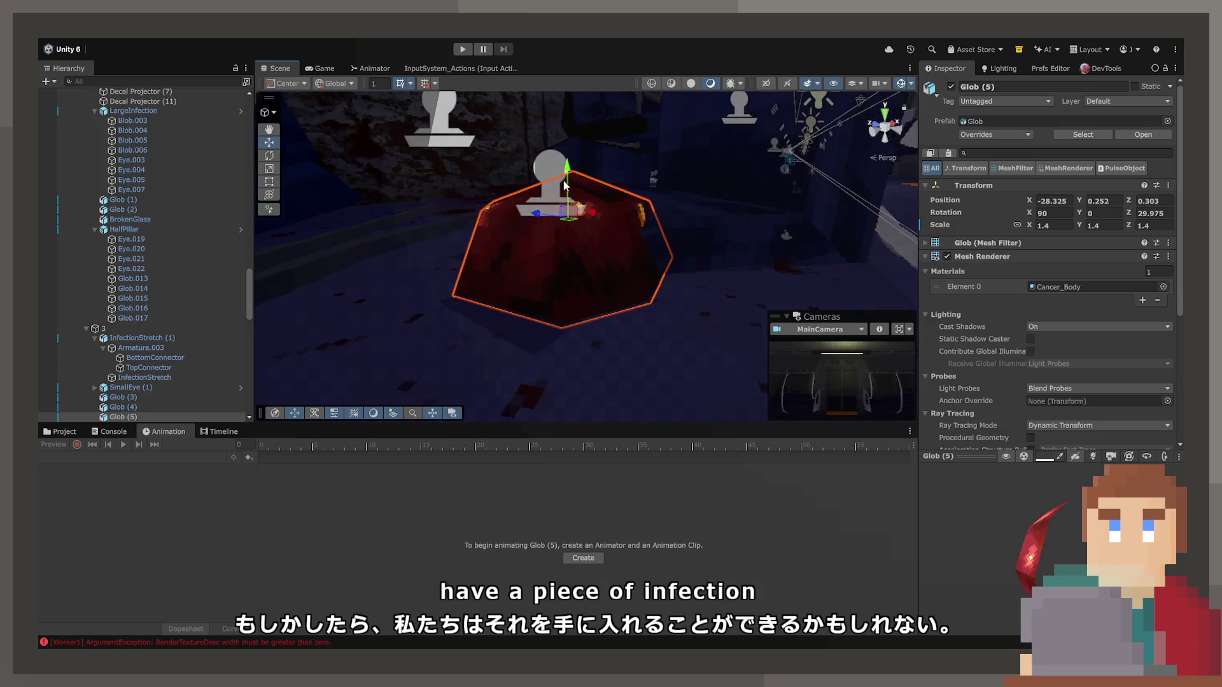
mouse_move(568, 179)
mouse_down()
mouse_move(570, 190)
mouse_move(795, 193)
mouse_move(840, 224)
mouse_move(819, 231)
mouse_move(852, 229)
mouse_up()
Change the Pulse Object Duration from 0.4 to 0.6 and enter Play mode to preview
scroll(956, 361, down, 5)
drag(1066, 349, 1032, 345)
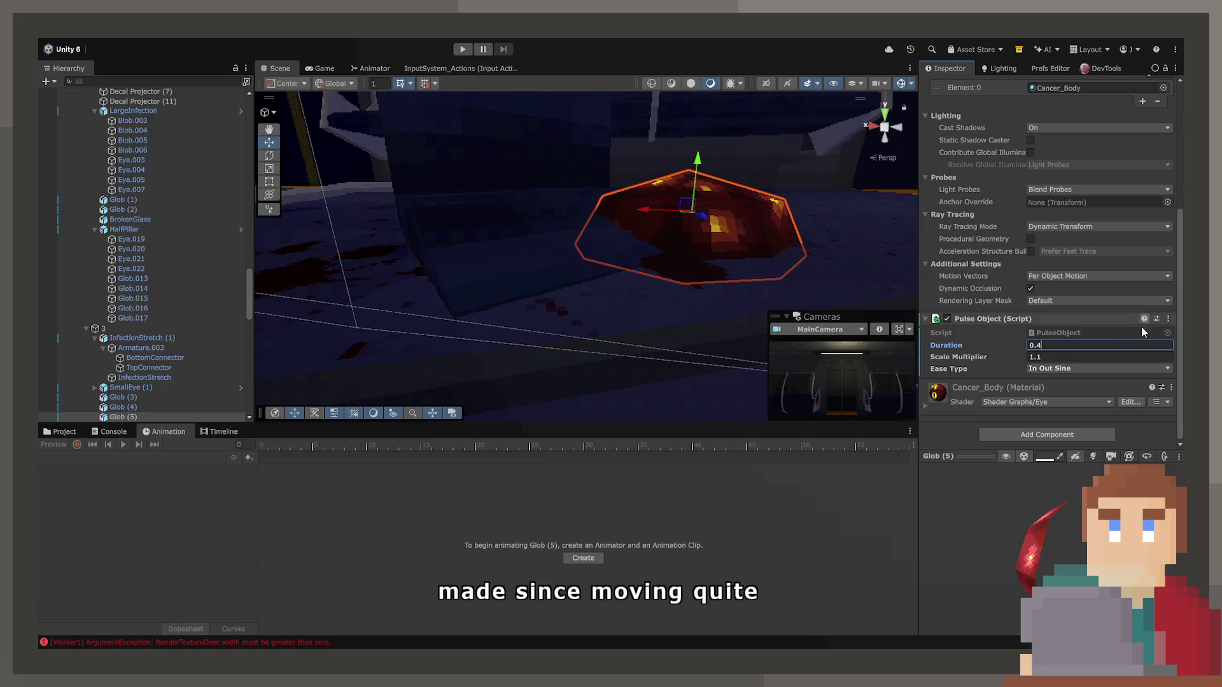
alt+drag(1050, 250, 806, 237)
click(466, 49)
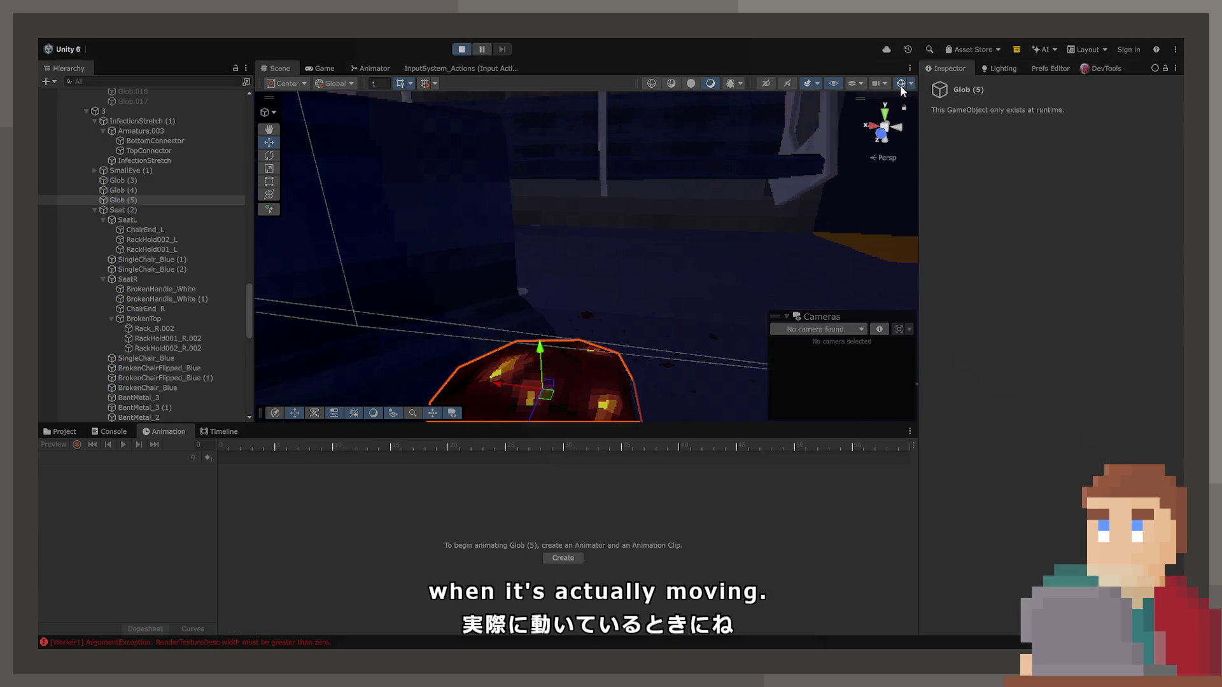
mouse_move(700, 191)
mouse_down()
mouse_move(632, 163)
mouse_move(357, 130)
mouse_move(166, 132)
mouse_move(186, 156)
mouse_move(69, 158)
mouse_move(1126, 156)
mouse_move(1171, 170)
mouse_move(1162, 200)
mouse_move(715, 240)
mouse_move(707, 186)
mouse_move(730, 148)
mouse_move(701, 183)
mouse_up()
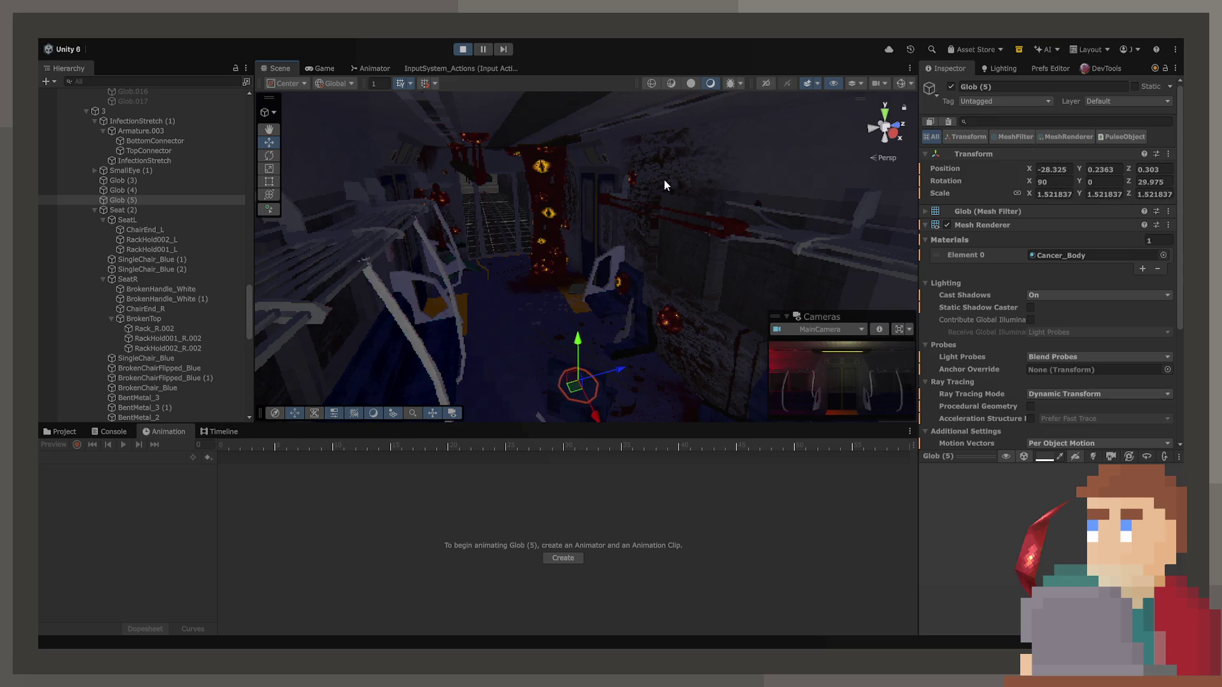
click(458, 55)
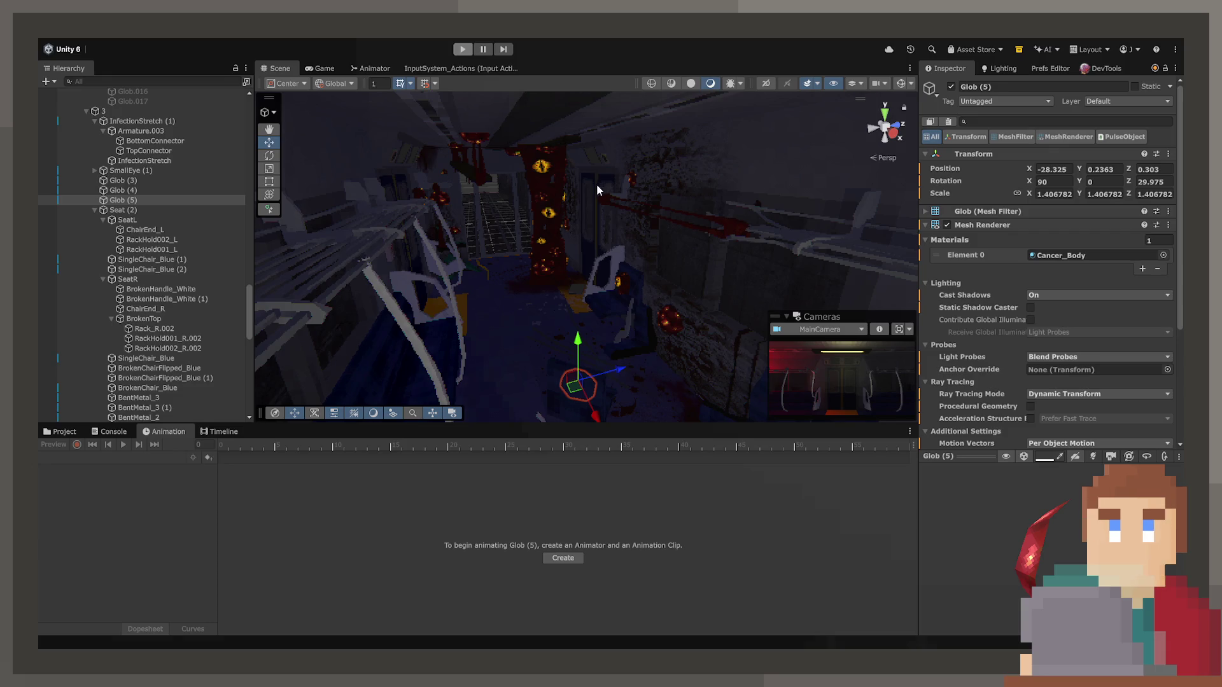
mouse_move(597, 189)
mouse_down()
mouse_move(742, 259)
mouse_move(804, 128)
mouse_move(489, 247)
mouse_move(224, 248)
mouse_move(183, 216)
mouse_up()
scroll(183, 216, up, 15)
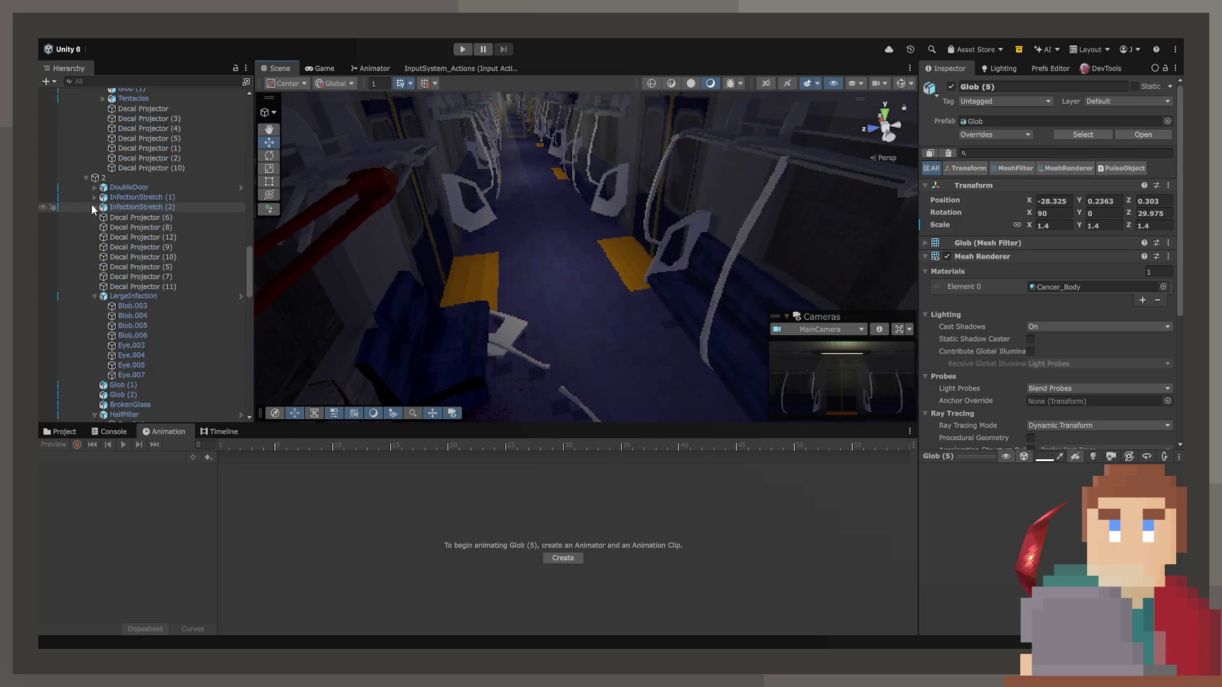
Select the Light (1) ceiling lamp and hide it in the Hierarchy
click(191, 246)
drag(361, 272, 612, 261)
click(593, 253)
click(590, 253)
drag(596, 256, 488, 262)
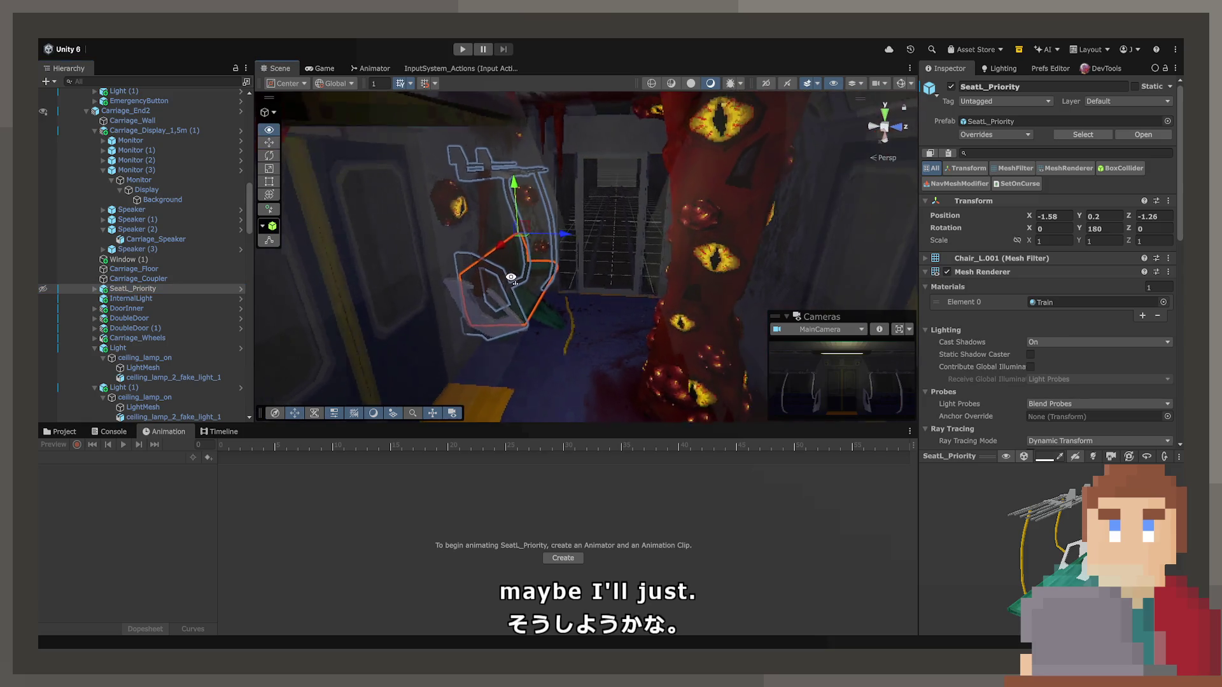
click(631, 269)
mouse_move(631, 269)
mouse_down()
mouse_move(614, 219)
mouse_move(556, 178)
mouse_up()
click(556, 178)
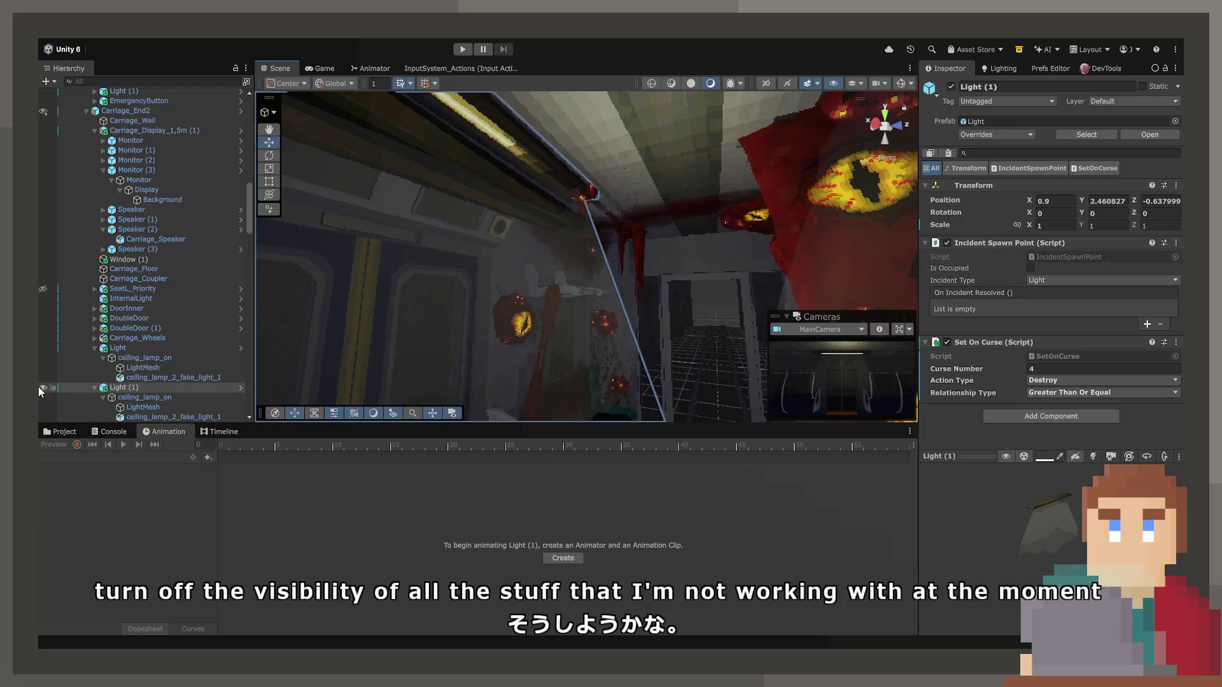
click(43, 388)
Hide the Light (2) and Light ceiling lamps with their Hierarchy eye icons
mouse_move(522, 305)
mouse_down()
mouse_move(553, 312)
mouse_move(635, 168)
mouse_up()
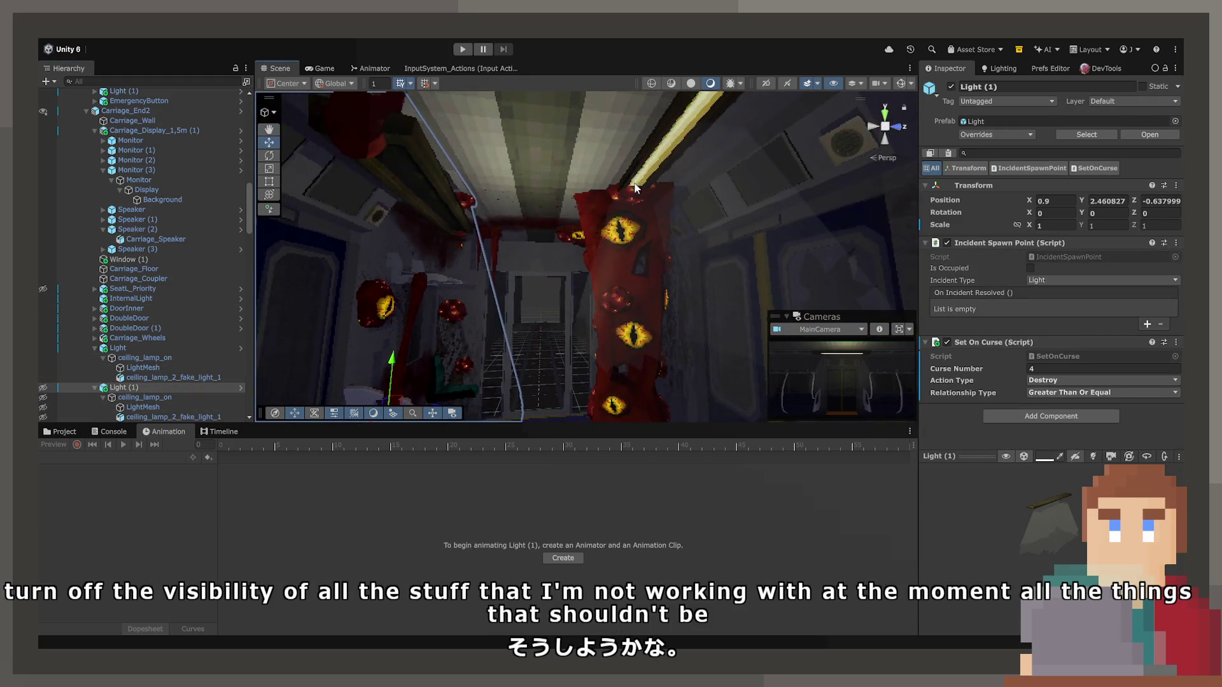
click(635, 167)
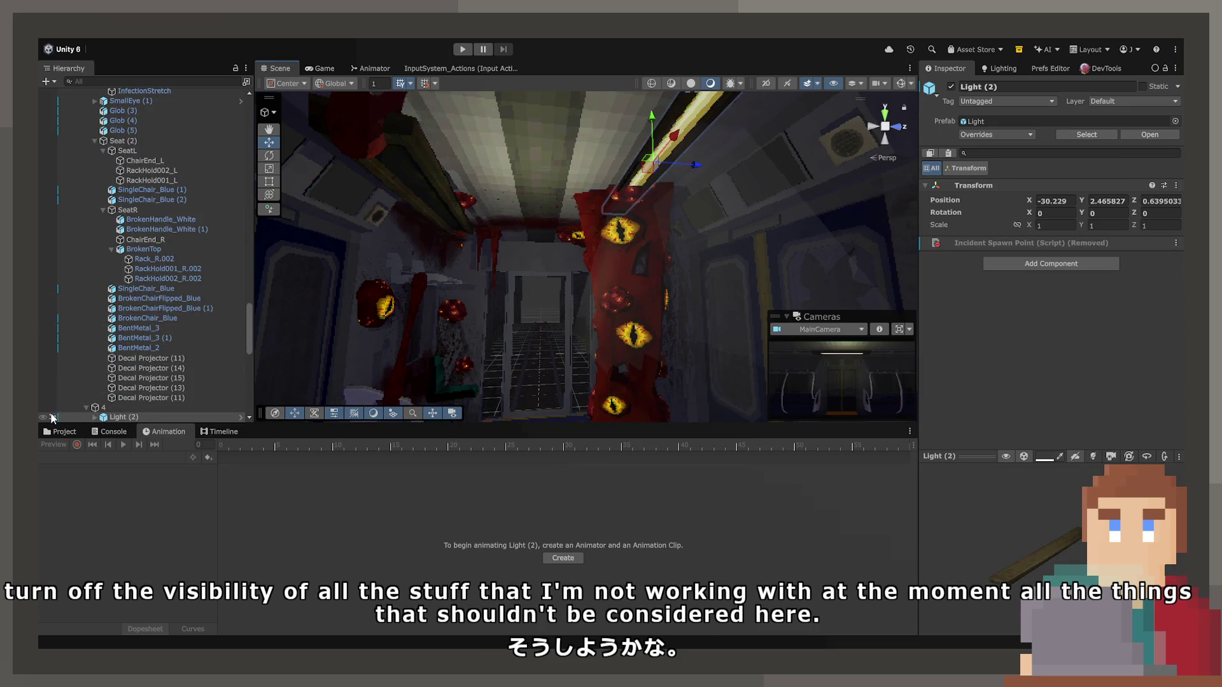
click(43, 417)
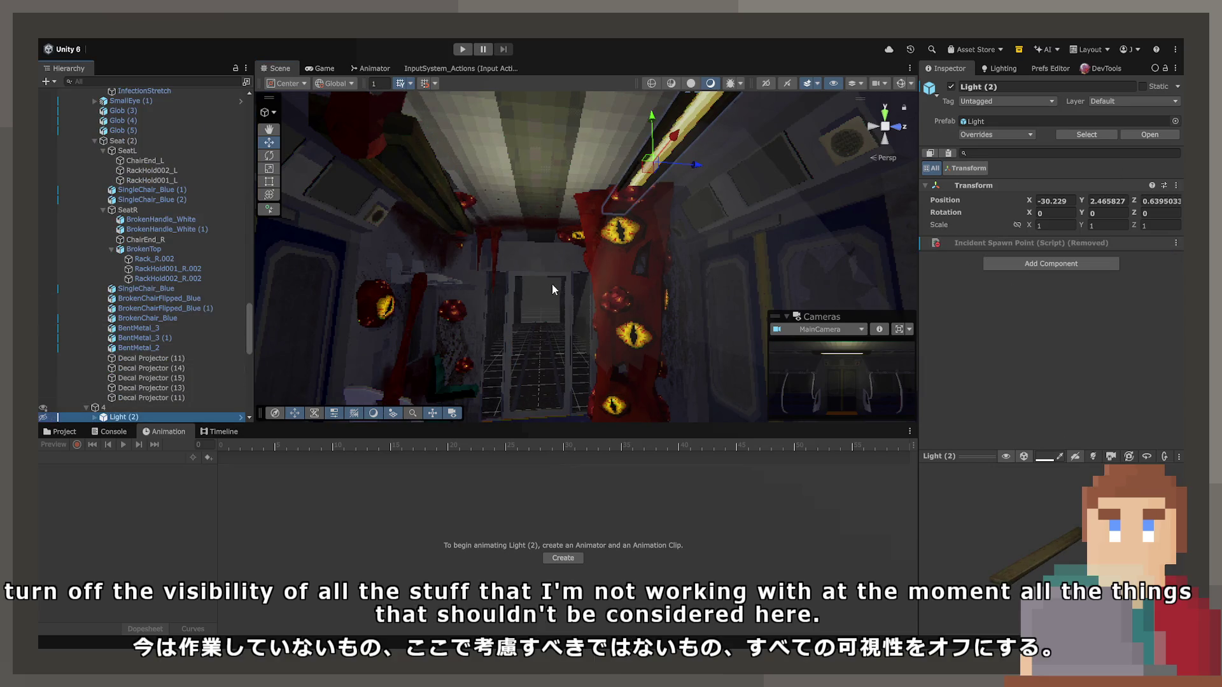
key(f)
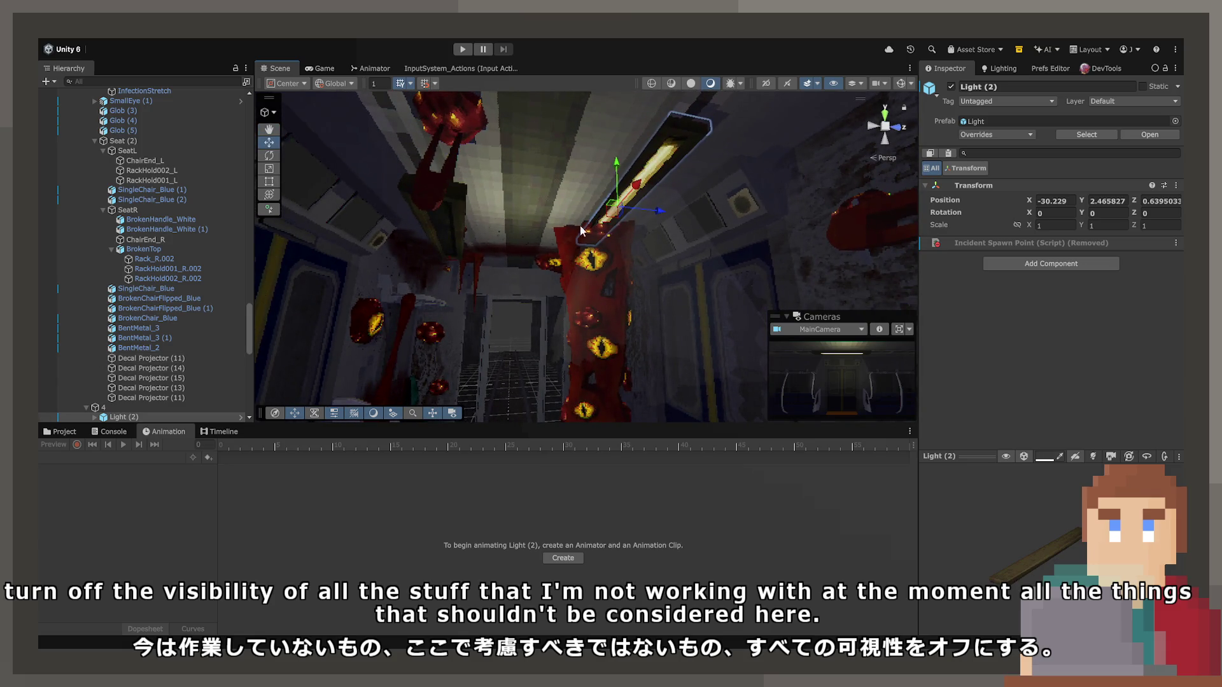
click(684, 152)
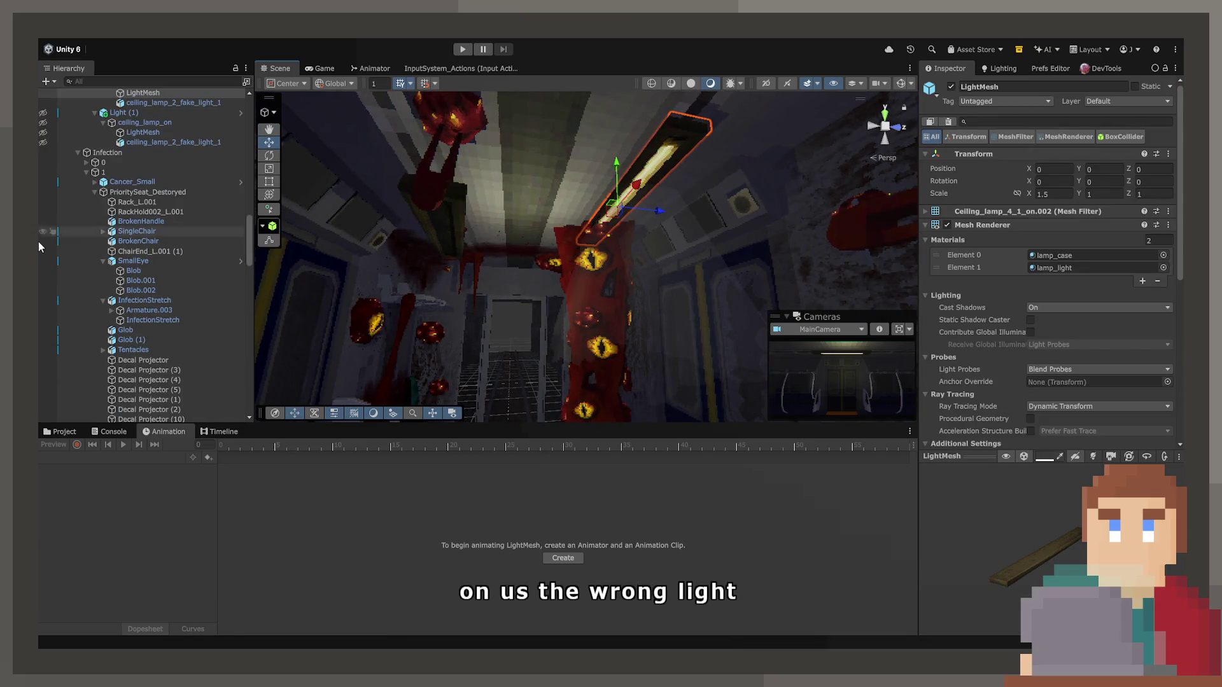
scroll(71, 193, up, 5)
click(44, 219)
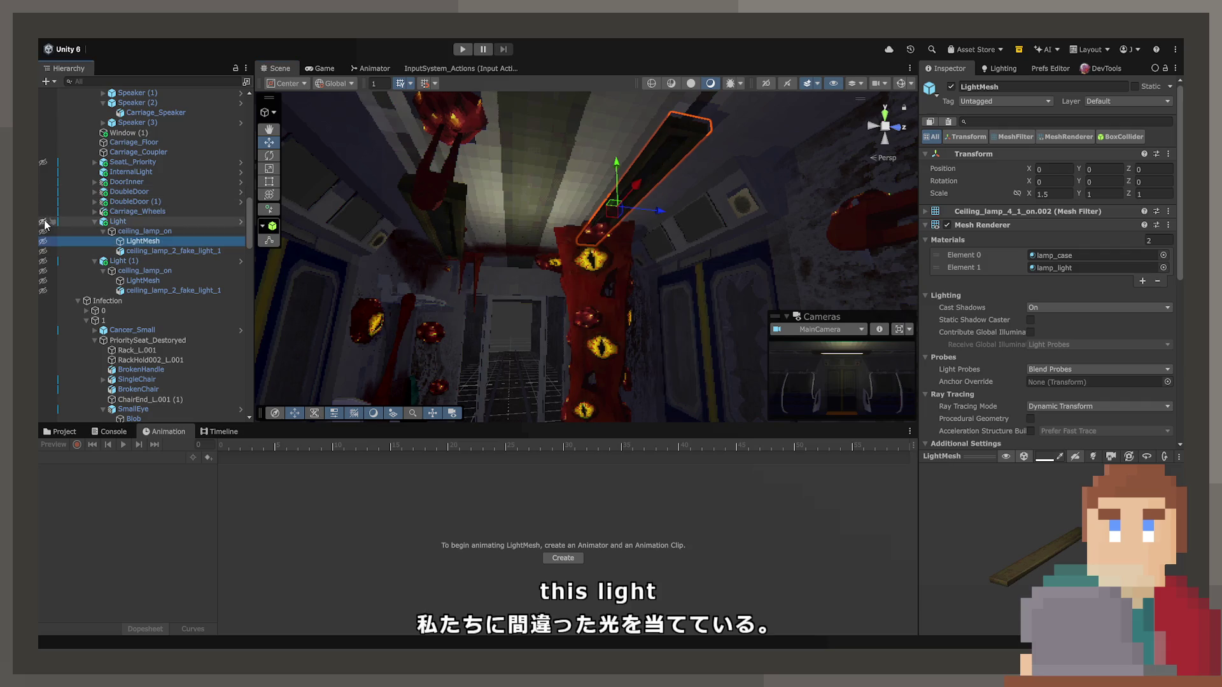
Toggle scene gizmos on and off while inspecting the InternalLight and Light lamp
mouse_move(491, 220)
mouse_down()
mouse_move(522, 219)
mouse_move(501, 360)
mouse_up()
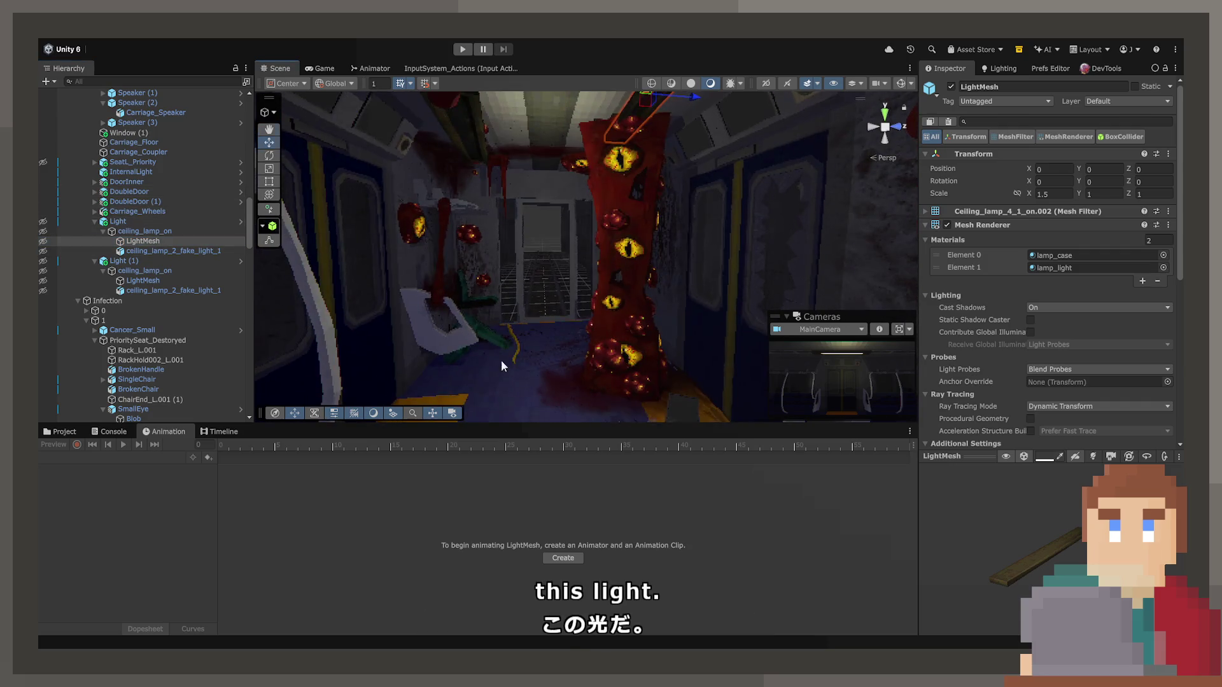
click(898, 83)
click(562, 218)
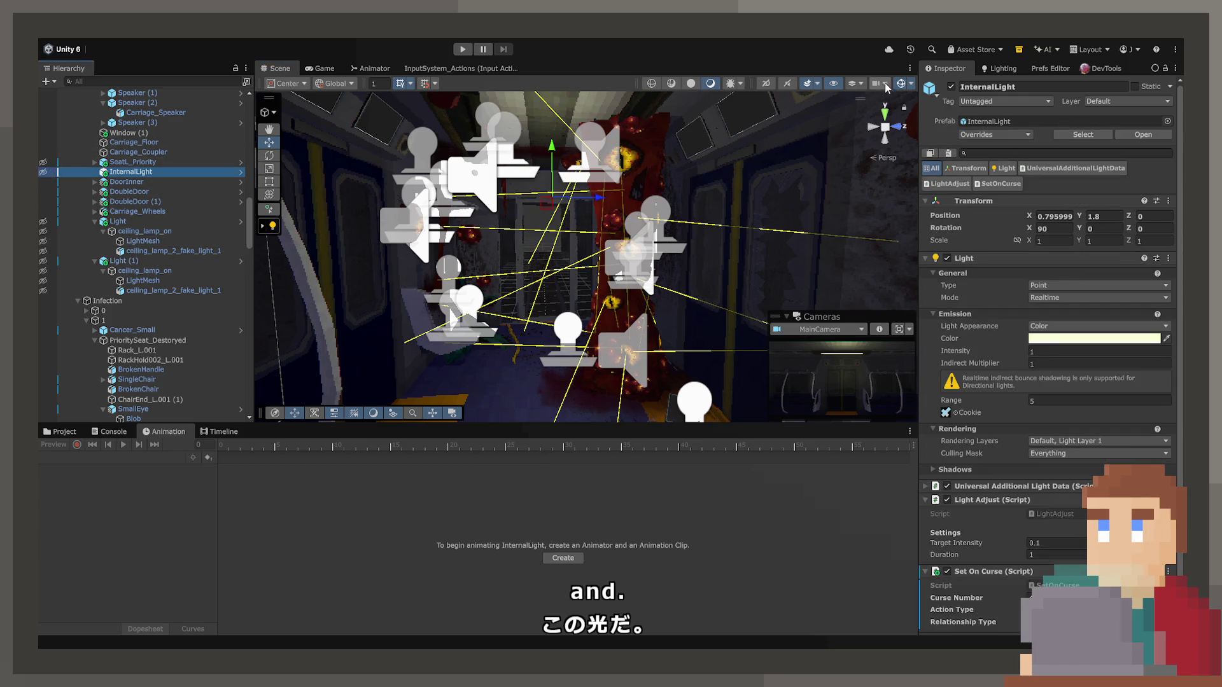
click(900, 84)
click(654, 203)
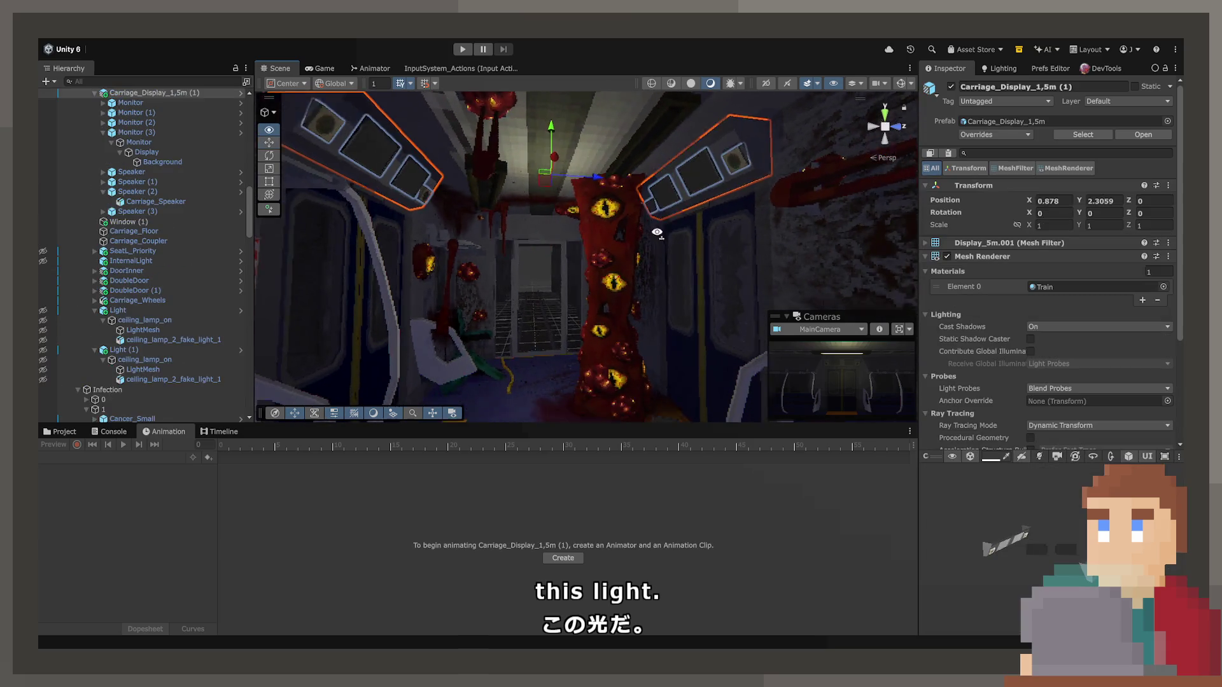
click(649, 274)
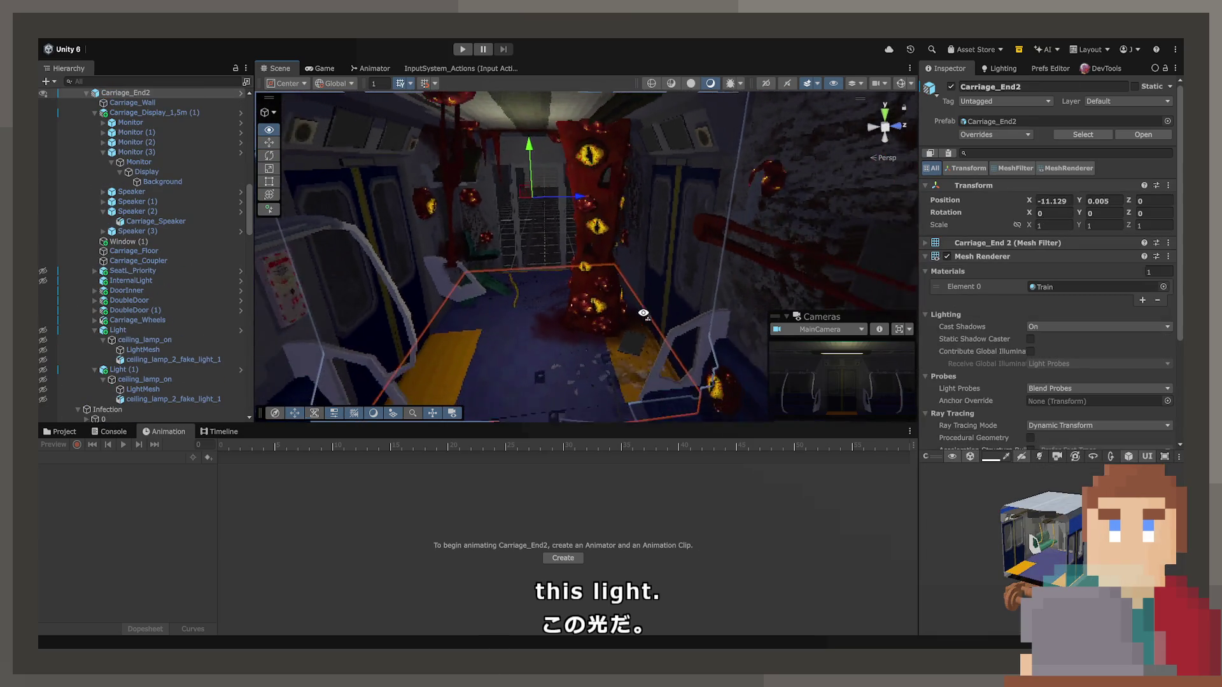
drag(643, 313, 627, 306)
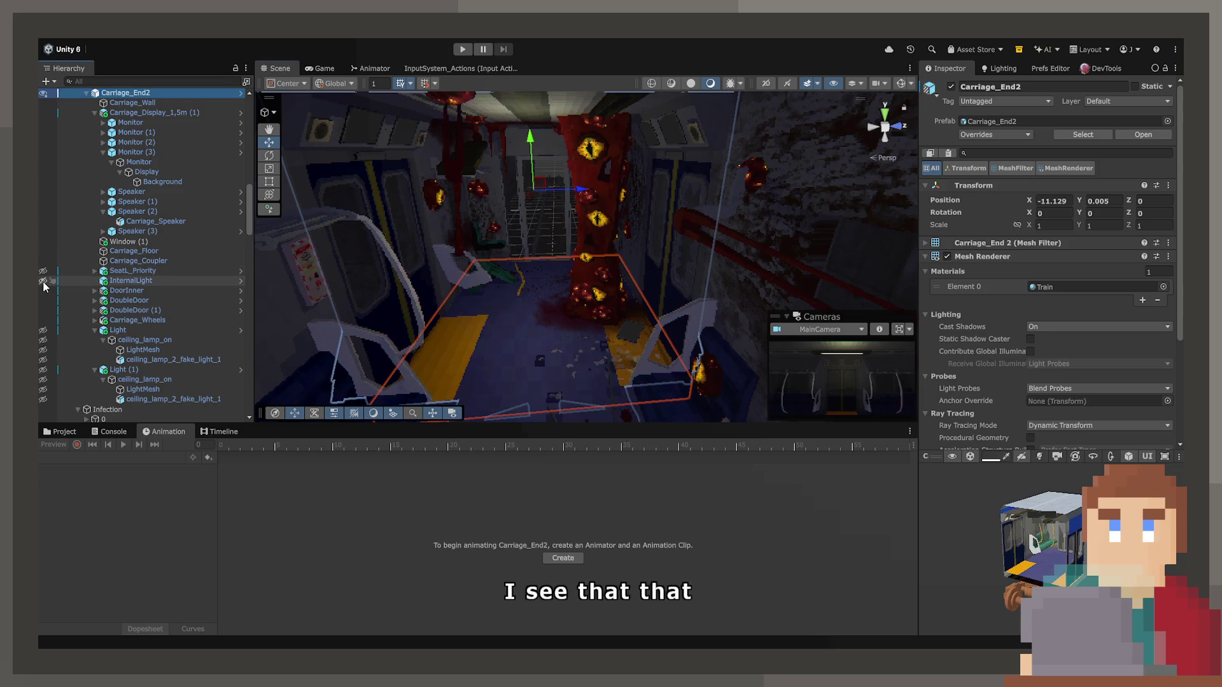
scroll(681, 270, down, 5)
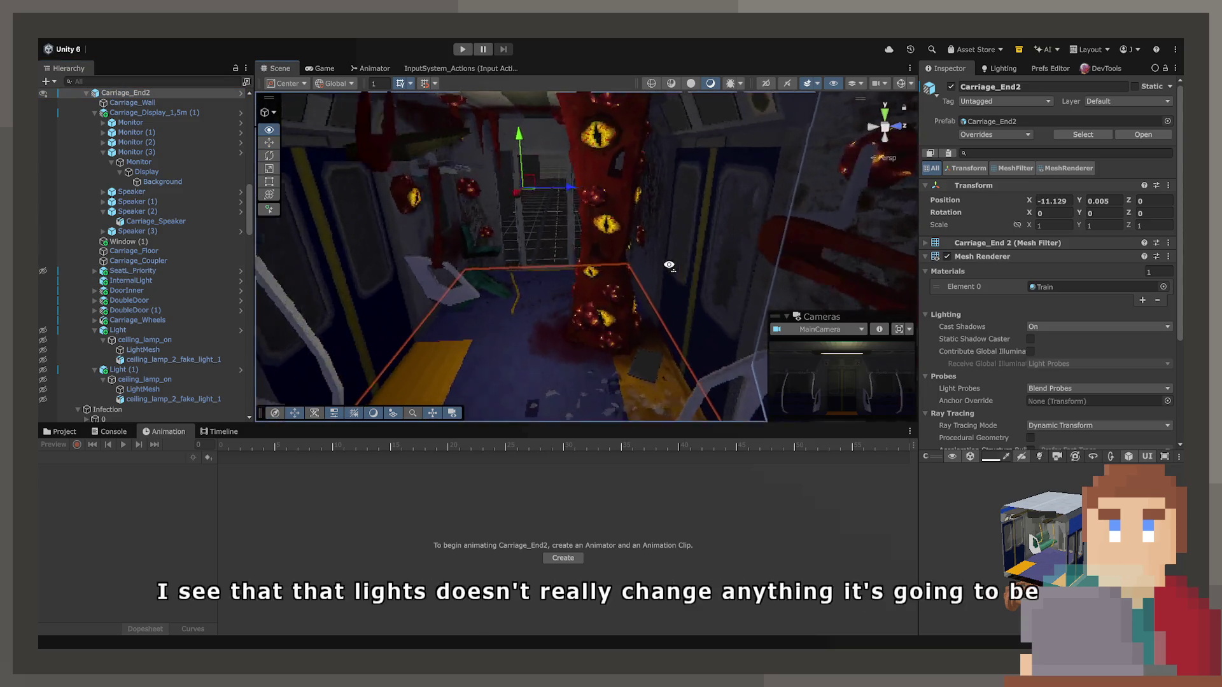
mouse_move(698, 222)
mouse_down()
mouse_move(792, 179)
mouse_move(822, 227)
mouse_move(652, 262)
mouse_move(661, 237)
mouse_move(648, 197)
mouse_move(622, 253)
mouse_move(445, 234)
mouse_move(355, 246)
mouse_up()
click(667, 249)
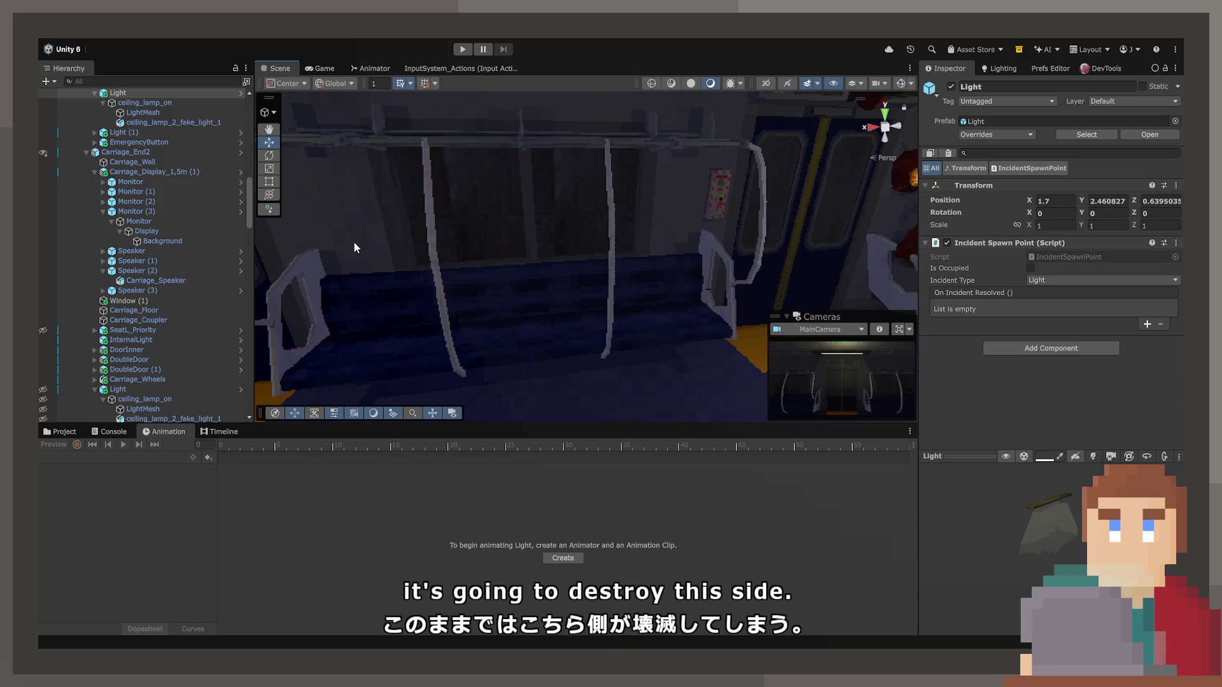
mouse_move(407, 201)
mouse_down()
mouse_move(322, 259)
mouse_move(261, 245)
mouse_move(239, 218)
mouse_move(128, 193)
mouse_move(770, 192)
mouse_move(784, 218)
mouse_up()
click(639, 331)
mouse_move(638, 331)
mouse_down()
mouse_move(546, 322)
mouse_move(548, 336)
mouse_up()
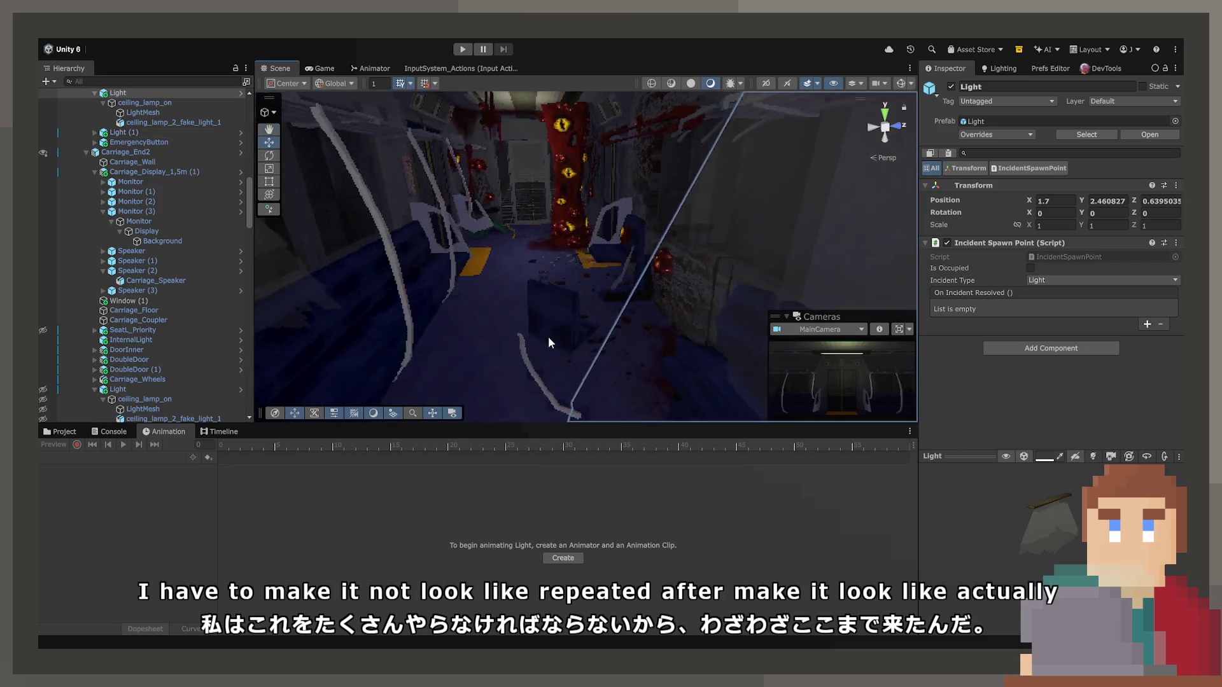
click(548, 336)
click(540, 280)
mouse_move(540, 280)
mouse_down()
mouse_move(578, 231)
mouse_move(590, 252)
mouse_move(496, 296)
mouse_move(592, 385)
mouse_move(785, 290)
mouse_move(816, 350)
mouse_move(922, 322)
mouse_move(1032, 210)
mouse_move(1098, 185)
mouse_move(1155, 303)
mouse_move(1081, 307)
mouse_move(1094, 309)
mouse_move(1022, 280)
mouse_move(463, 199)
mouse_move(806, 290)
mouse_move(245, 296)
mouse_move(175, 269)
mouse_move(99, 290)
mouse_up()
click(576, 223)
click(496, 296)
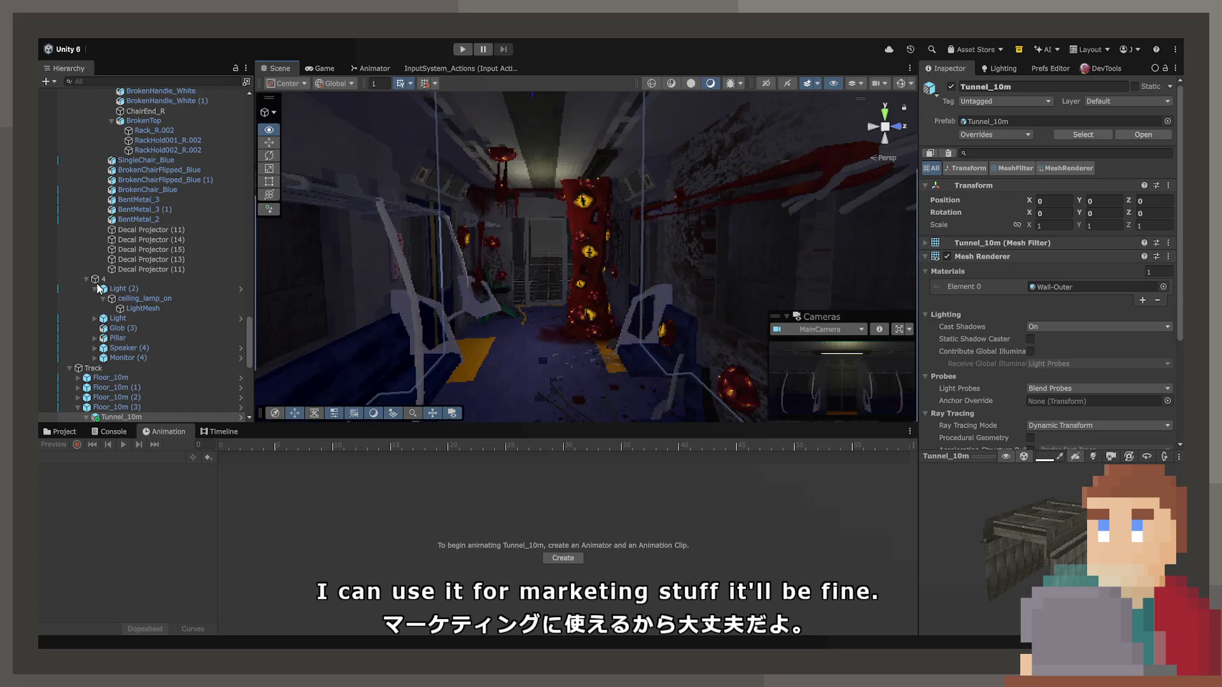
mouse_move(405, 252)
mouse_down()
mouse_move(185, 321)
mouse_move(111, 330)
mouse_up()
Toggle group 4's active checkbox off and on twice, leaving it enabled
click(99, 279)
key(f)
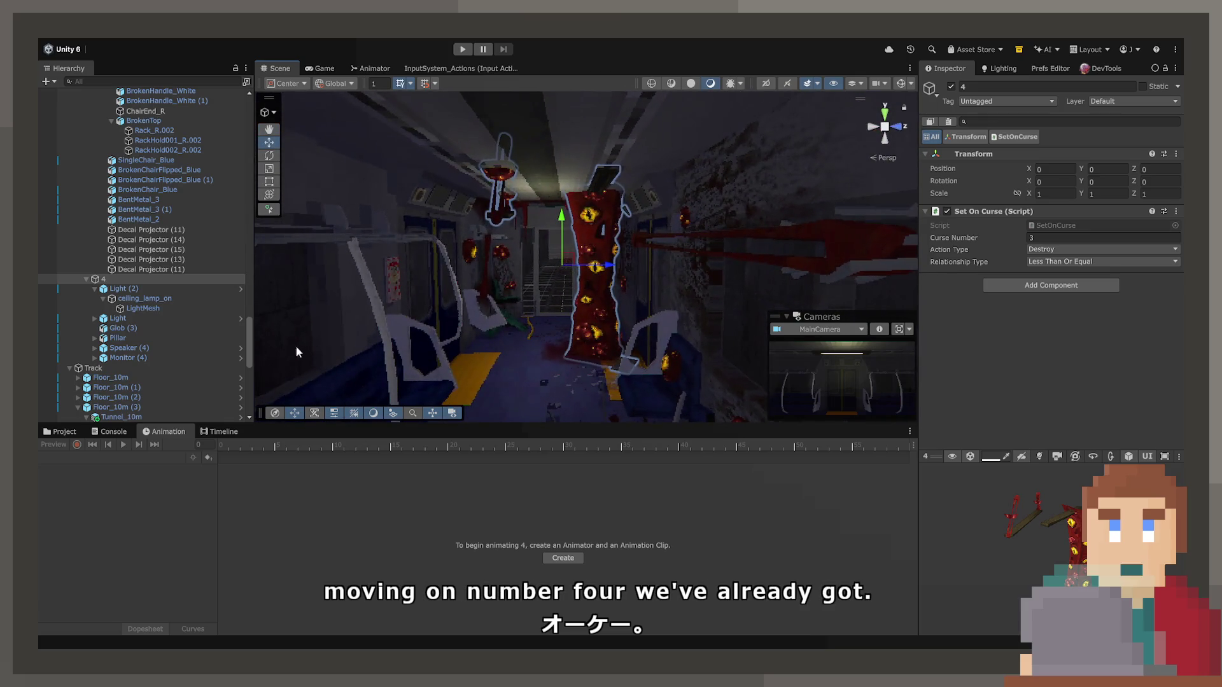
click(950, 87)
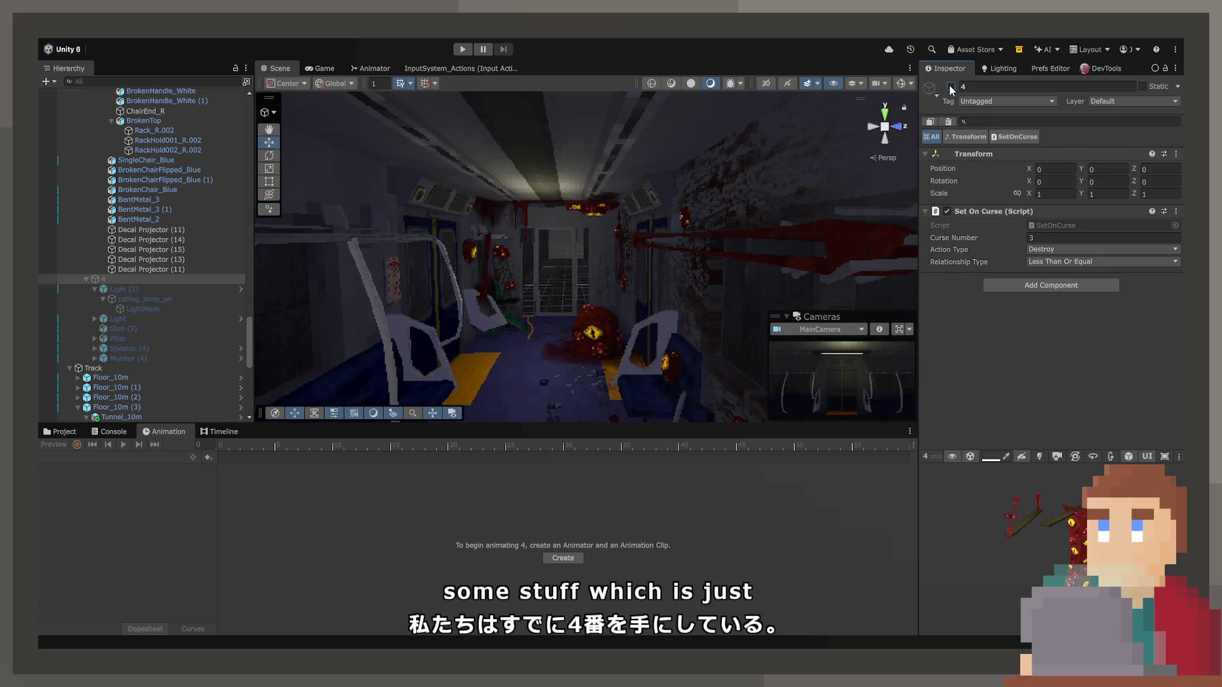
click(950, 86)
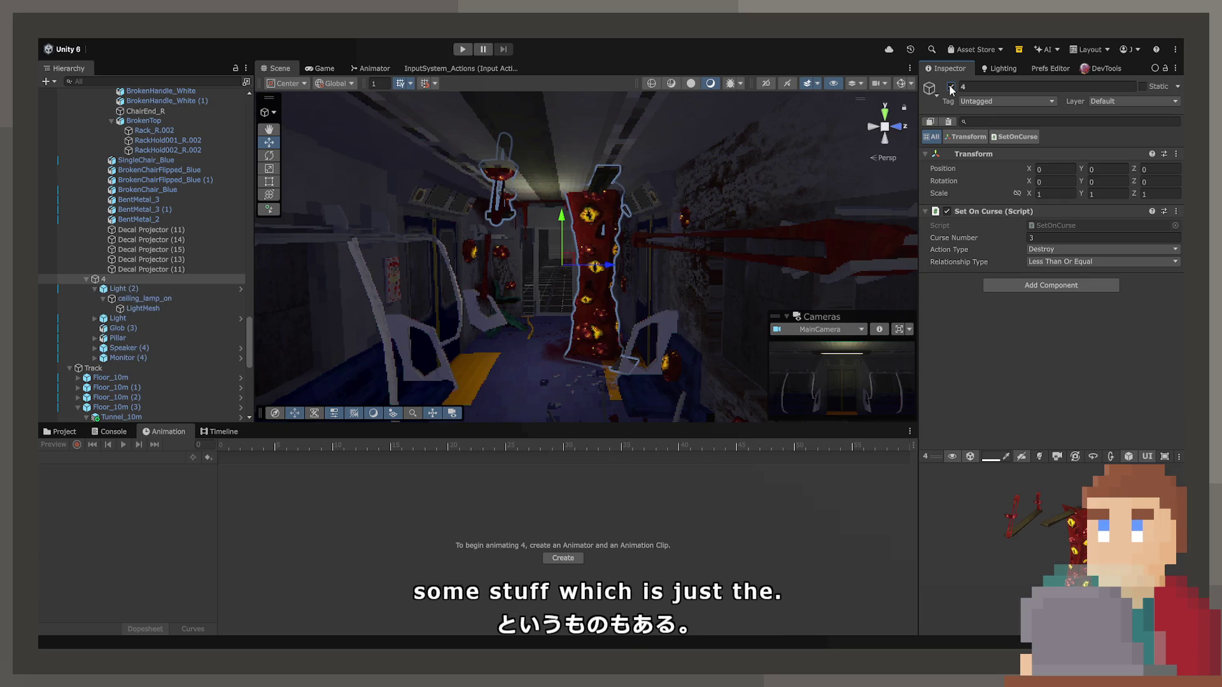
click(950, 87)
click(950, 86)
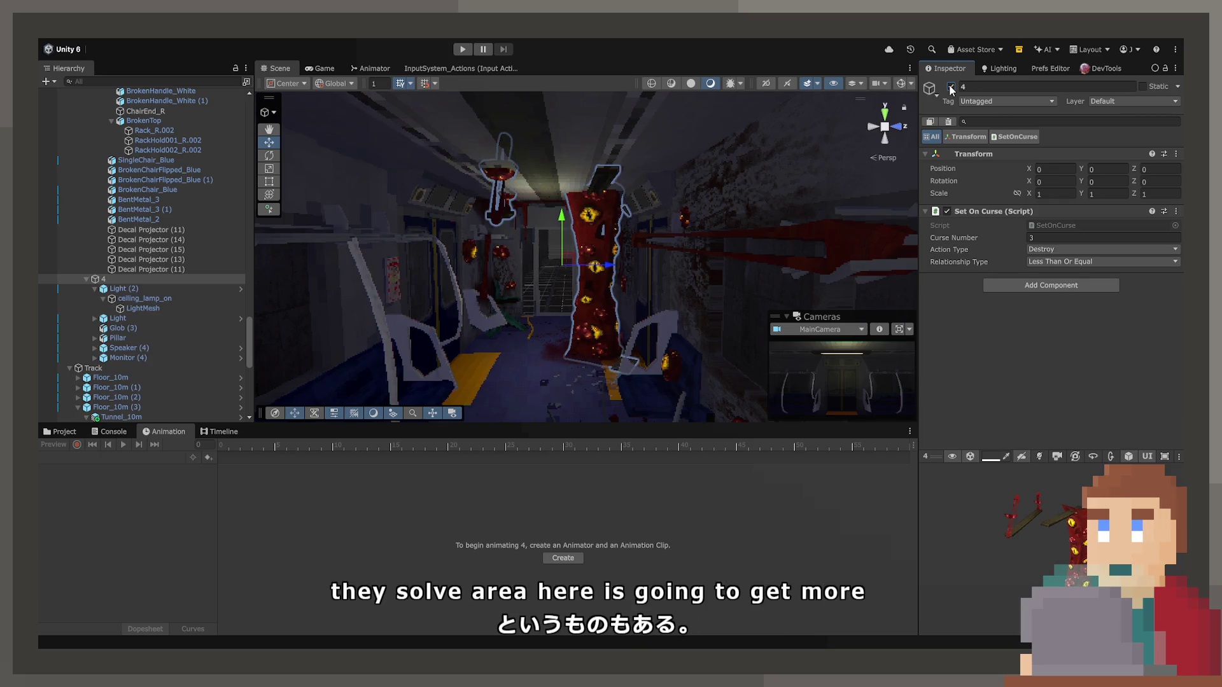
Turn the view toward the carriage doors and select the door's window pane
mouse_move(819, 176)
mouse_down()
mouse_move(668, 268)
mouse_move(537, 291)
mouse_move(339, 282)
mouse_move(250, 238)
mouse_up()
drag(459, 247, 508, 246)
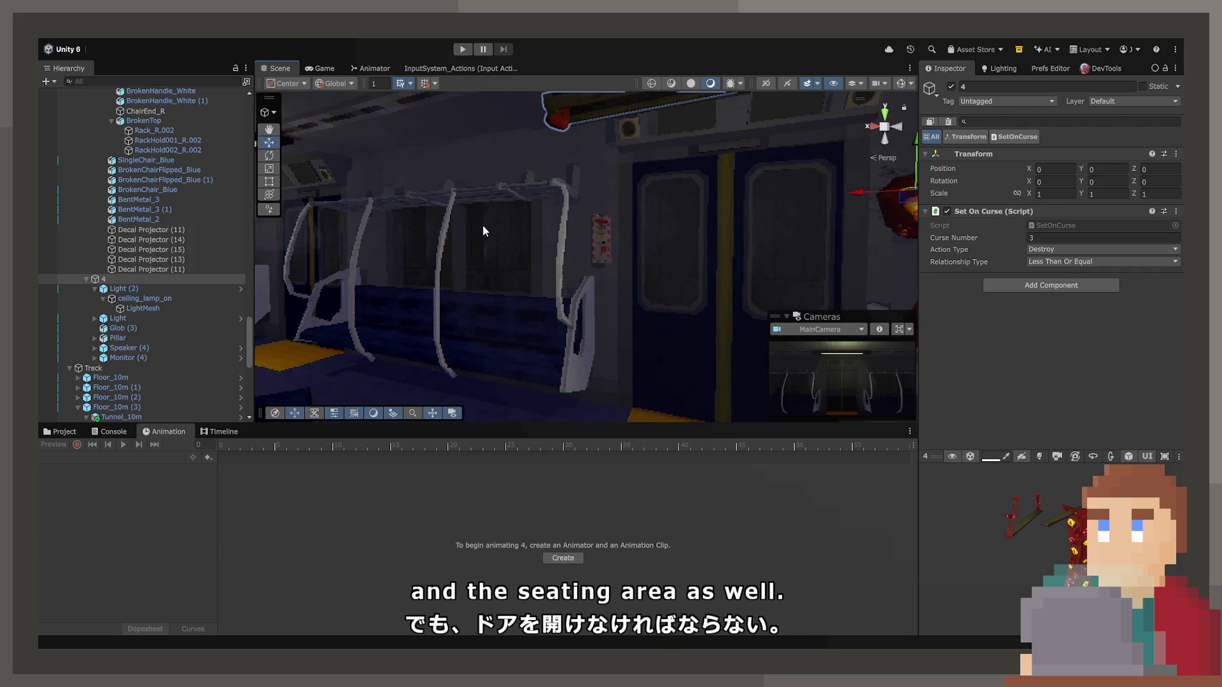
mouse_move(486, 231)
mouse_down()
mouse_move(1113, 291)
mouse_move(1072, 352)
mouse_move(811, 247)
mouse_up()
click(692, 265)
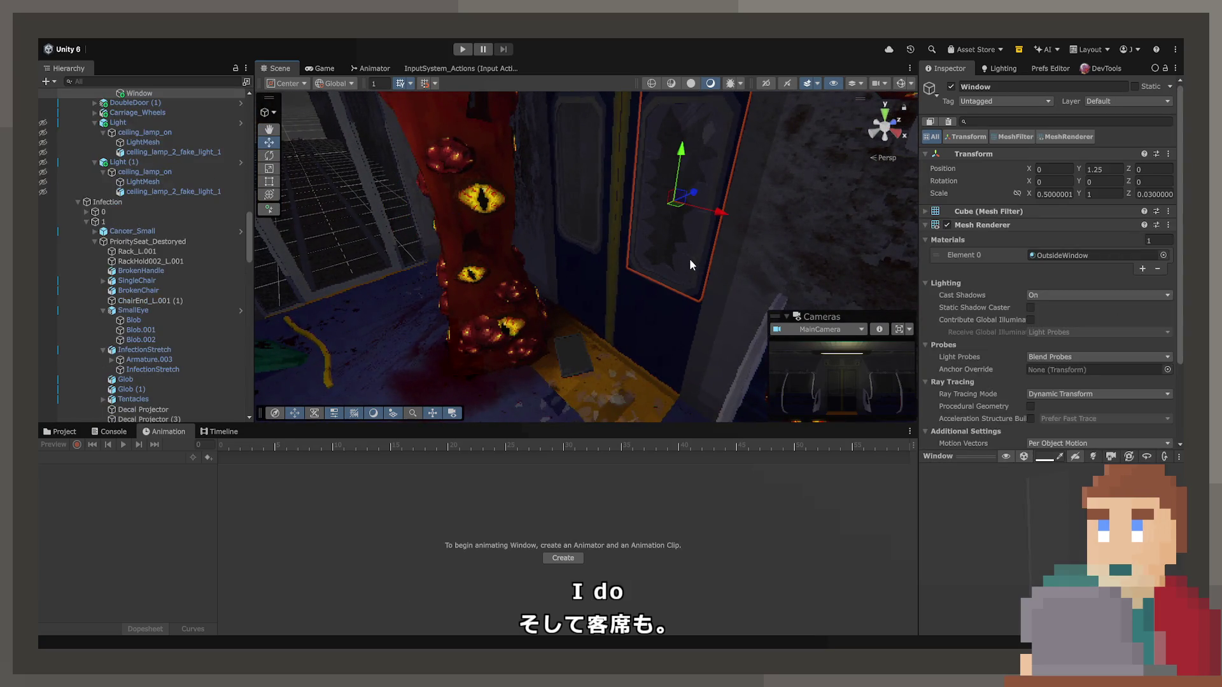
Select the broken DoubleDoor and parent it under group 4 in the Hierarchy
scroll(140, 181, up, 5)
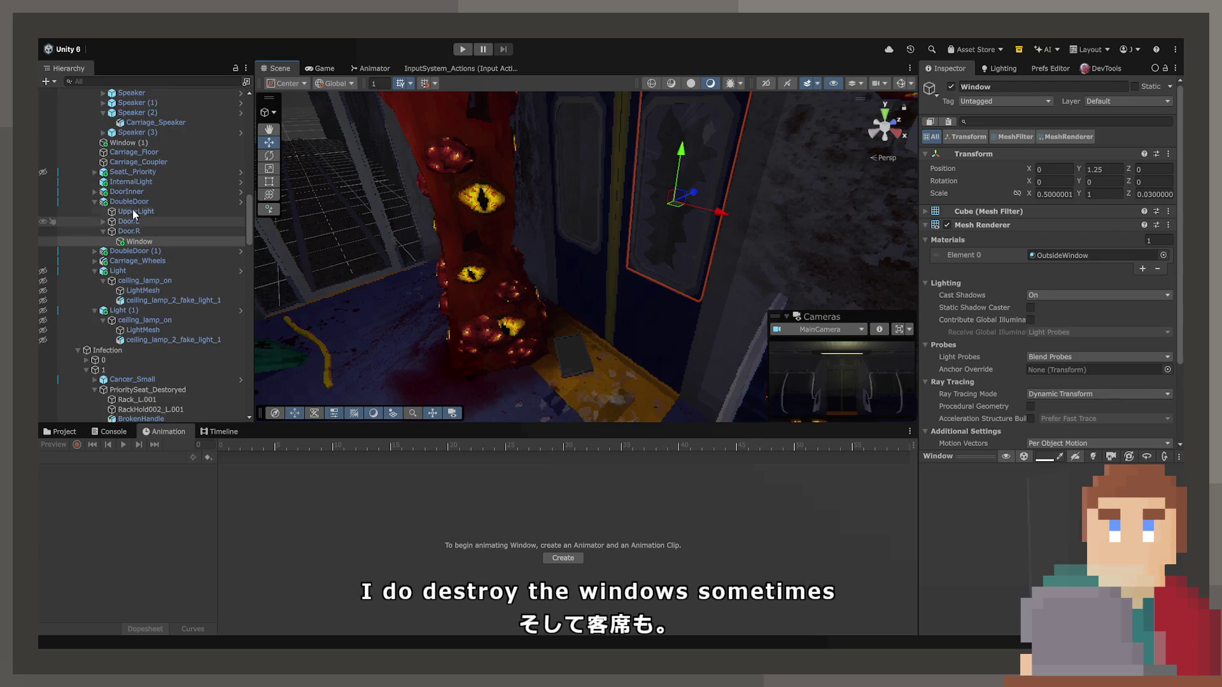
click(134, 199)
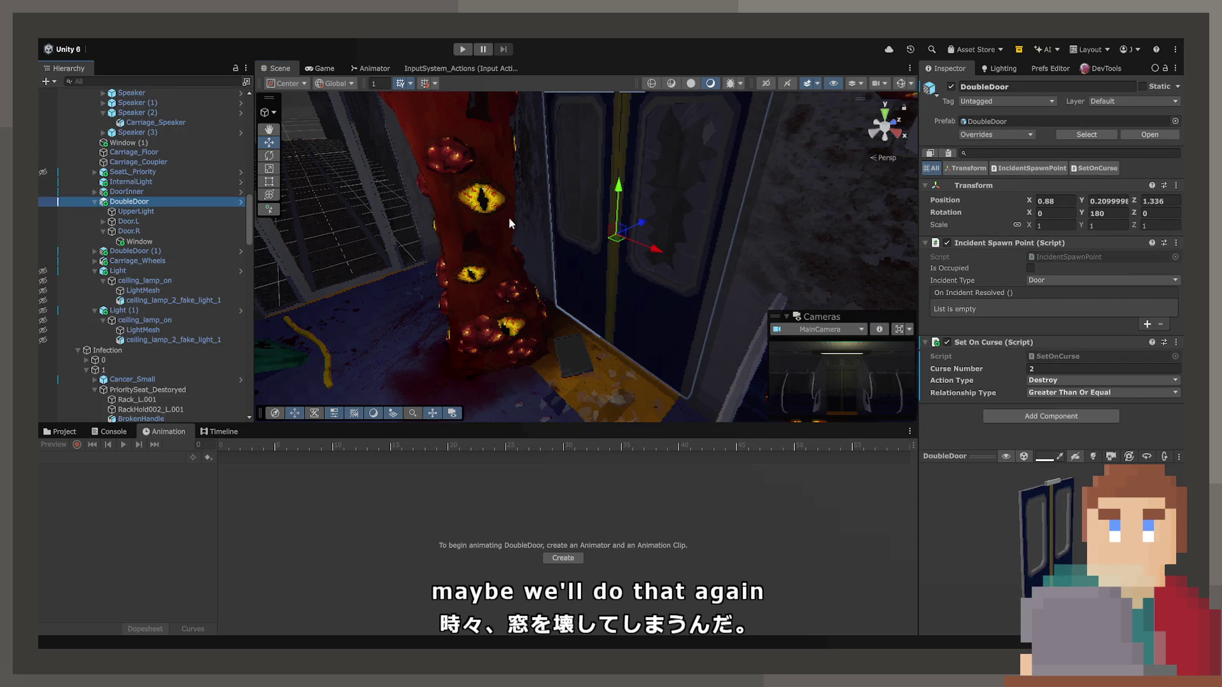
click(139, 240)
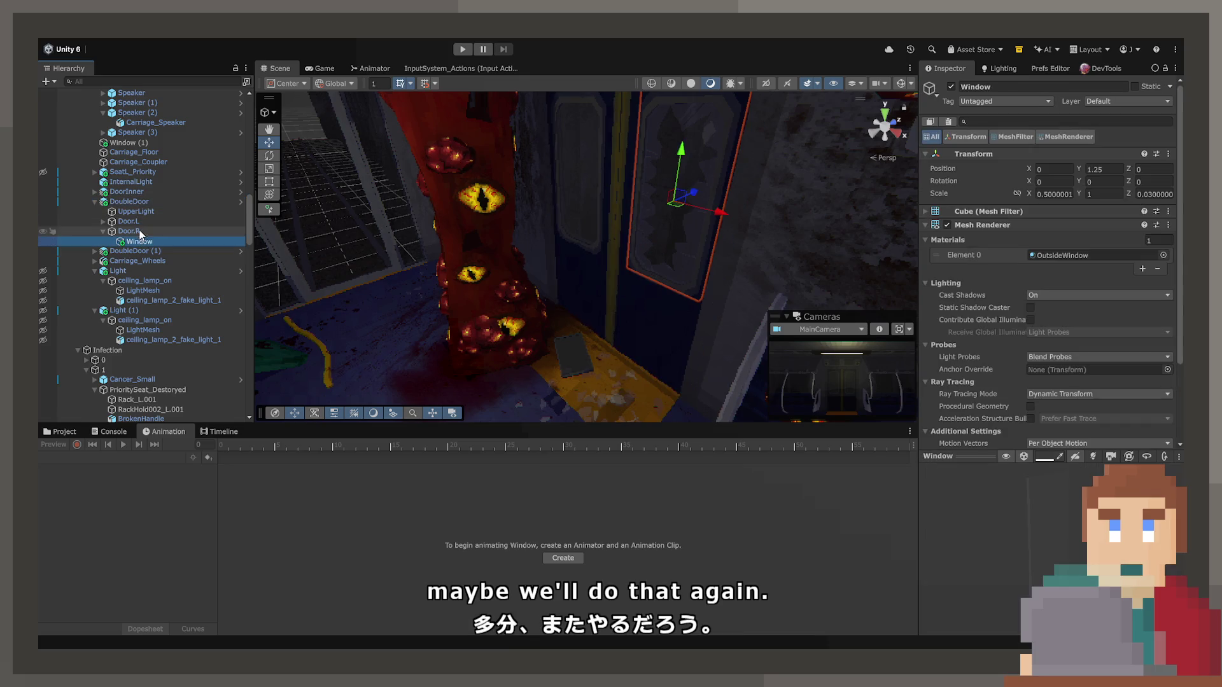
click(139, 201)
key(f)
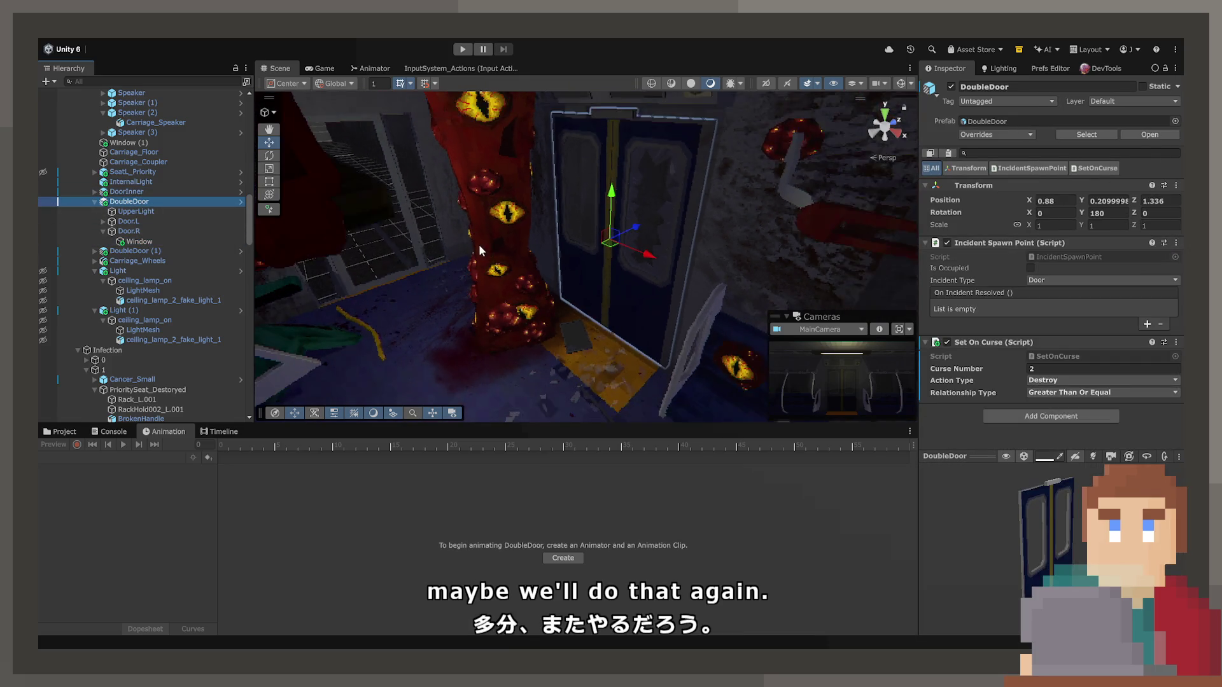
click(621, 286)
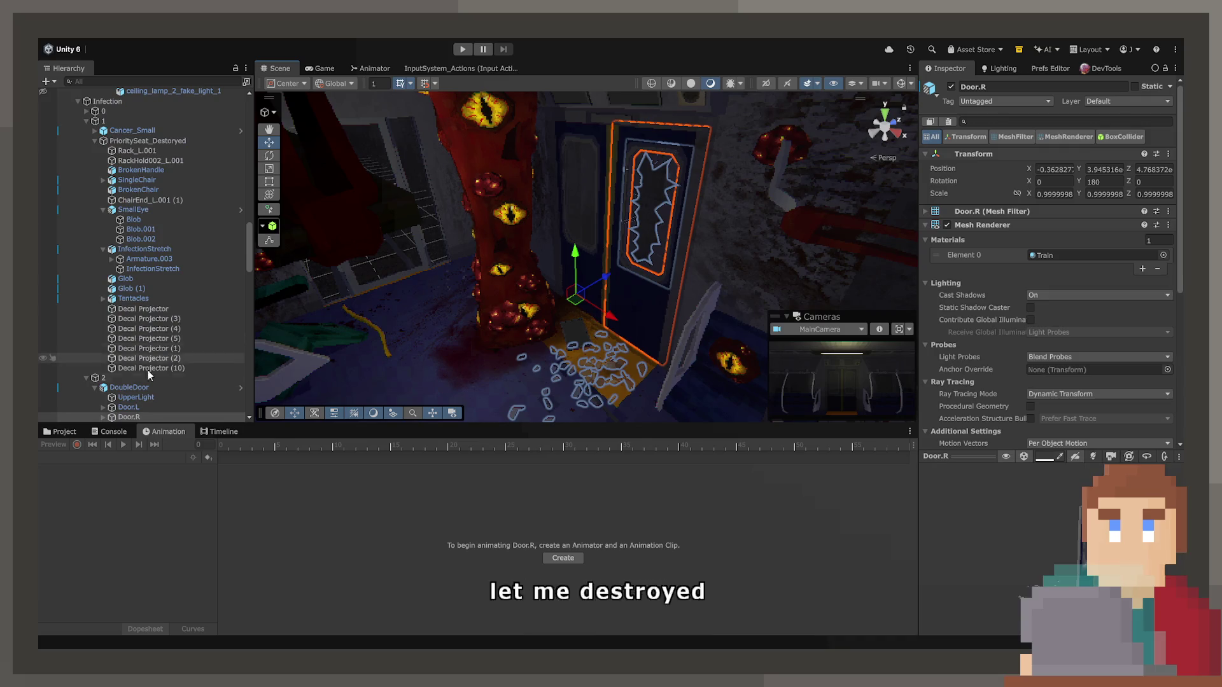
click(132, 385)
scroll(172, 357, down, 10)
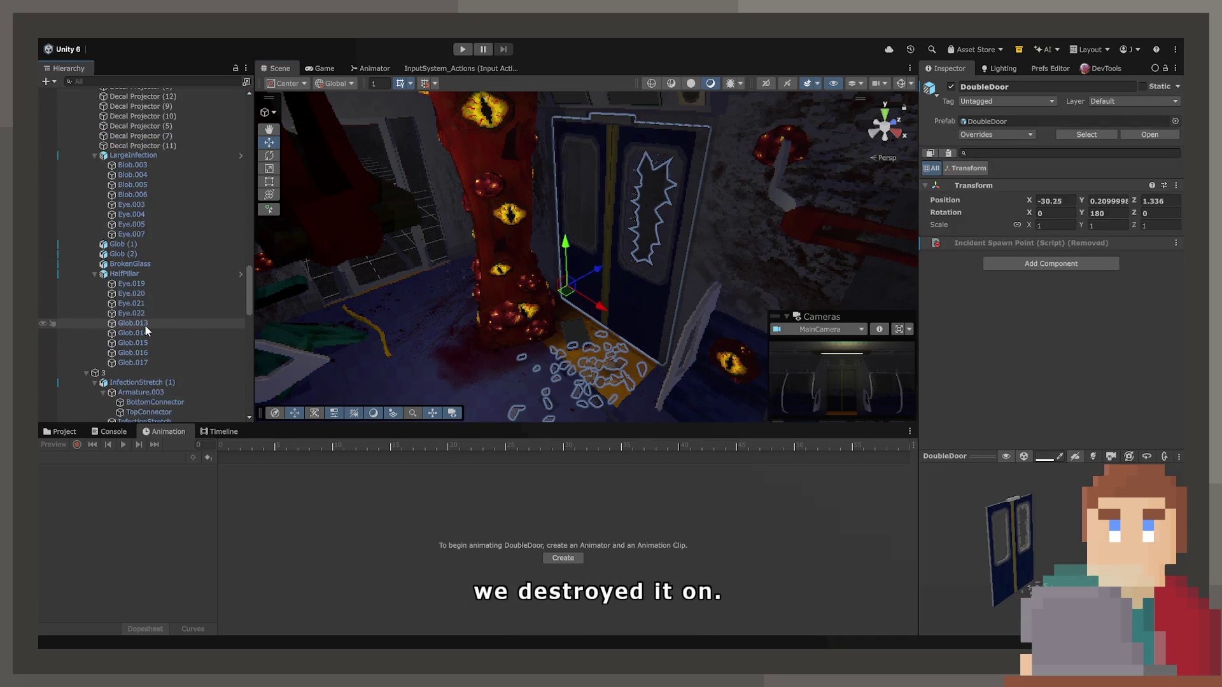
scroll(145, 326, down, 10)
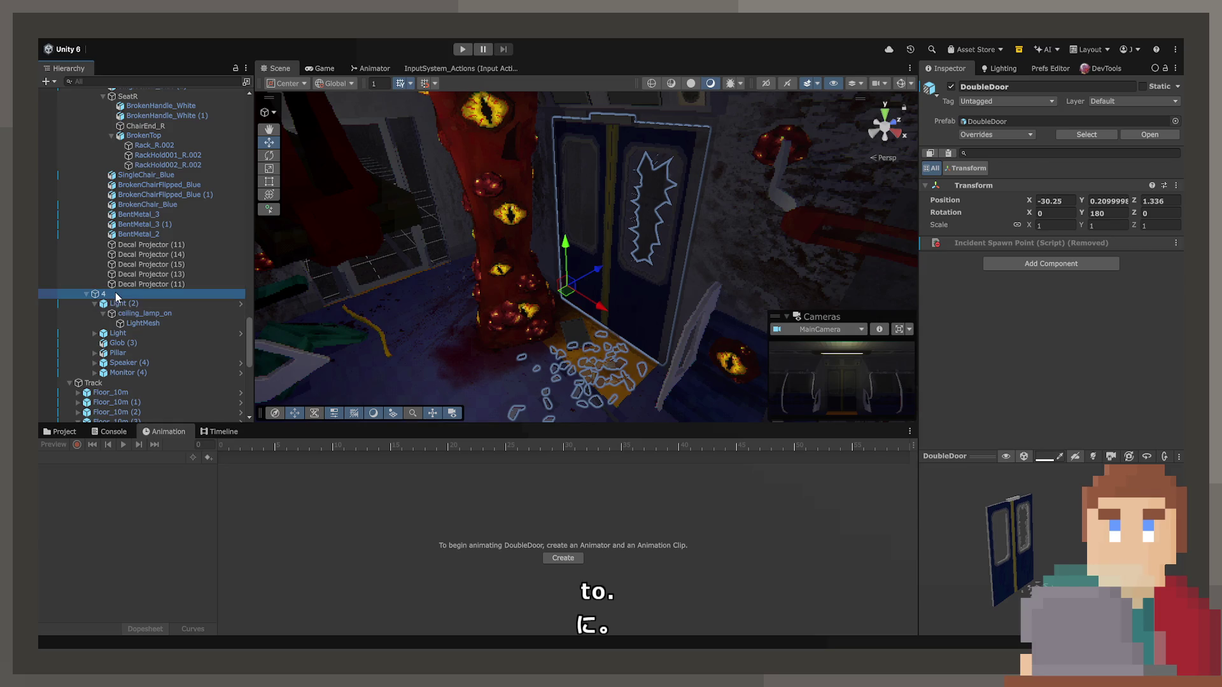
drag(116, 292, 116, 293)
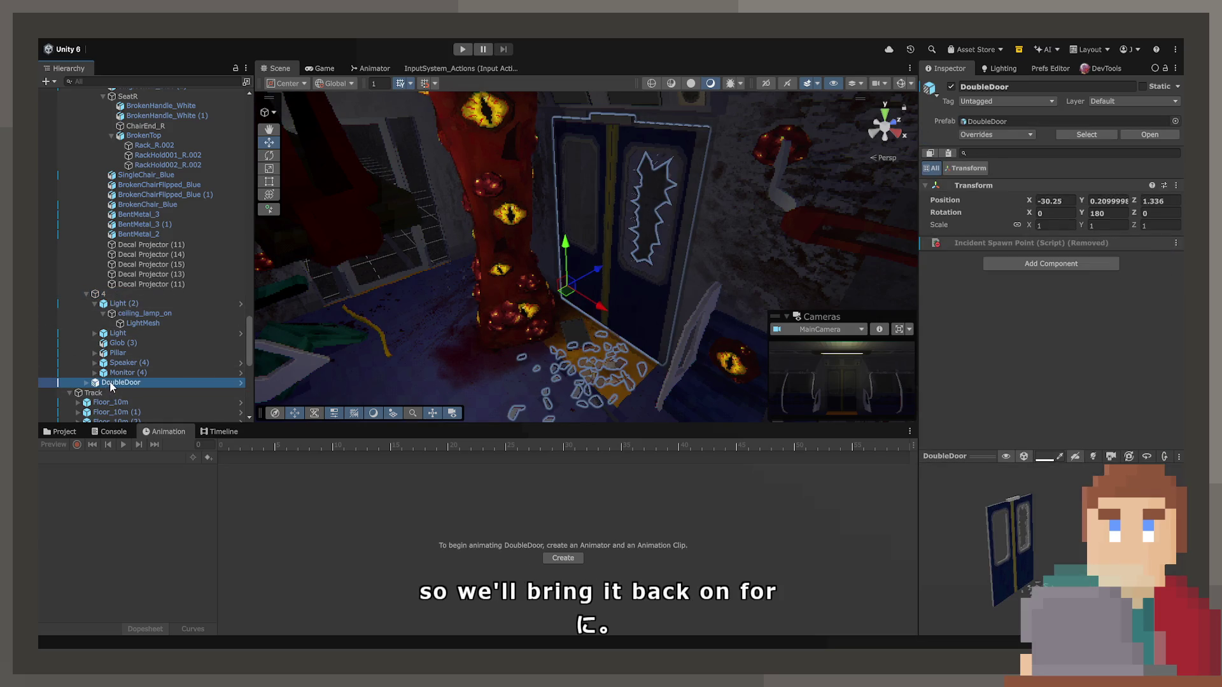
Slide the DoubleDoor along Z to -1.345 and set its Y rotation to 0
key(f)
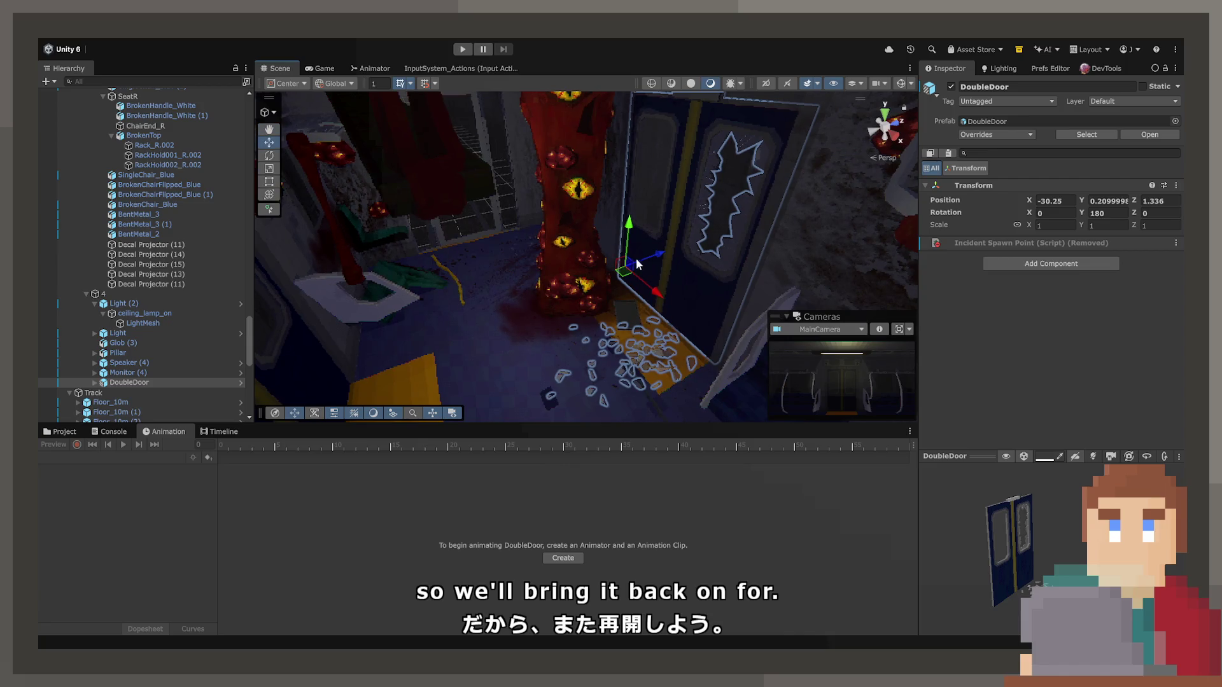
drag(591, 286, 467, 307)
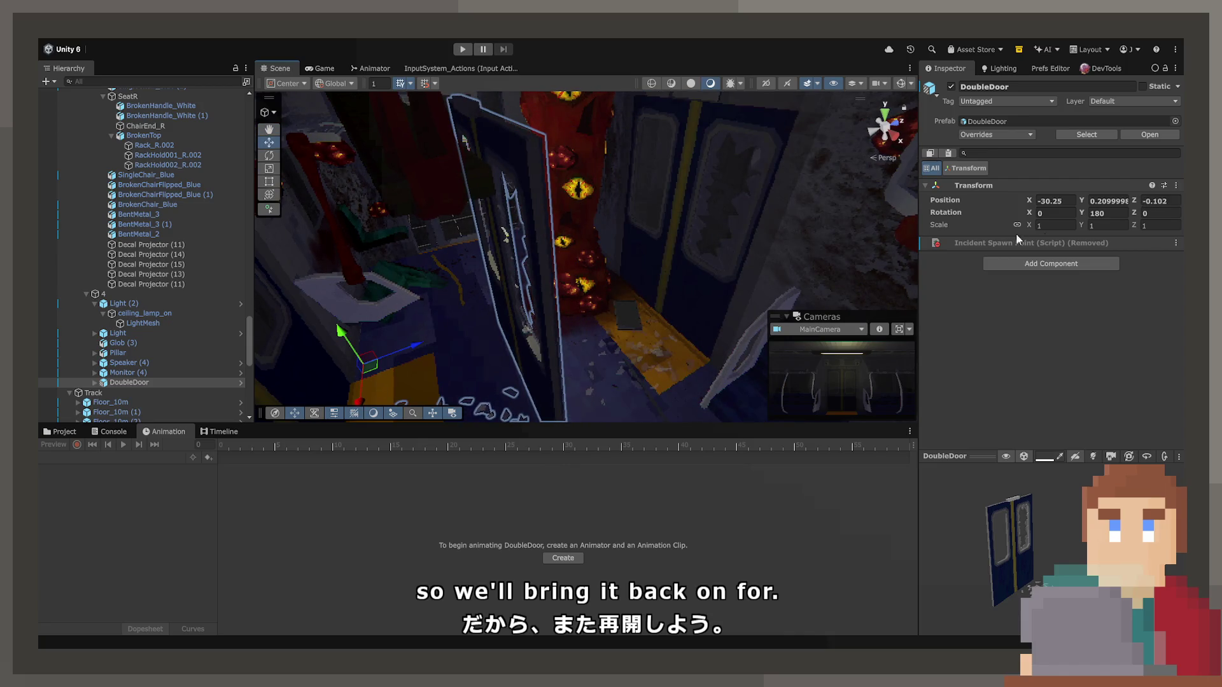
double_click(1098, 213)
text(0)
key(Return)
mouse_move(663, 192)
mouse_down()
mouse_move(742, 192)
mouse_move(602, 194)
mouse_move(643, 186)
mouse_up()
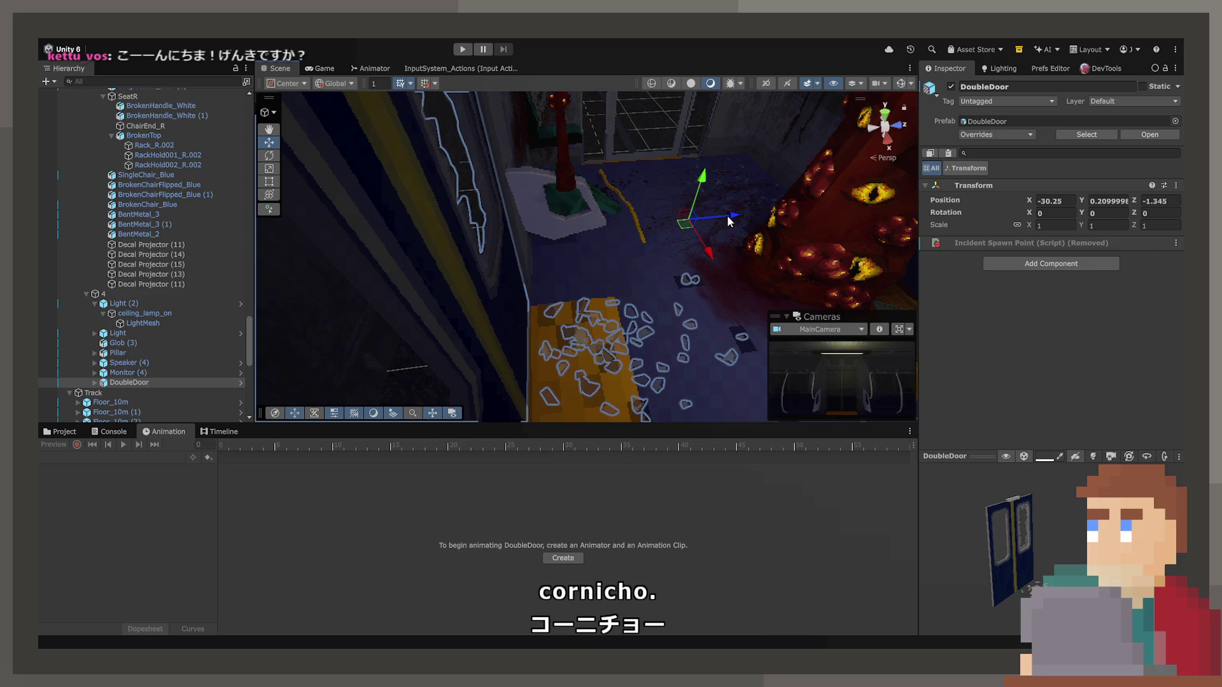
mouse_move(720, 205)
mouse_down()
mouse_move(572, 246)
mouse_move(475, 180)
mouse_move(418, 169)
mouse_move(354, 177)
mouse_up()
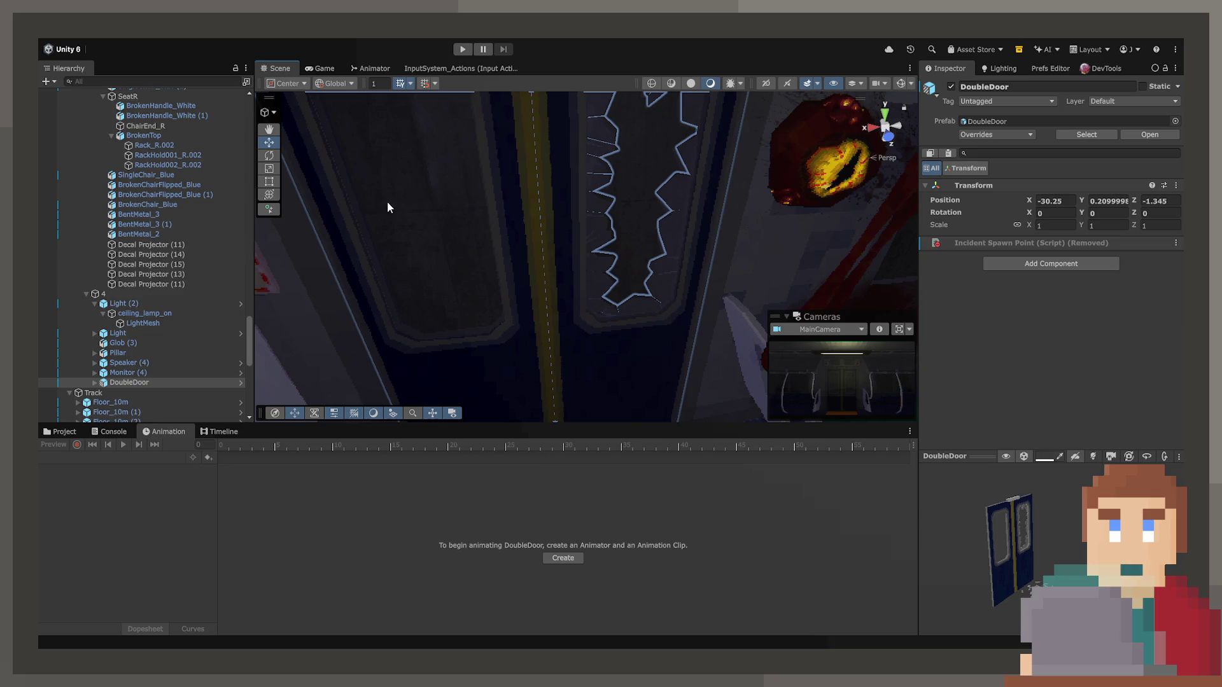
mouse_move(387, 202)
mouse_down()
mouse_move(458, 237)
mouse_move(409, 218)
mouse_move(403, 170)
mouse_move(400, 303)
mouse_move(446, 327)
mouse_move(645, 334)
mouse_up()
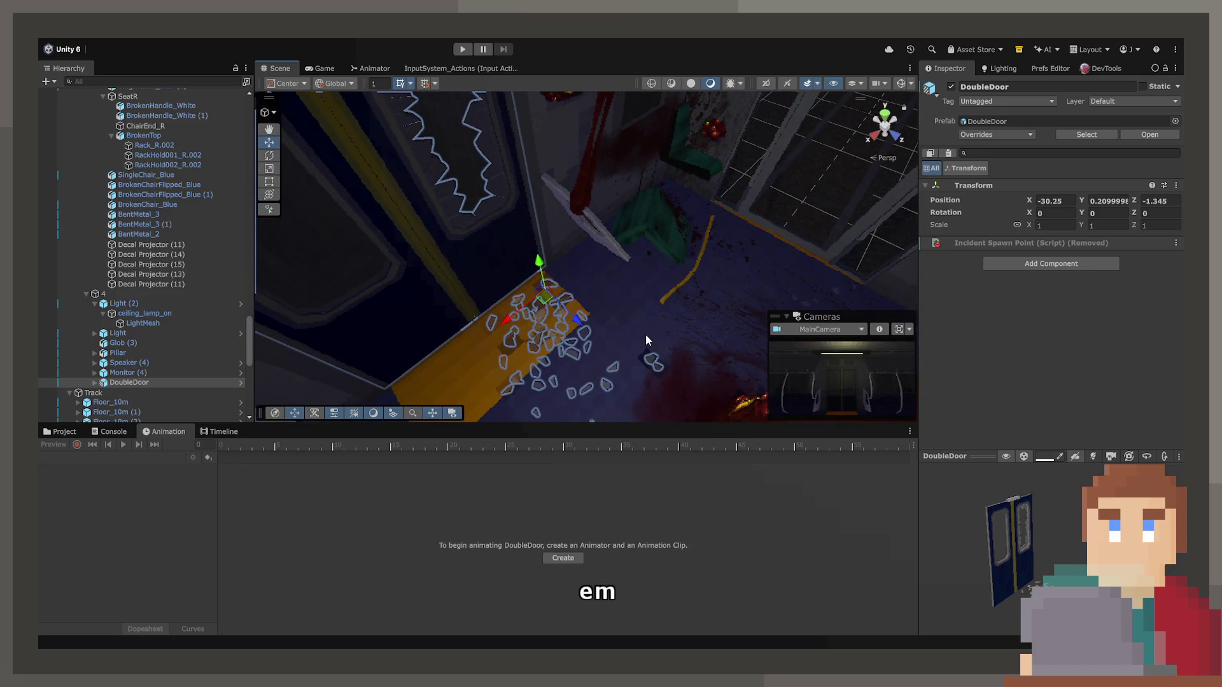
mouse_move(641, 333)
mouse_down()
mouse_move(643, 292)
mouse_move(559, 199)
mouse_move(509, 199)
mouse_move(461, 250)
mouse_up()
Add Set On Curse to DoubleDoor (1) with Curse Number 4, Destroy, Greater Than Or Equal
click(436, 239)
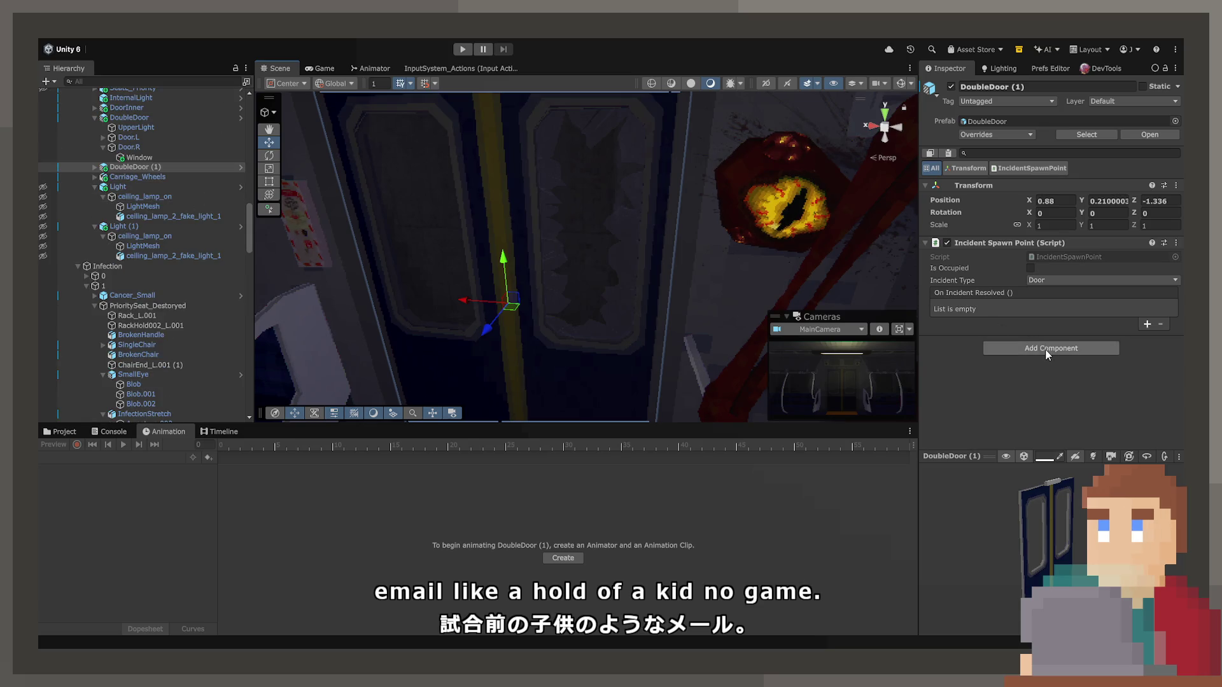
click(1046, 369)
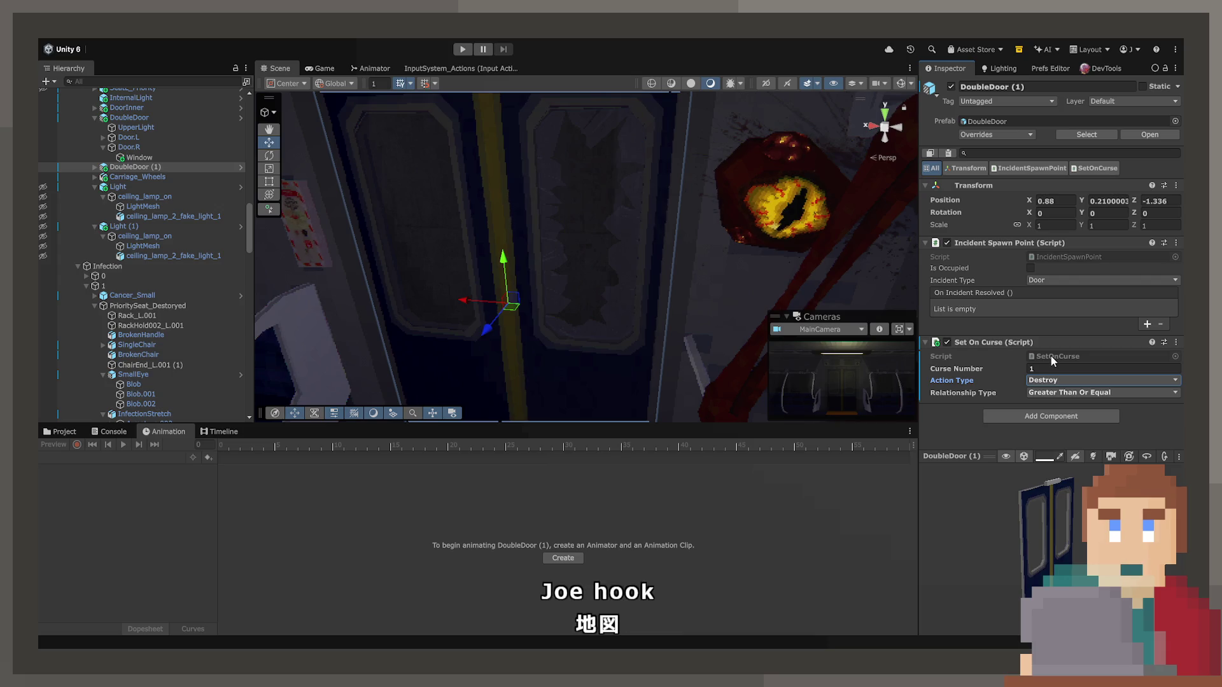
key(f)
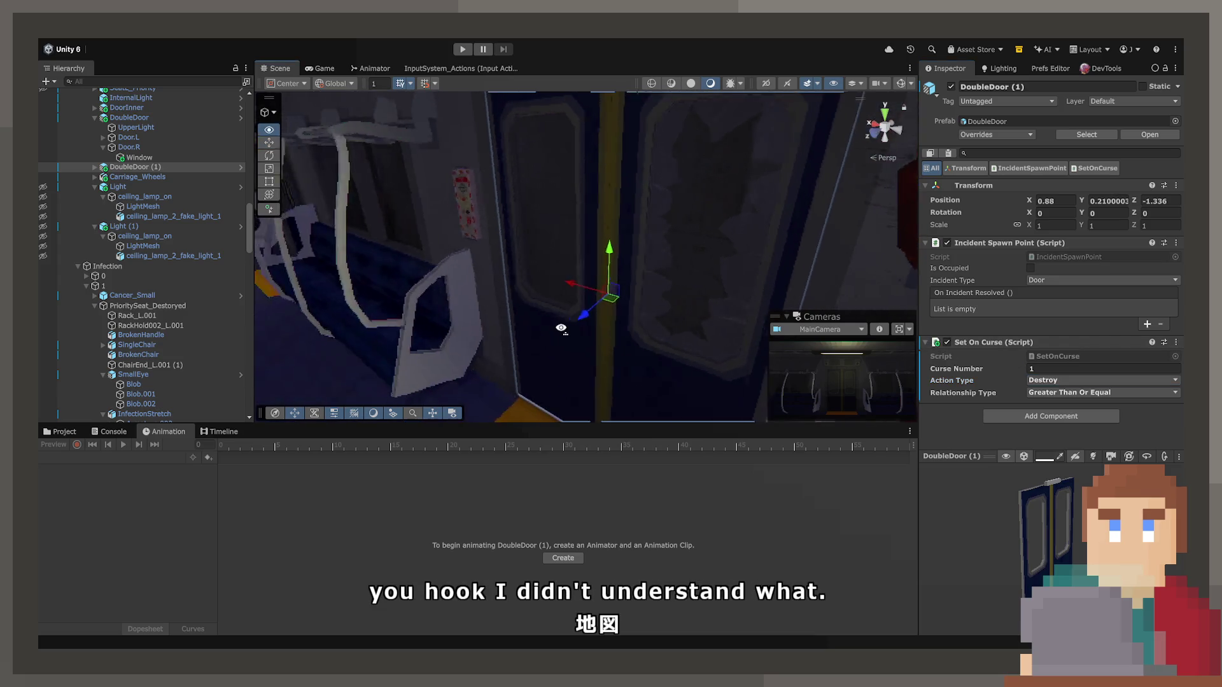
click(1071, 367)
text(4)
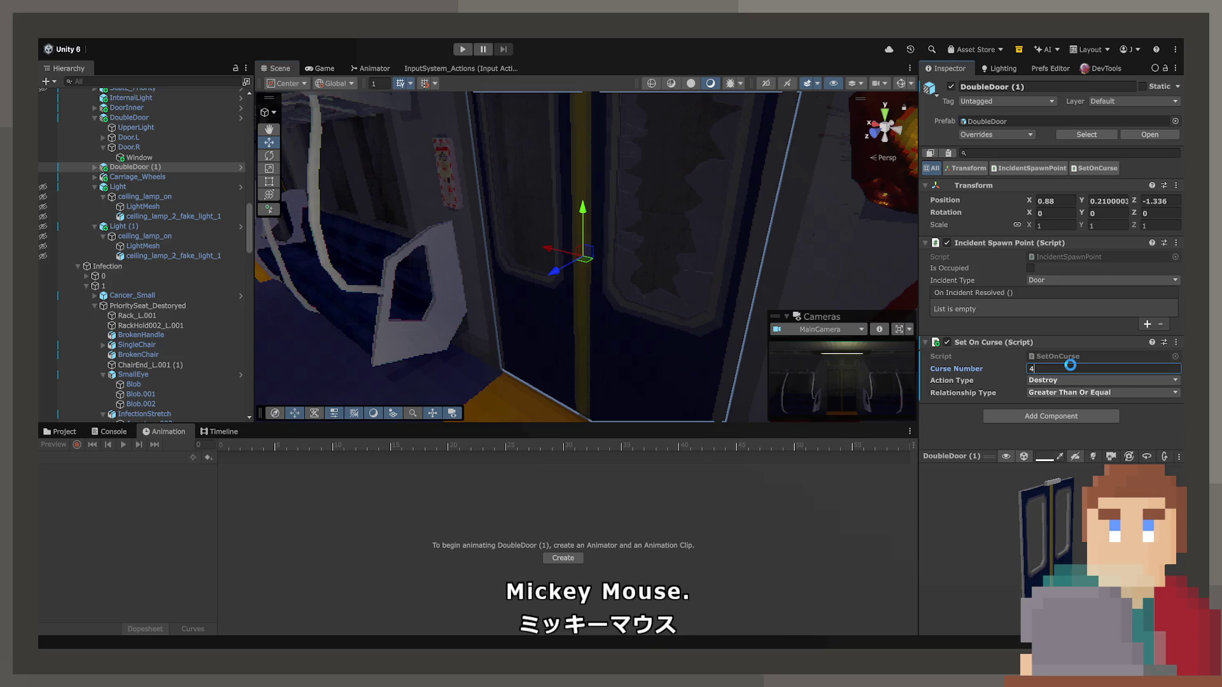
mouse_move(575, 289)
mouse_down()
mouse_move(341, 264)
mouse_move(452, 258)
mouse_up()
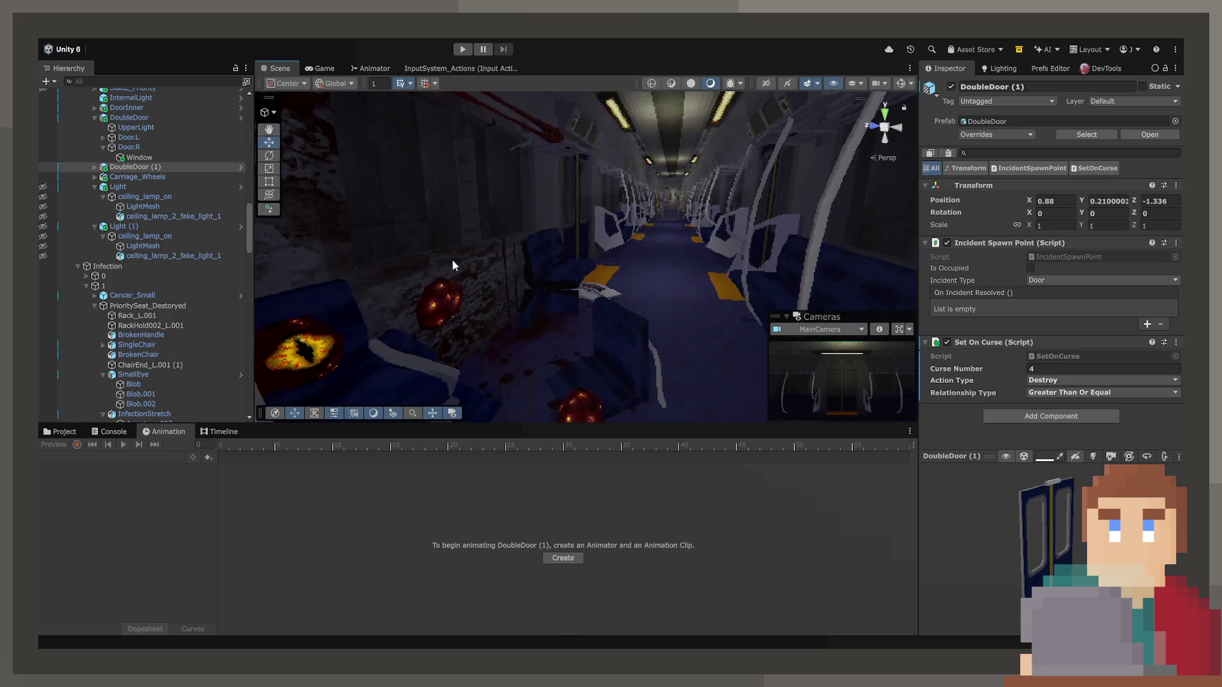
scroll(149, 267, down, 2)
scroll(187, 272, up, 2)
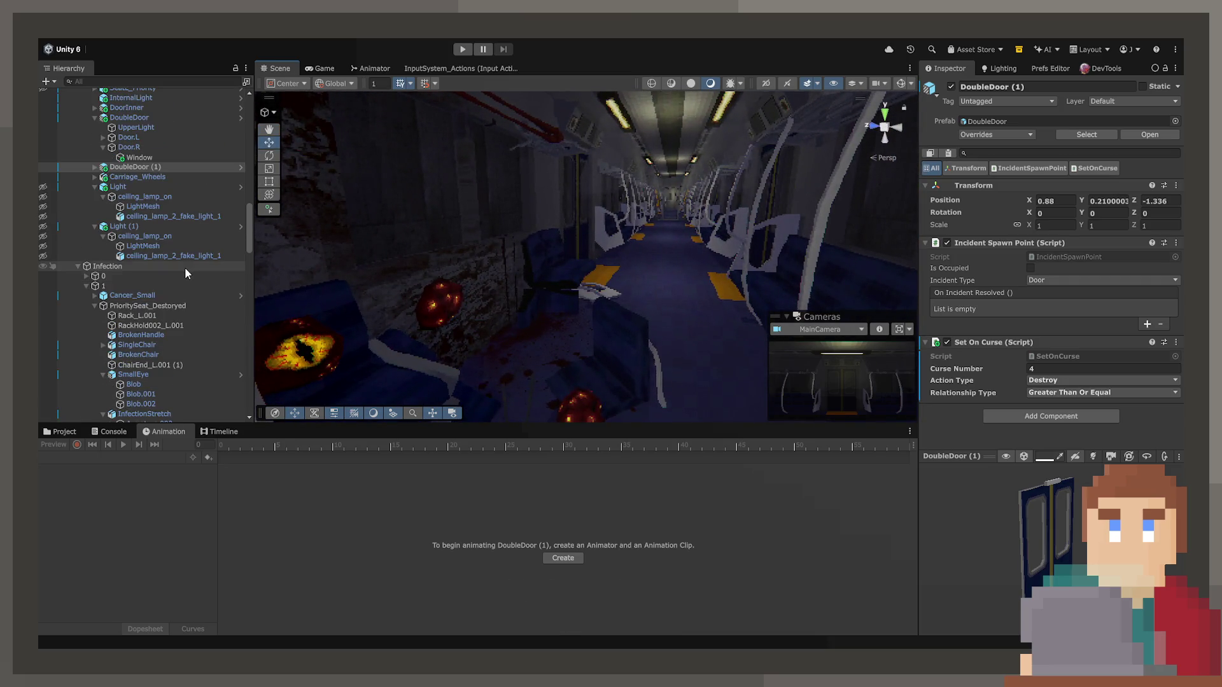